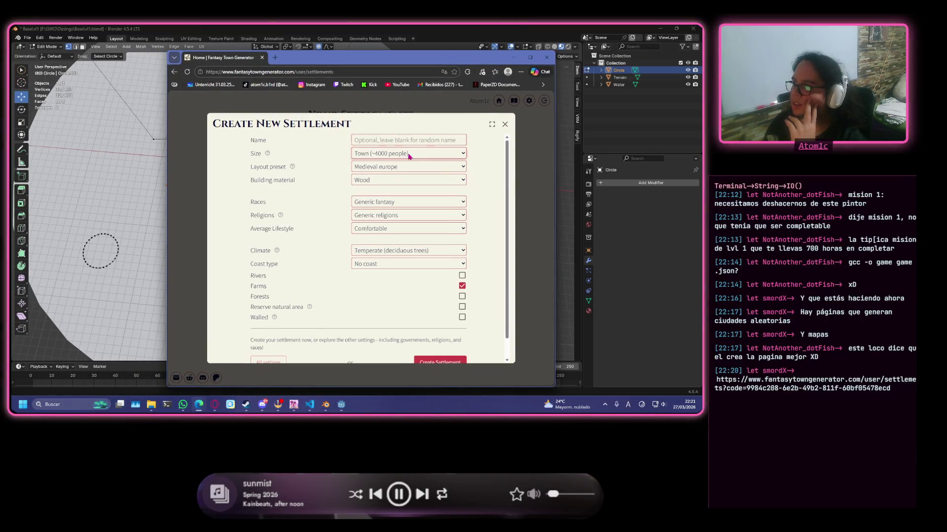
- Name the settlement 'test', keeping Town size and the Medieval europe layout preset
left_click(408, 154)
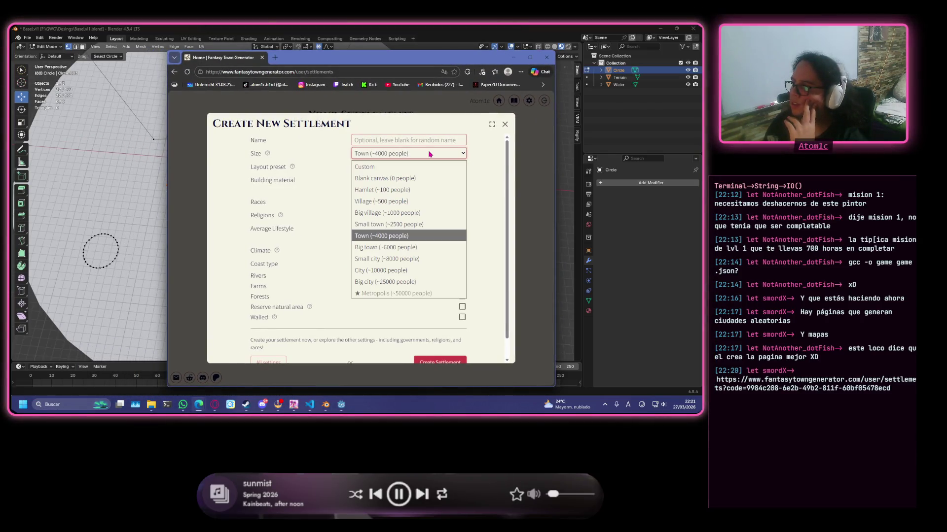
left_click(428, 154)
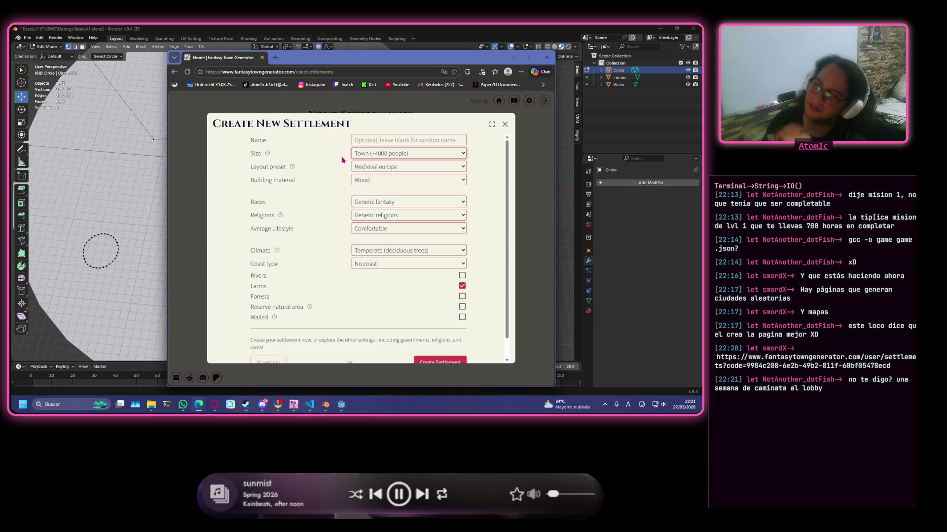
left_click(385, 182)
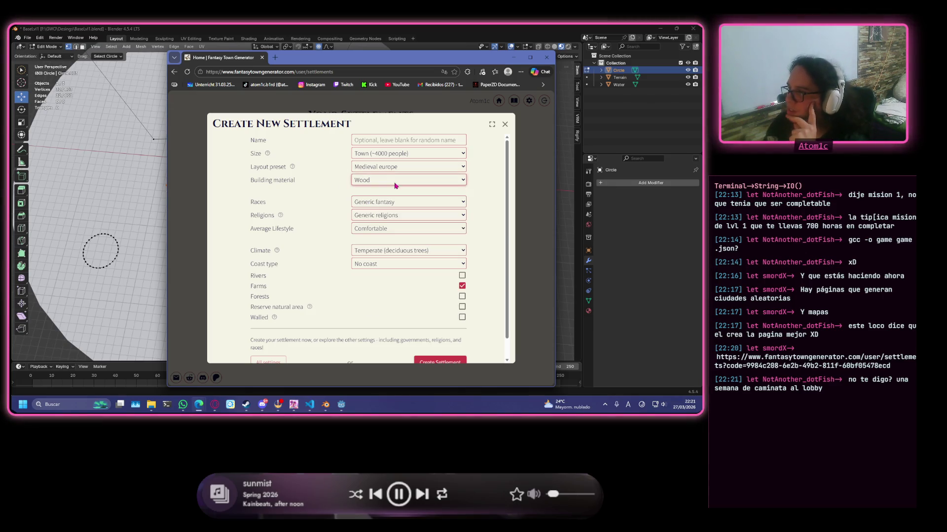
scroll(356, 214, "down", 1)
scroll(356, 214, "up", 1)
left_click(400, 140)
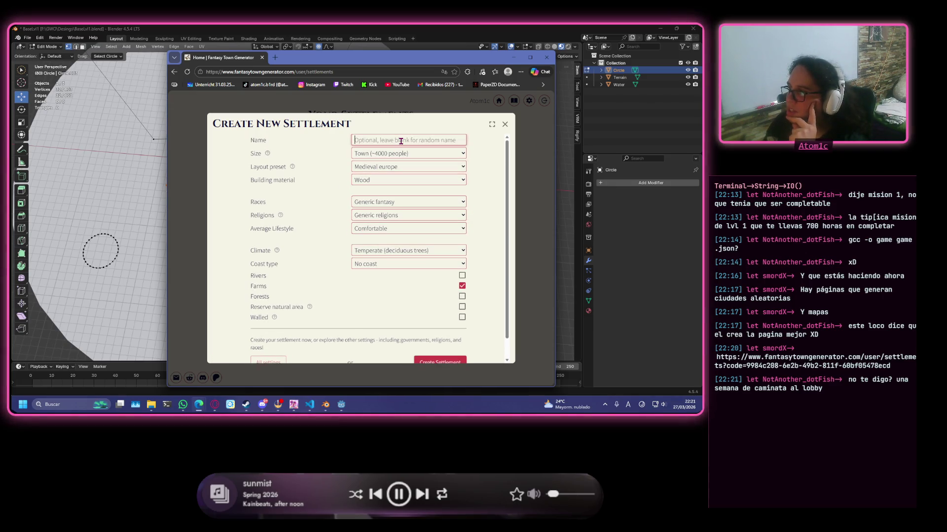
type("test")
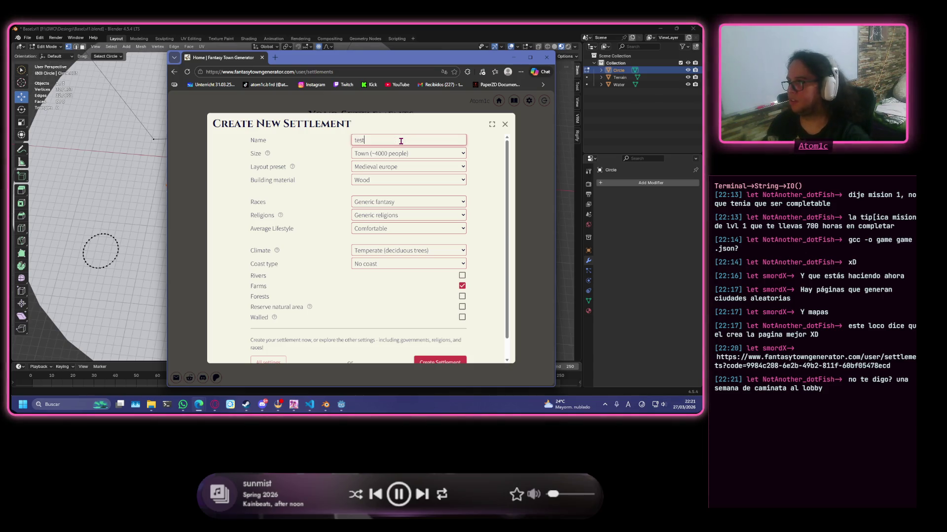
left_click(434, 154)
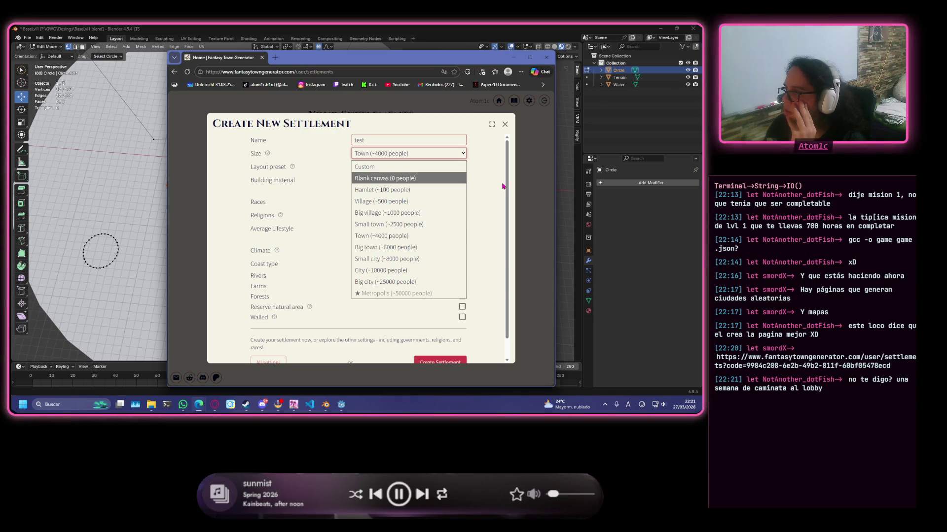
key("Escape")
left_click(434, 171)
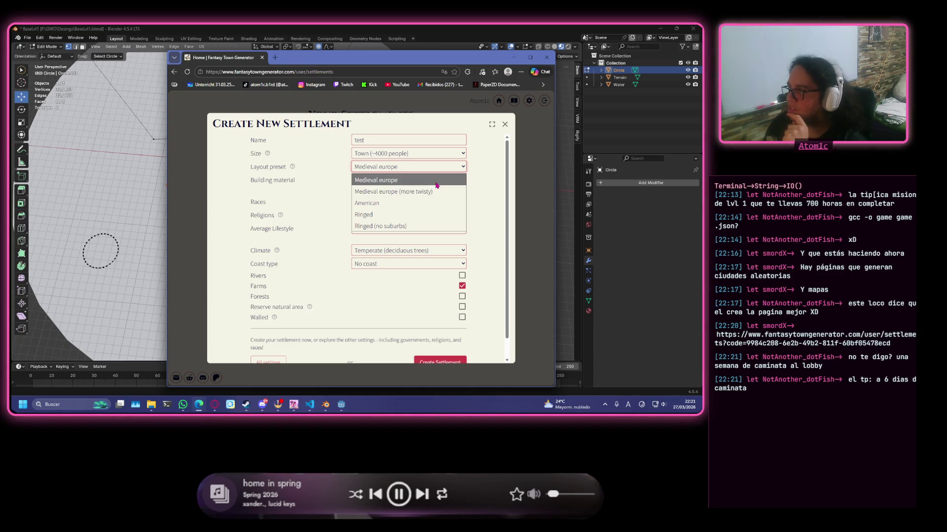
left_click(440, 180)
- Set Stone brick buildings and 5e fantasy races, keeping Generic religions, and maximize the browser
left_click(435, 180)
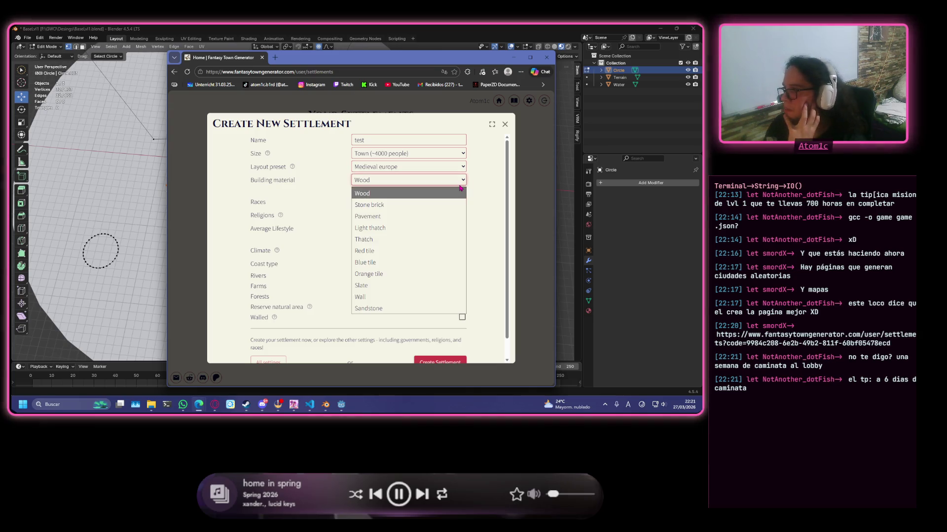
left_click(433, 211)
left_click(452, 204)
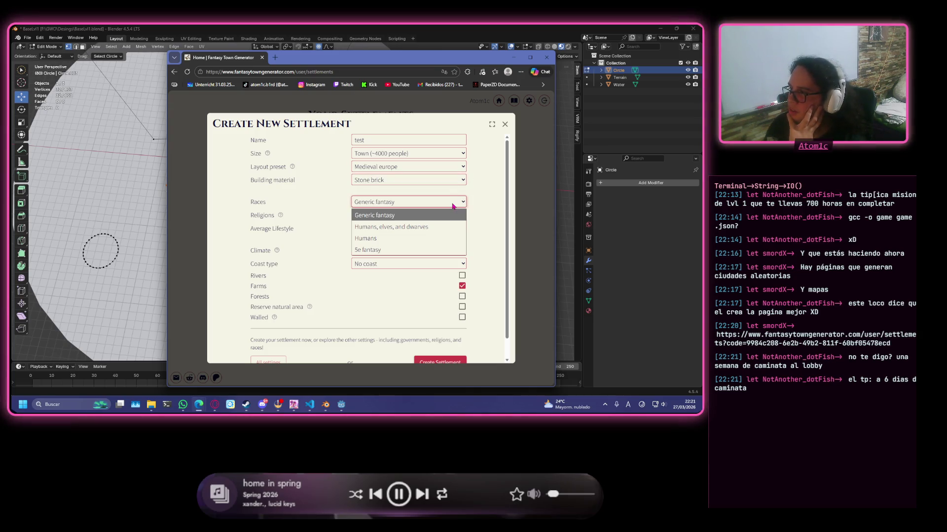
left_click(453, 204)
left_click(450, 204)
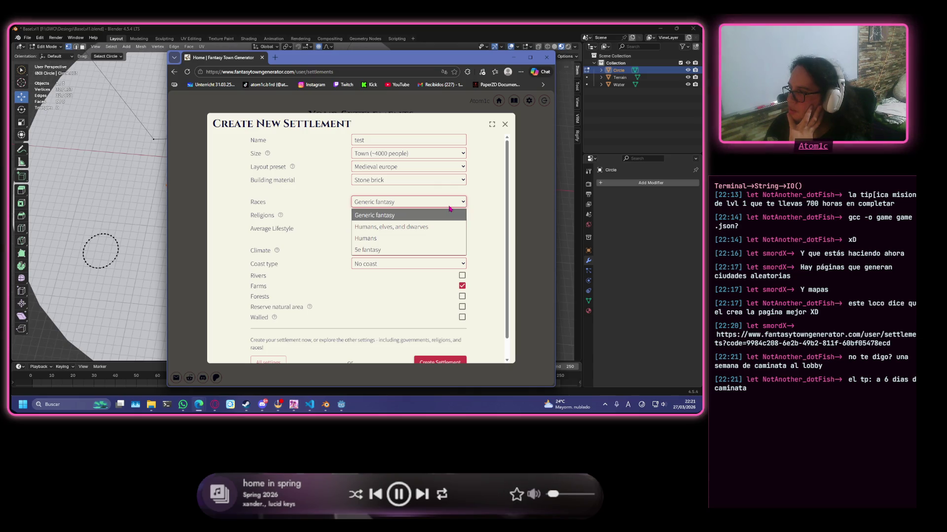
left_click(427, 248)
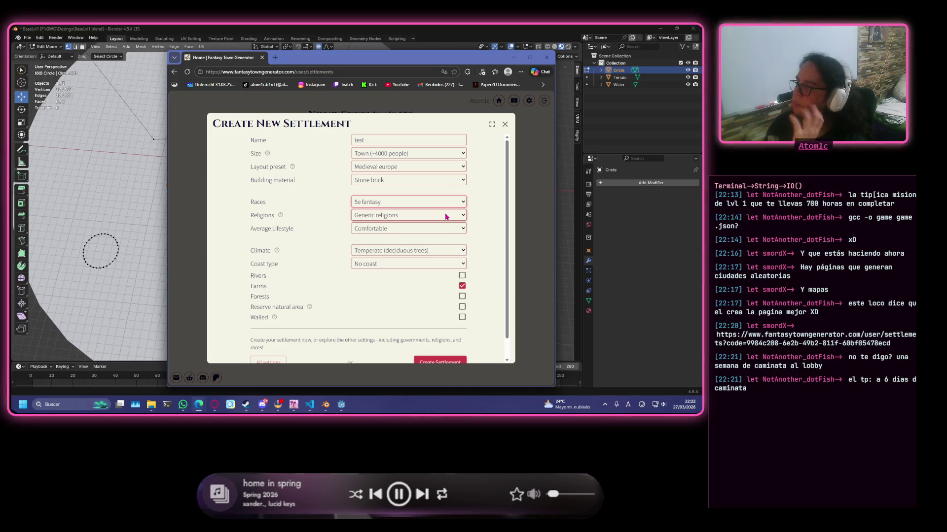
left_click(445, 215)
left_click(447, 227)
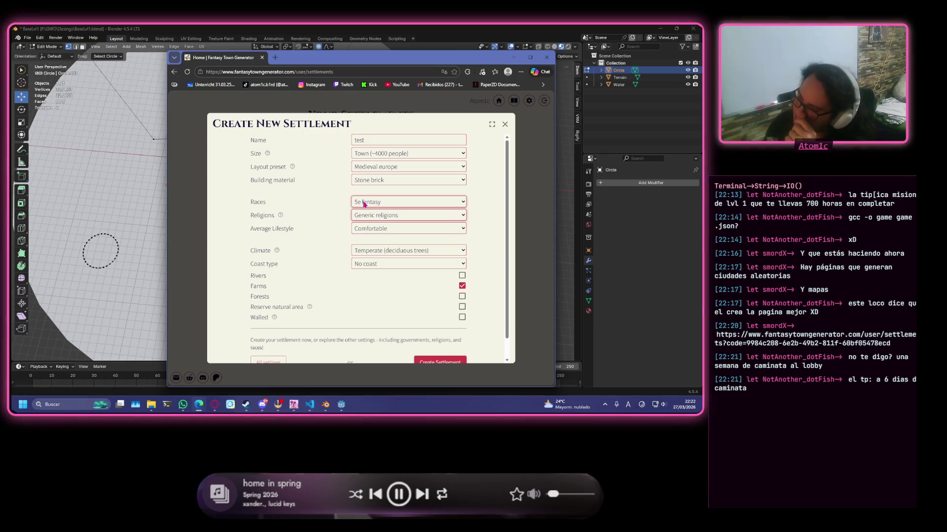
left_click(529, 57)
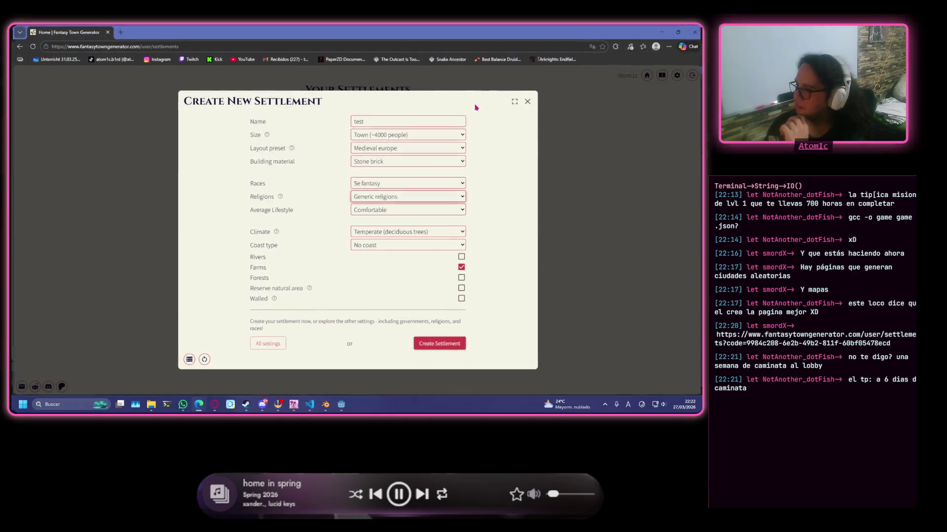
- Enable rivers and try an Island coast before settling back on No coast
left_click(460, 258)
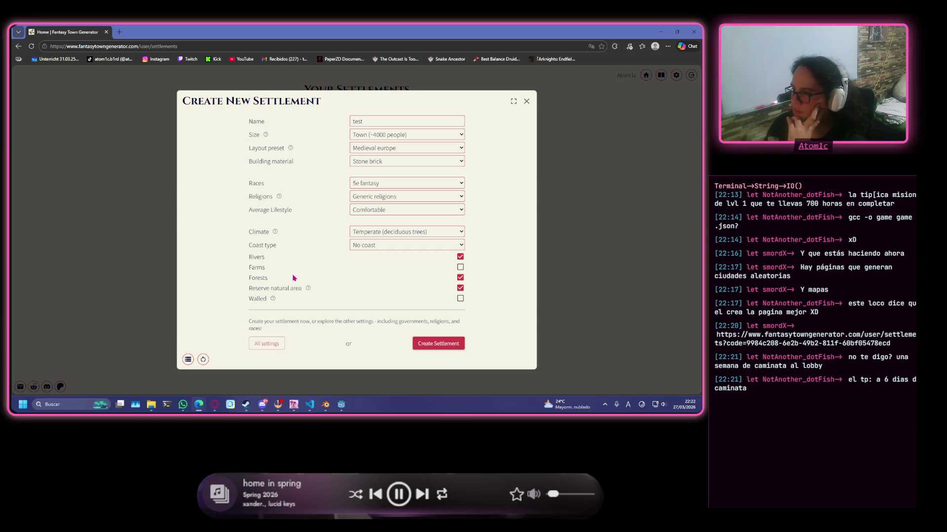
left_click(412, 246)
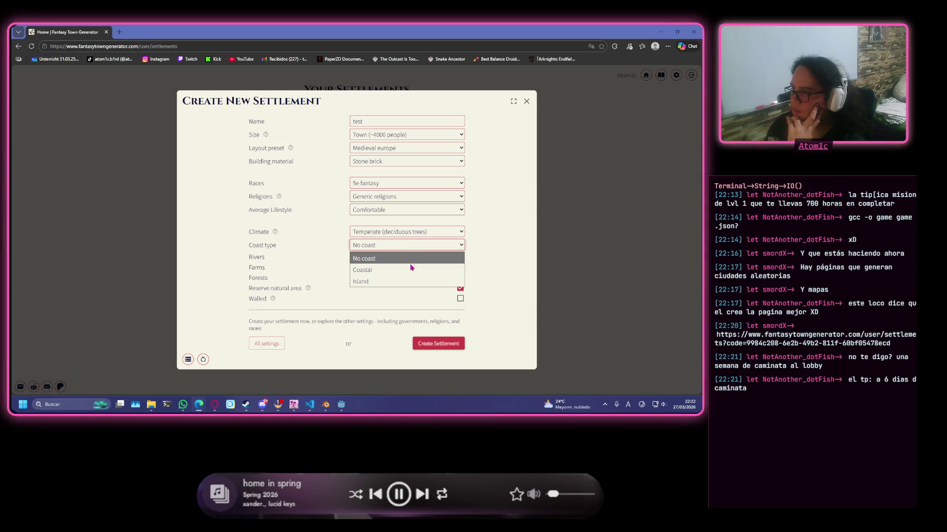
left_click(411, 281)
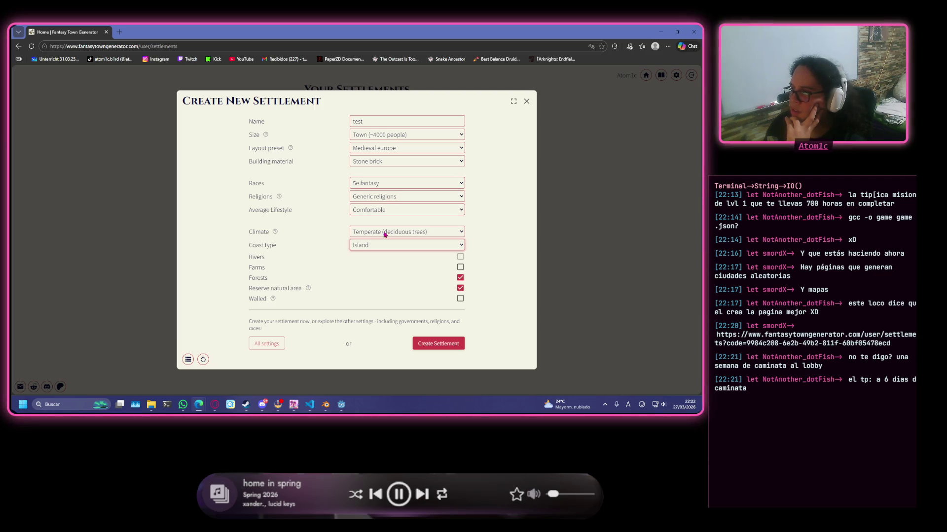
left_click(393, 245)
left_click(405, 260)
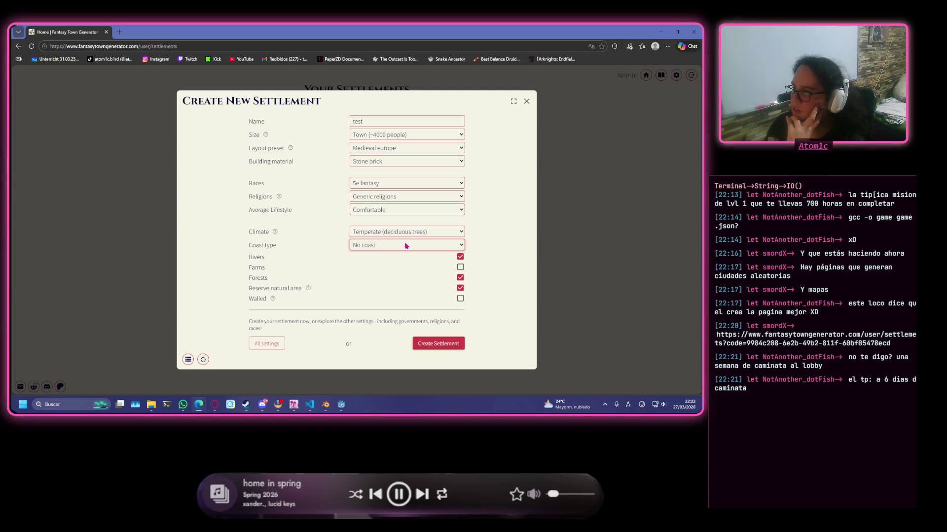
- Set the religion to Norse and generate the settlement
left_click(429, 213)
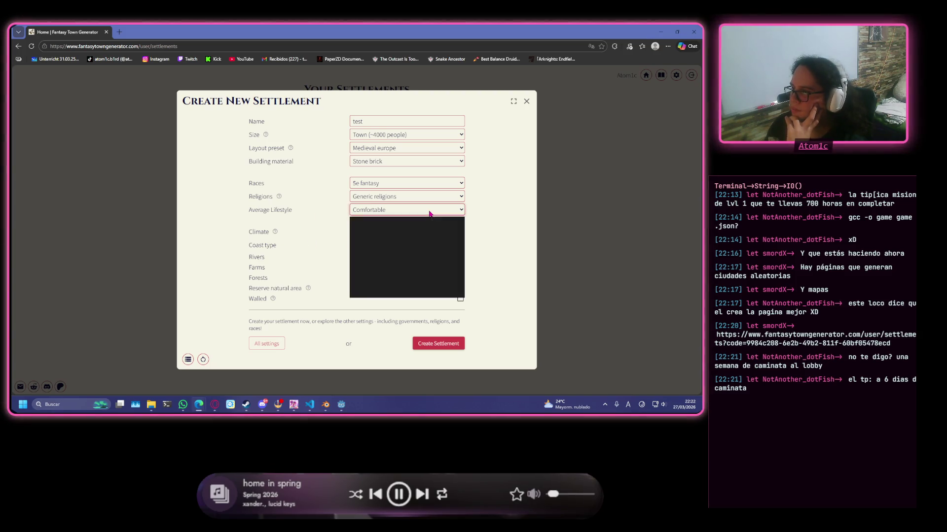
left_click(437, 199)
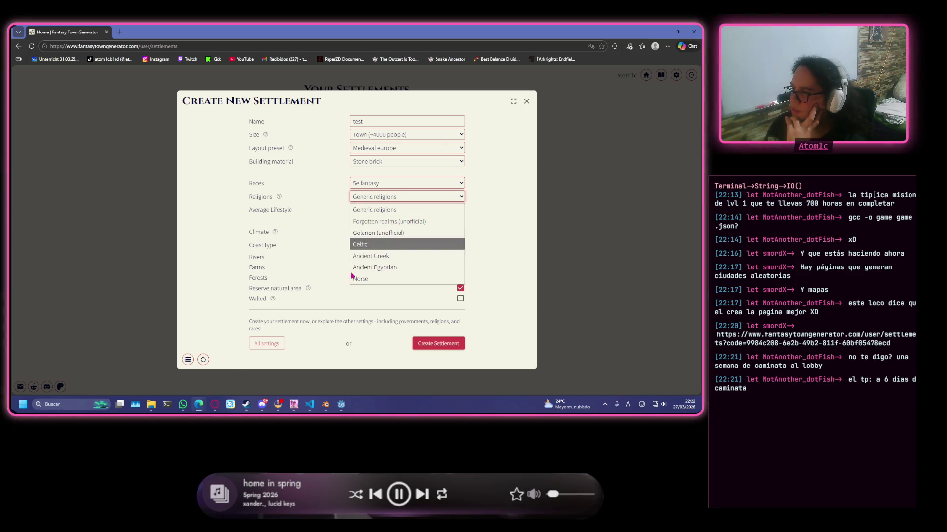
left_click(440, 279)
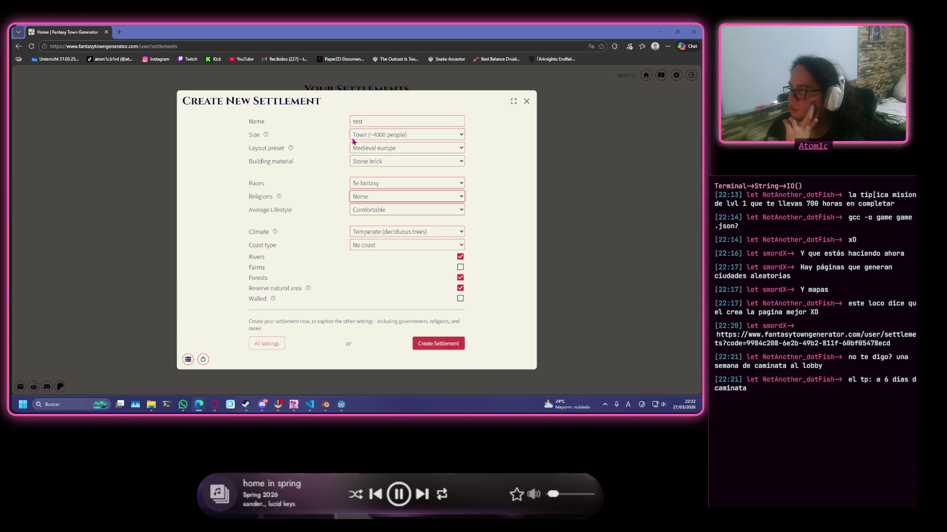
left_click(439, 344)
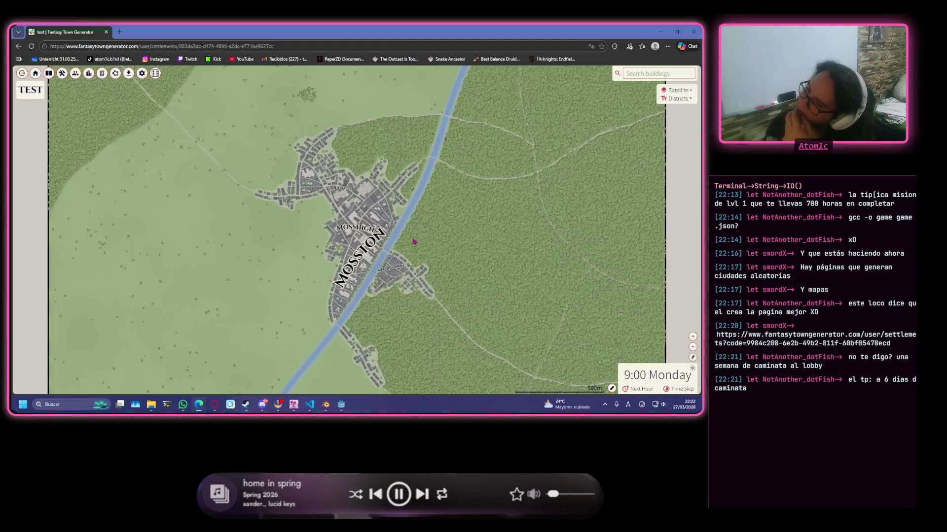
scroll(414, 241, "down", 1)
scroll(411, 244, "down", 1)
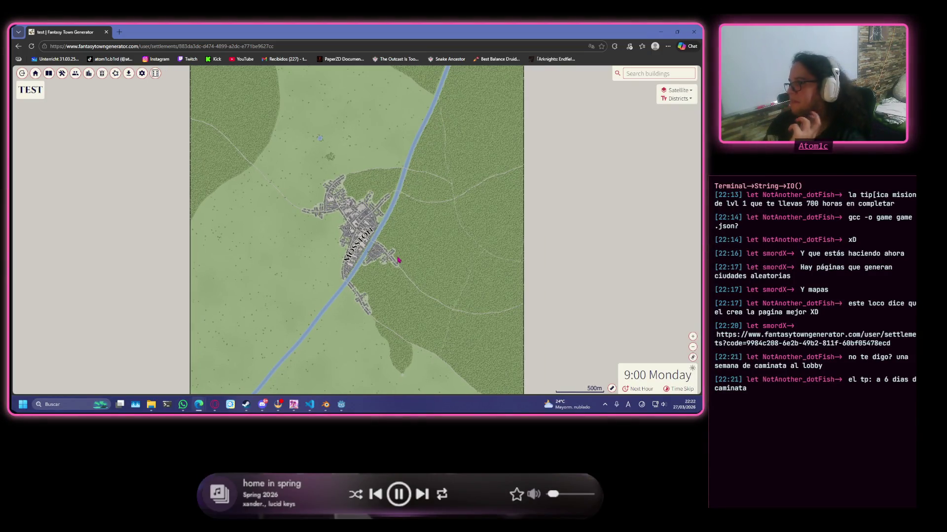
scroll(398, 260, "down", 1)
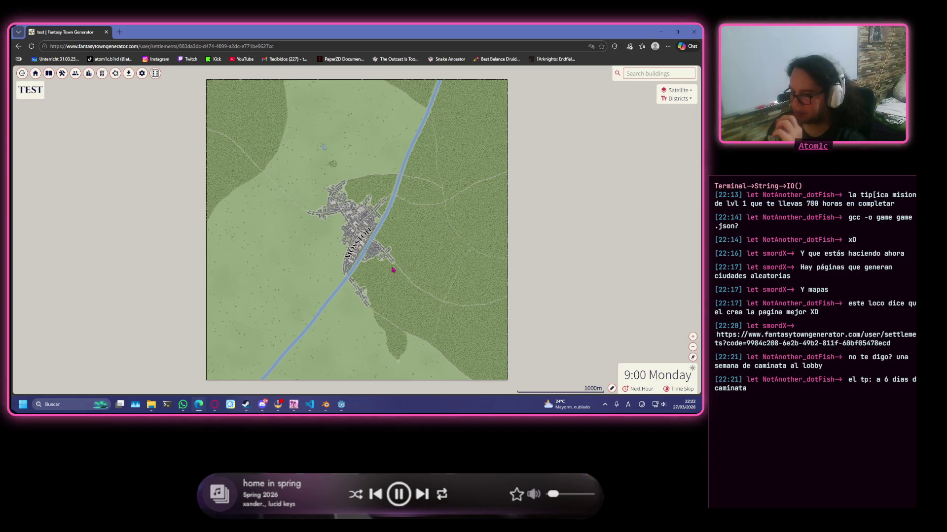
scroll(380, 265, "up", 1)
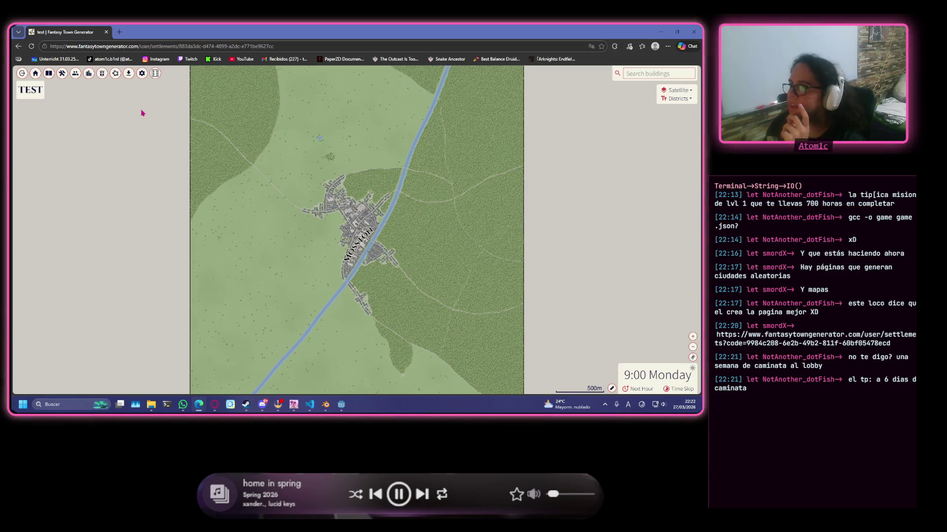
scroll(324, 214, "down", 1)
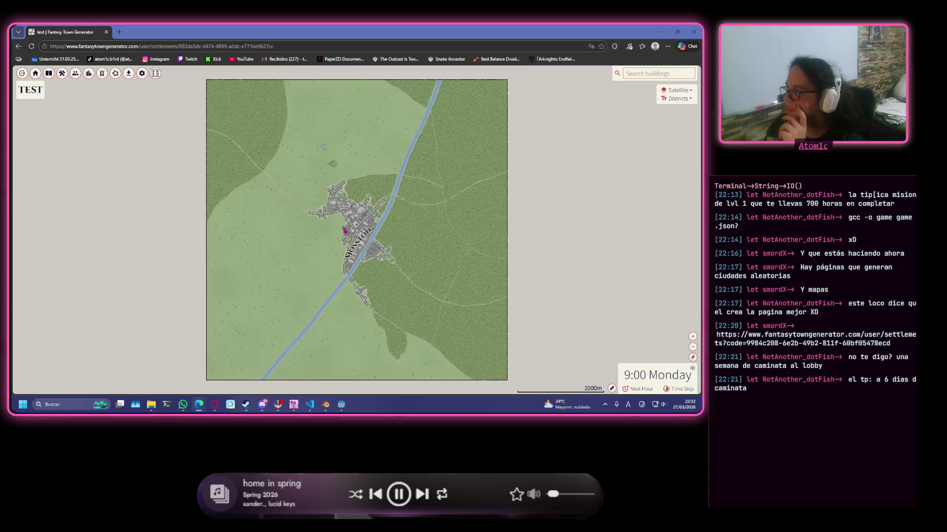
scroll(345, 230, "down", 1)
scroll(354, 222, "up", 2)
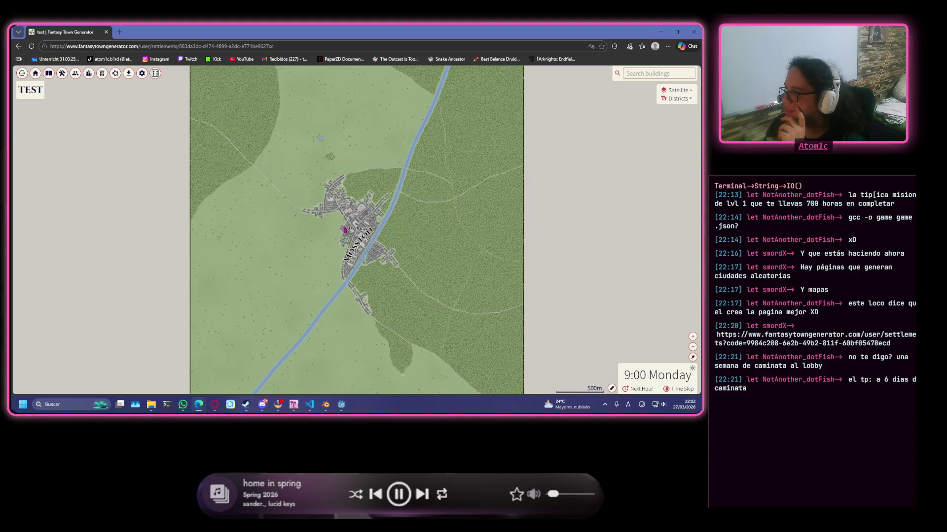
scroll(372, 213, "down", 1)
scroll(372, 213, "up", 1)
scroll(379, 222, "up", 1)
scroll(386, 231, "up", 1)
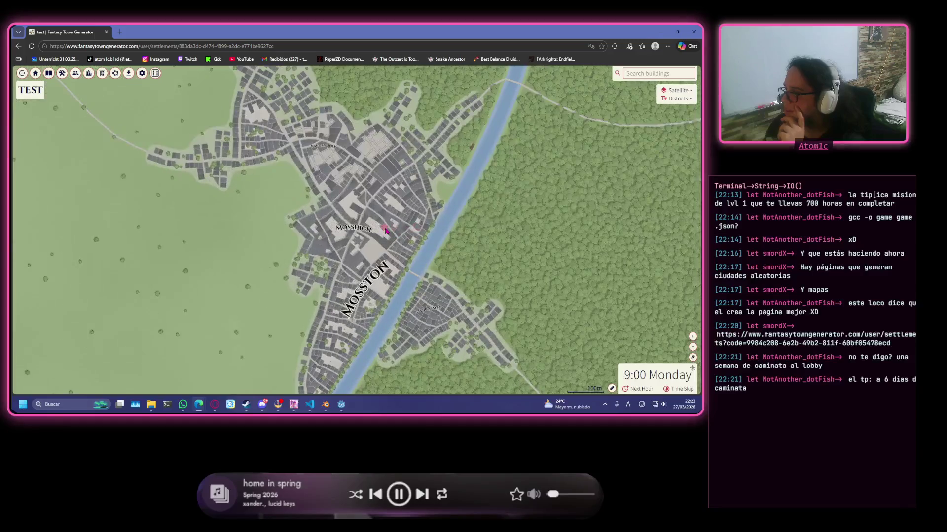
scroll(385, 232, "up", 1)
scroll(384, 230, "up", 1)
scroll(384, 231, "up", 1)
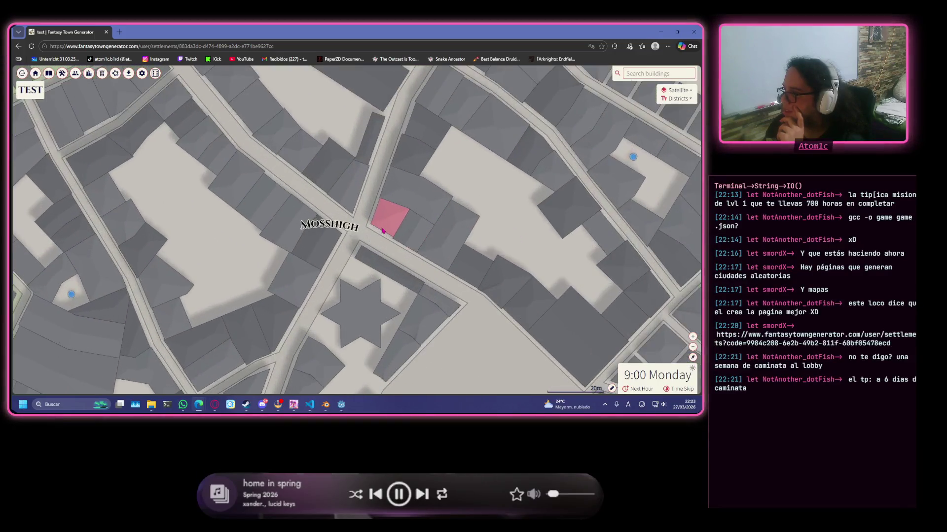
scroll(383, 230, "up", 1)
scroll(383, 229, "down", 2)
scroll(444, 207, "down", 1)
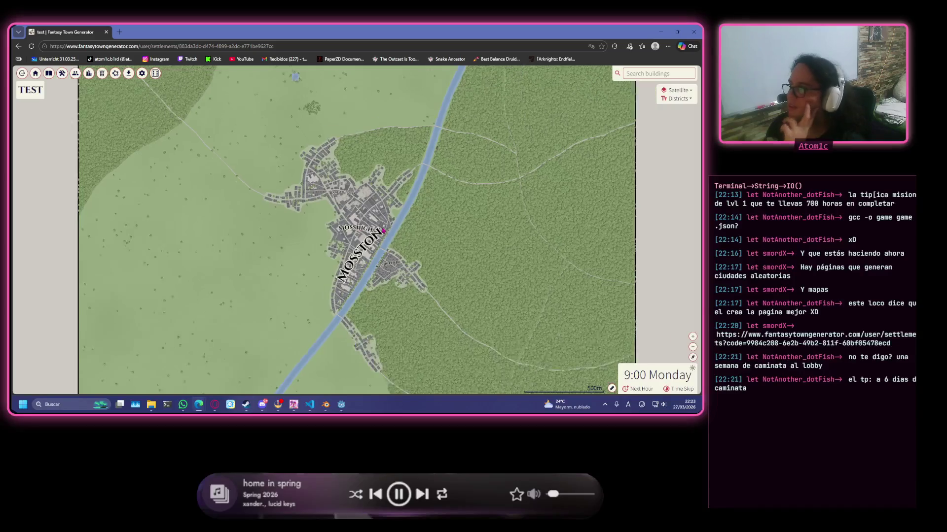
scroll(116, 123, "down", 1)
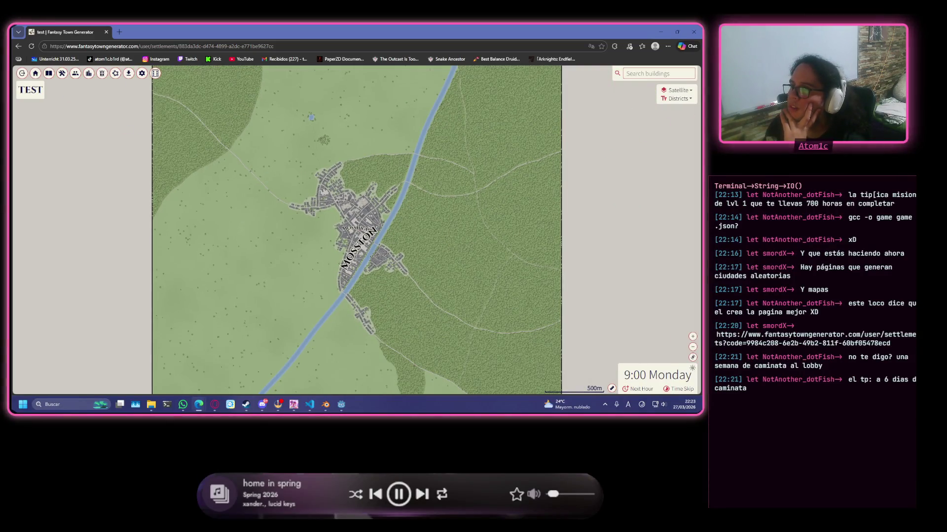
- Delete the test settlement from the saved settlements list
left_click(35, 72)
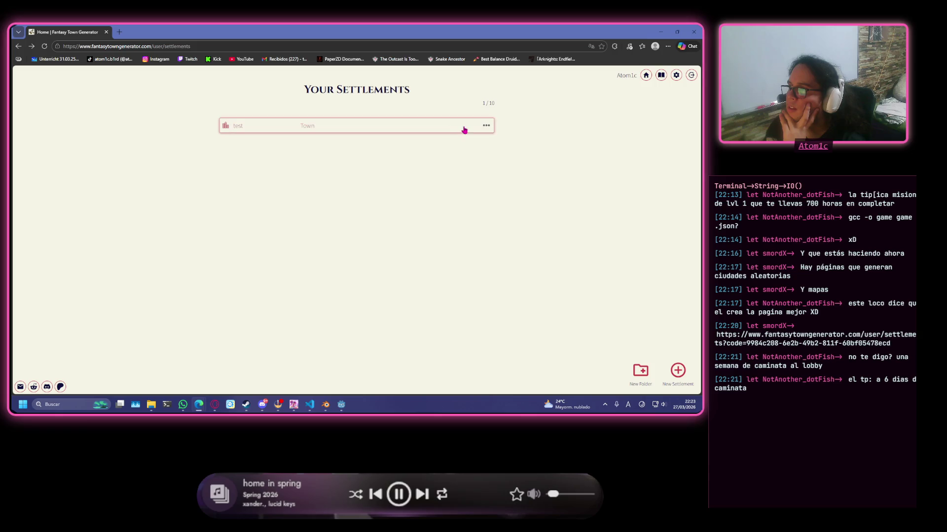
left_click(487, 125)
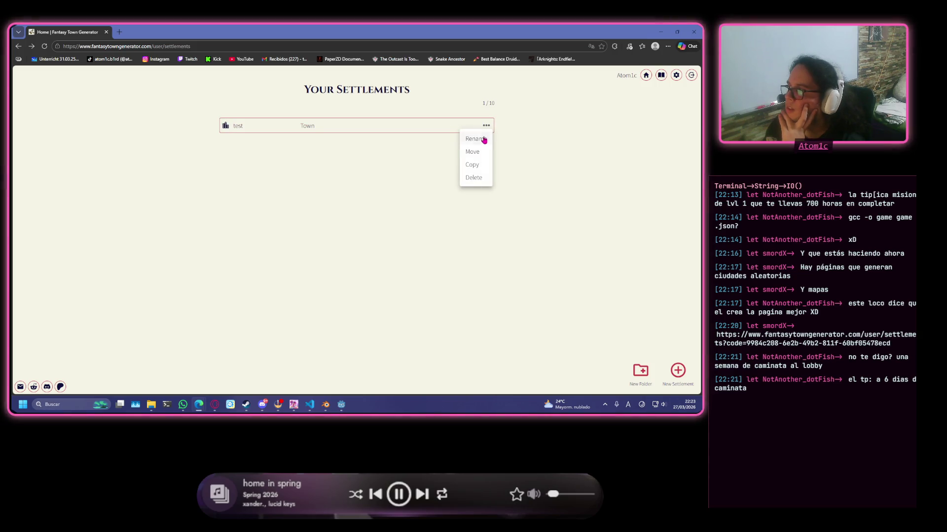
left_click(474, 178)
left_click(334, 254)
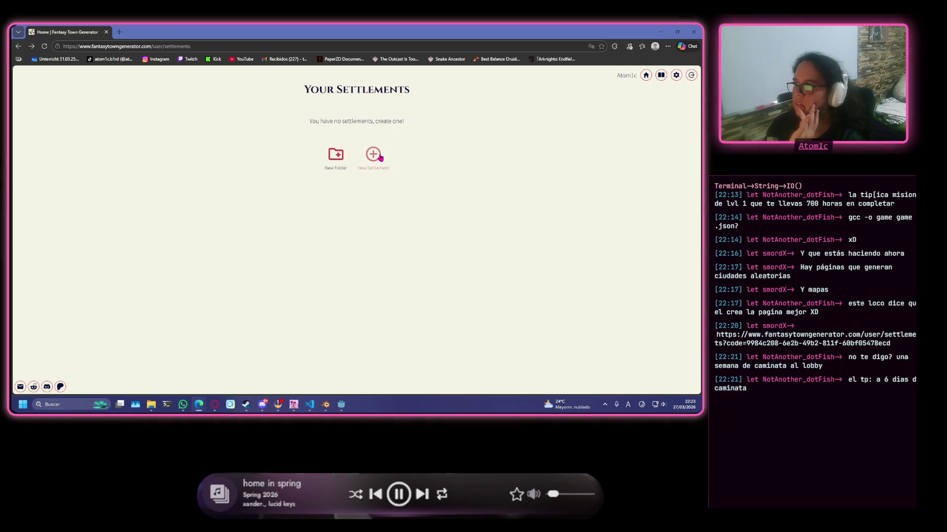
- Start a new settlement, keep Stone brick and Town size, and expand all setting categories
left_click(375, 154)
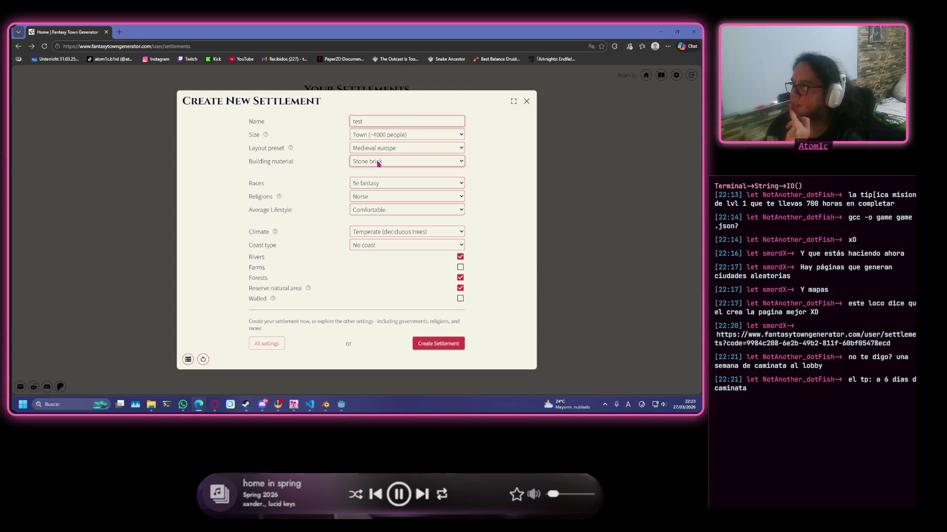
left_click(378, 162)
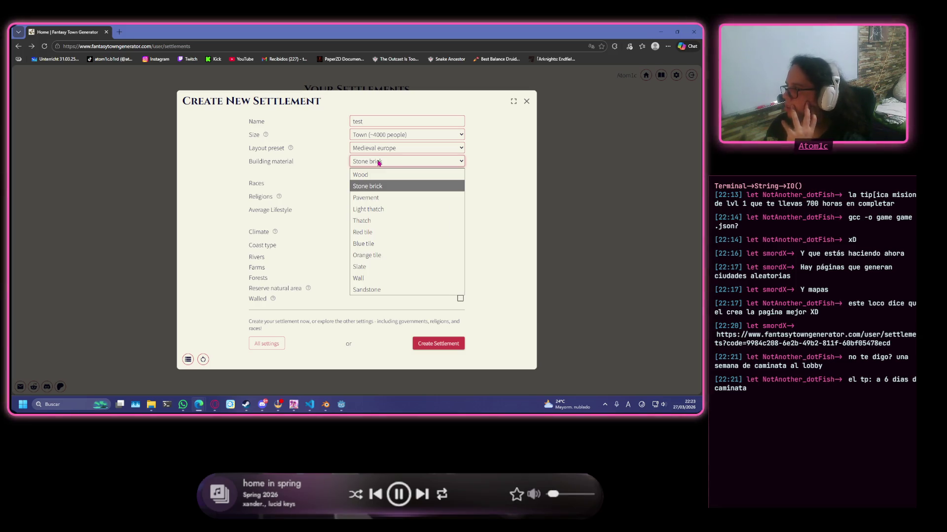
left_click(404, 186)
left_click(422, 149)
left_click(427, 138)
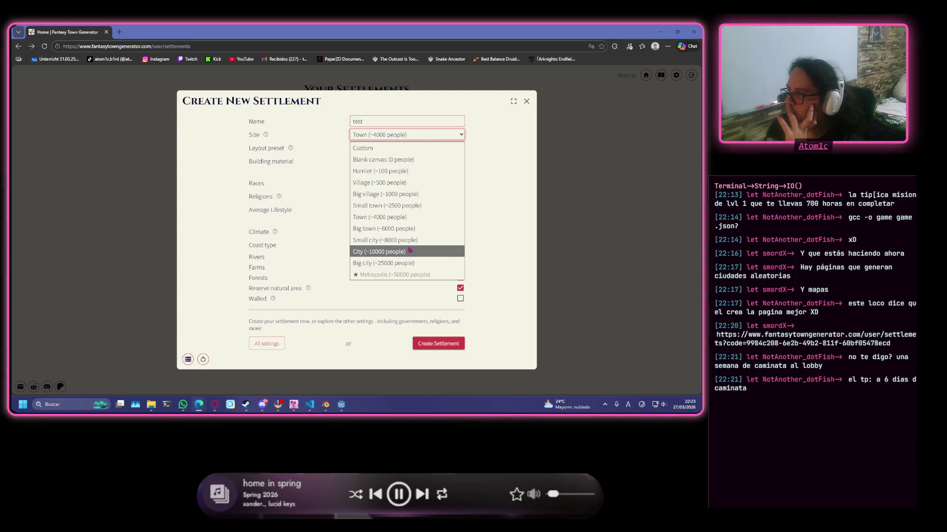
left_click(502, 151)
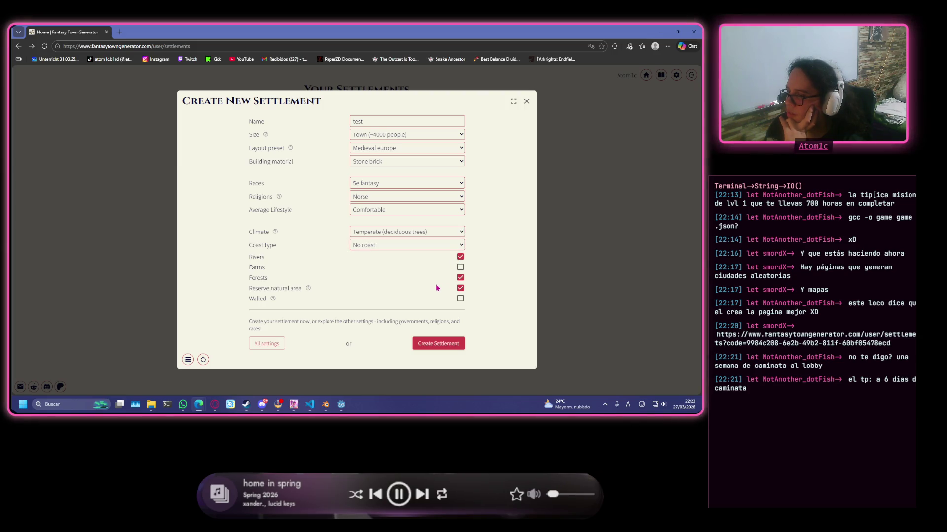
left_click(281, 347)
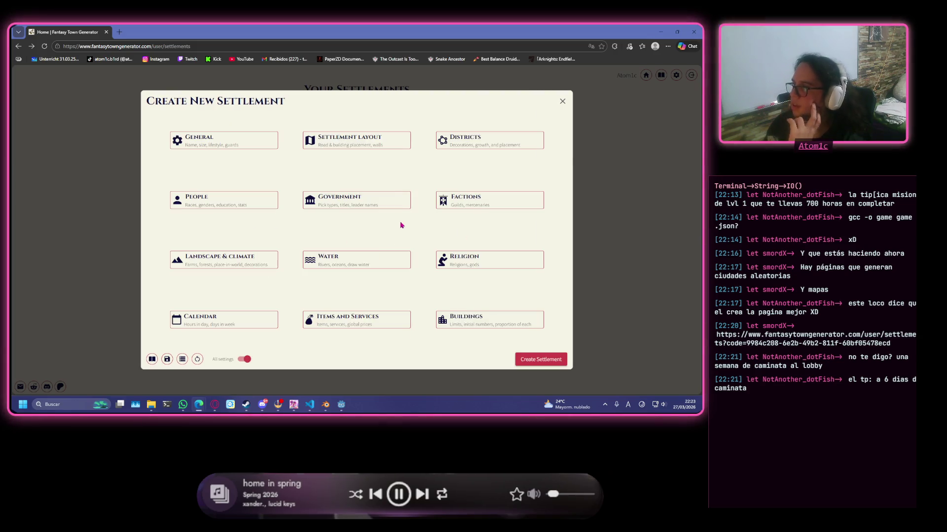
- Browse the Districts and General setting panels of the new settlement
left_click(504, 136)
scroll(325, 190, "down", 5)
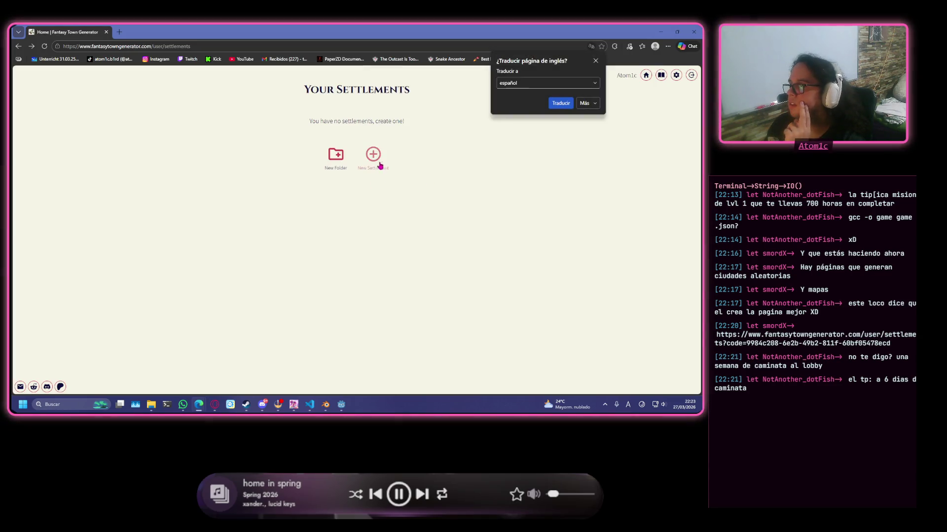
left_click(374, 156)
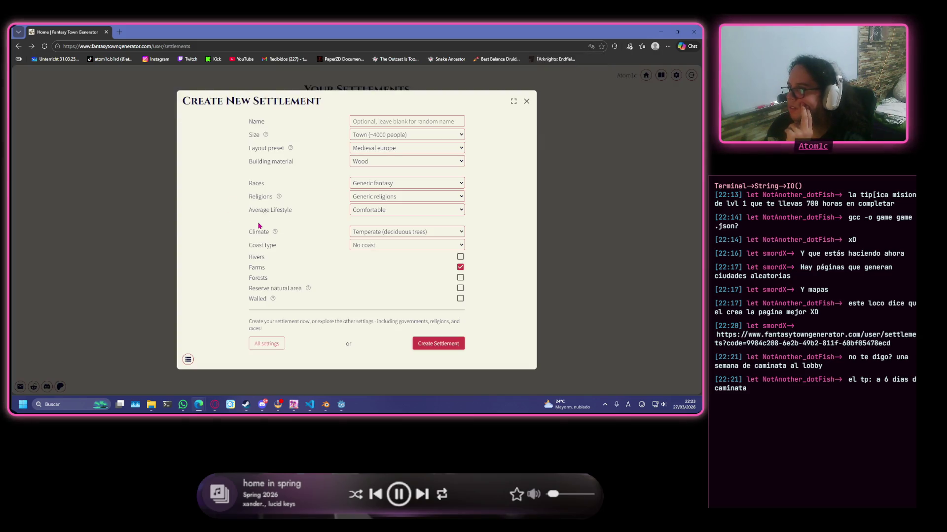
left_click(267, 346)
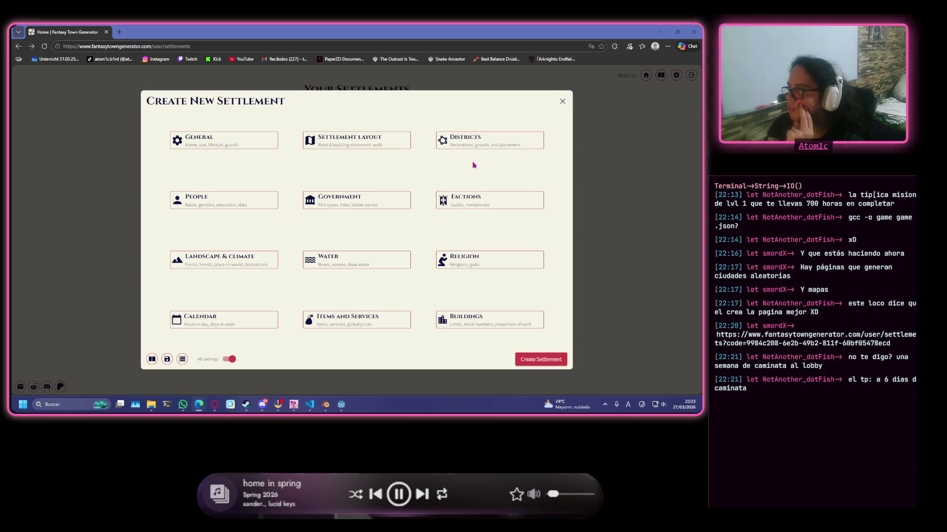
left_click(464, 146)
scroll(373, 214, "down", 5)
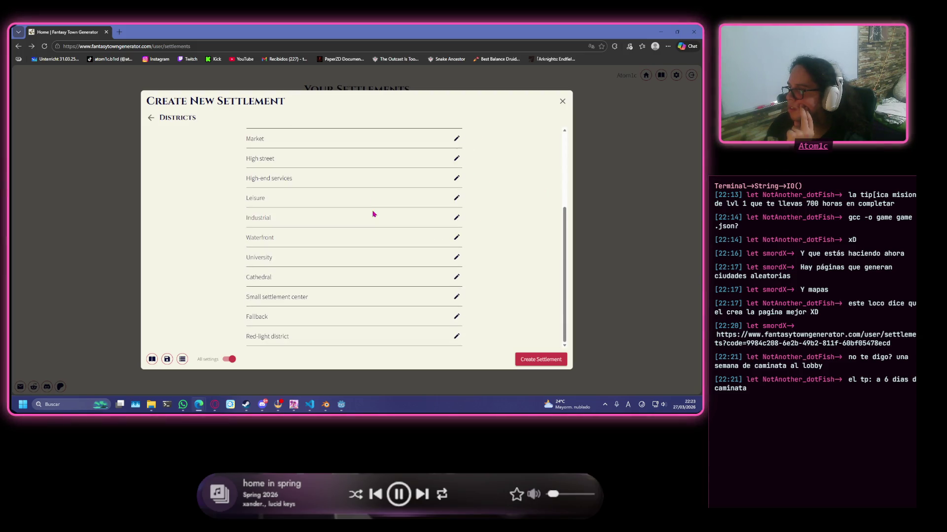
left_click(152, 118)
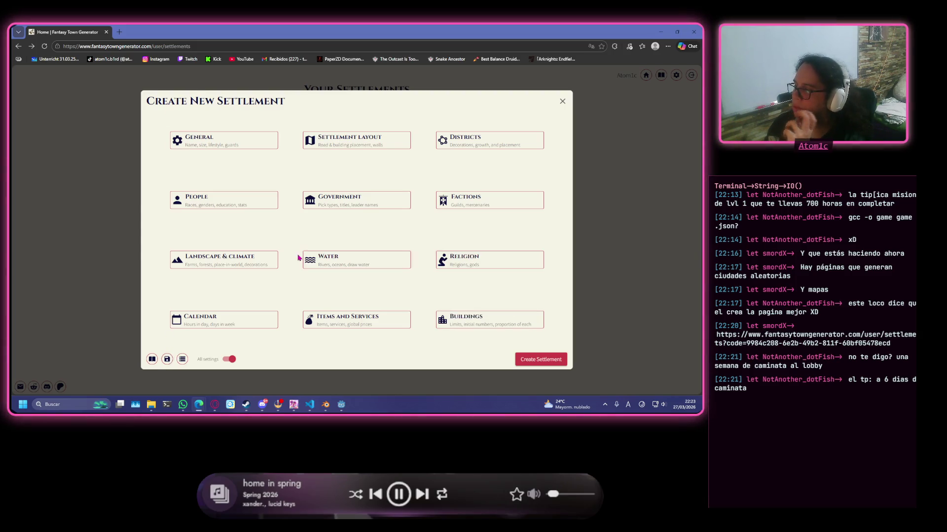
left_click(194, 143)
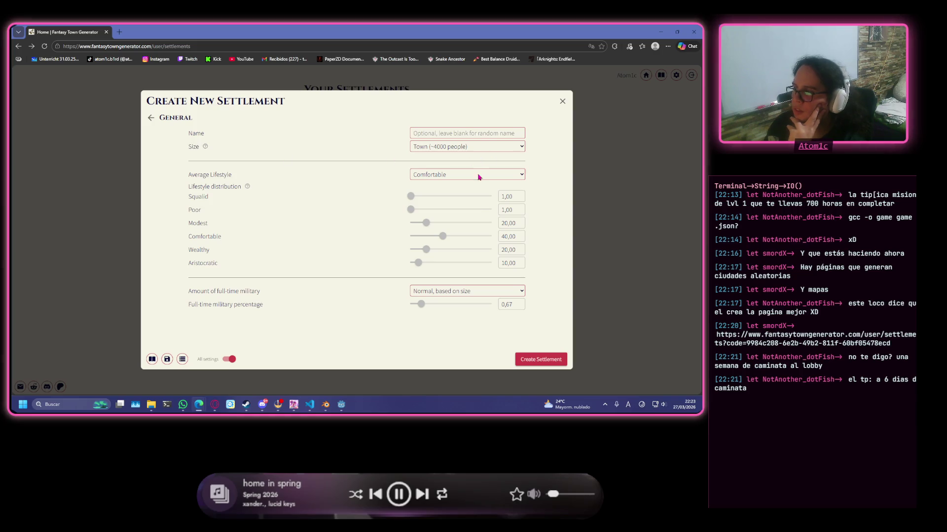
- Restart the new settlement on the simple form and set its size to Village (~500 people)
left_click(562, 101)
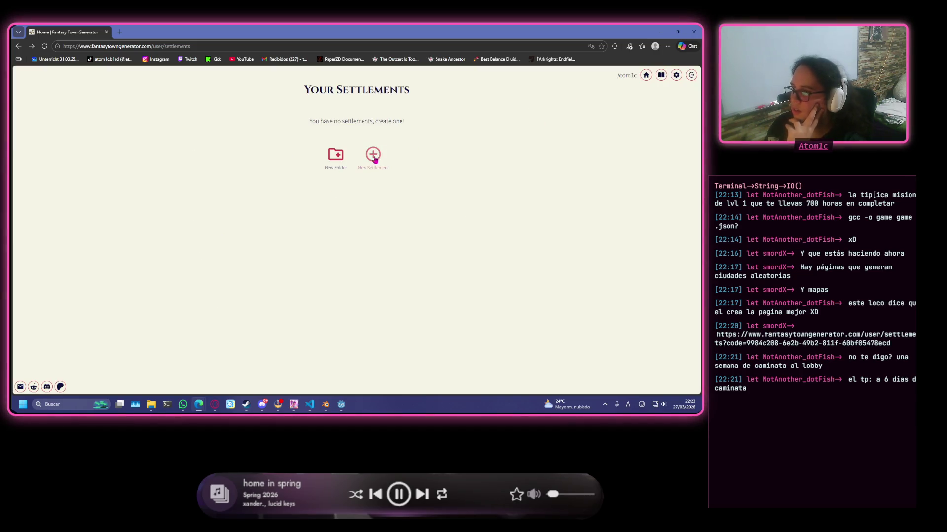
left_click(373, 156)
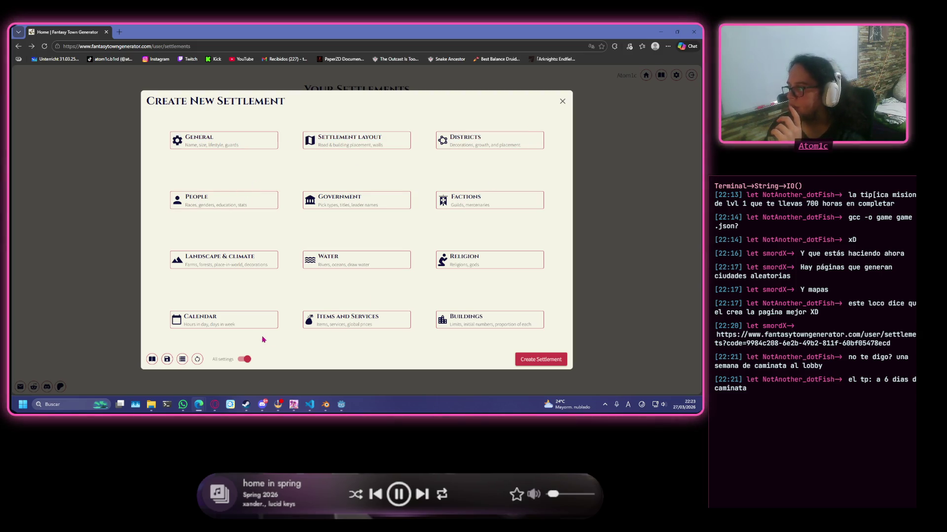
left_click(242, 360)
left_click(428, 135)
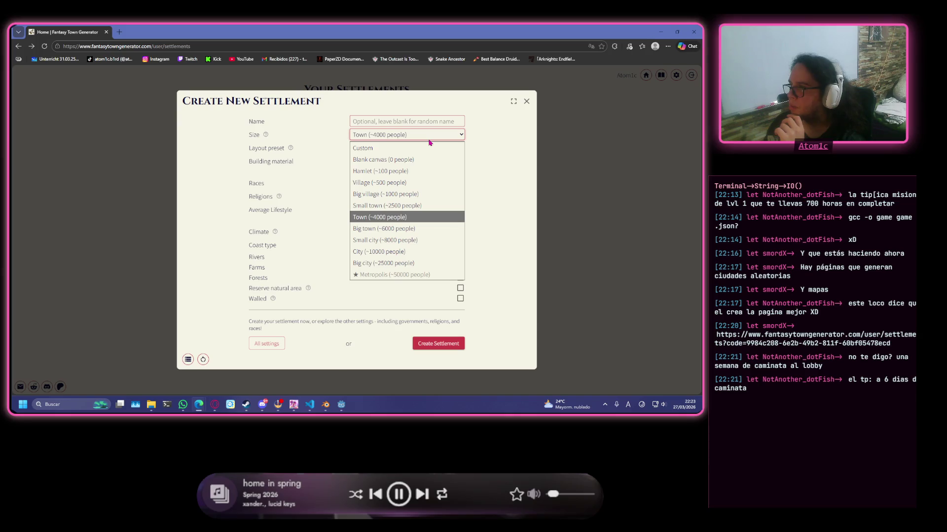
left_click(431, 182)
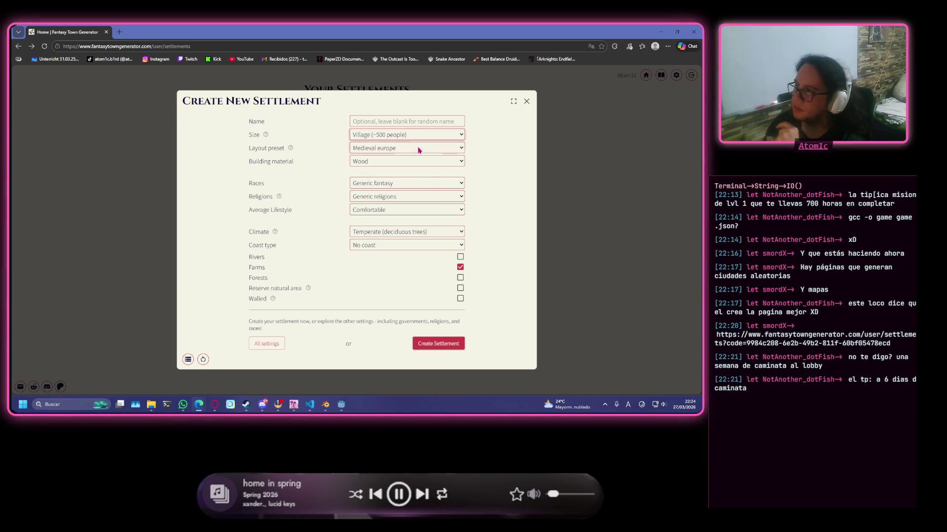
- Set the size to Hamlet (~100 people), keeping the Medieval europe layout
left_click(444, 135)
left_click(434, 155)
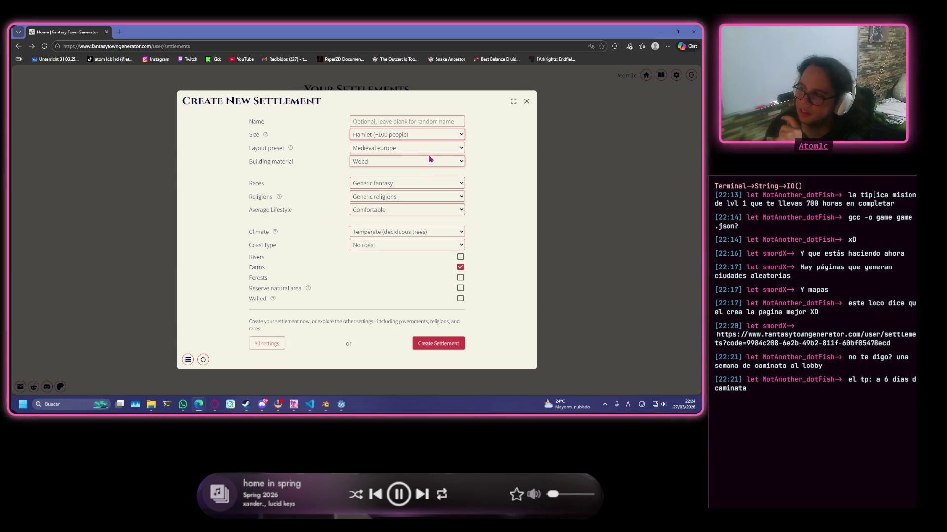
left_click(408, 138)
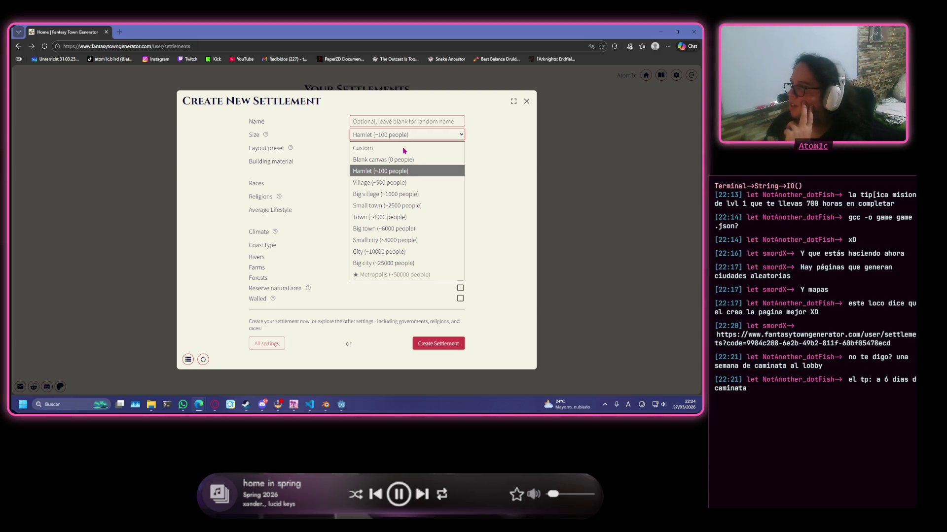
left_click(394, 172)
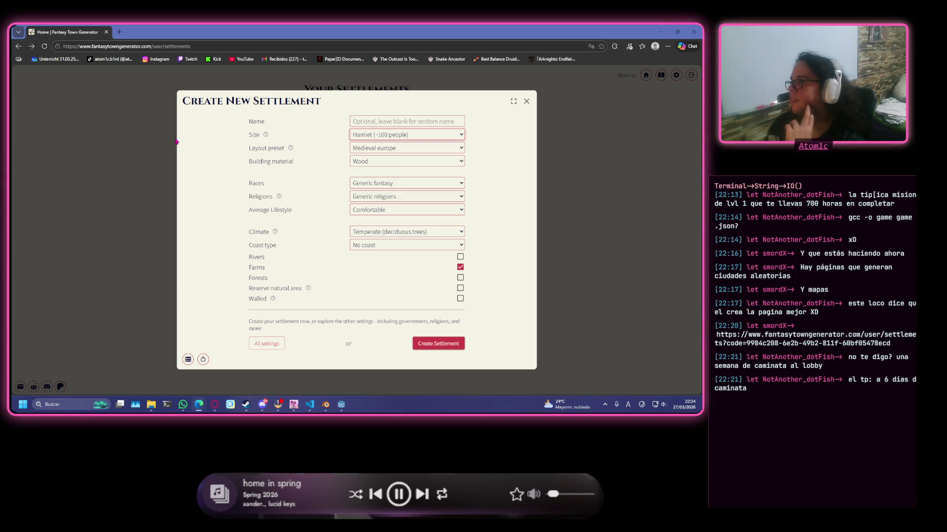
left_click(423, 149)
left_click(423, 150)
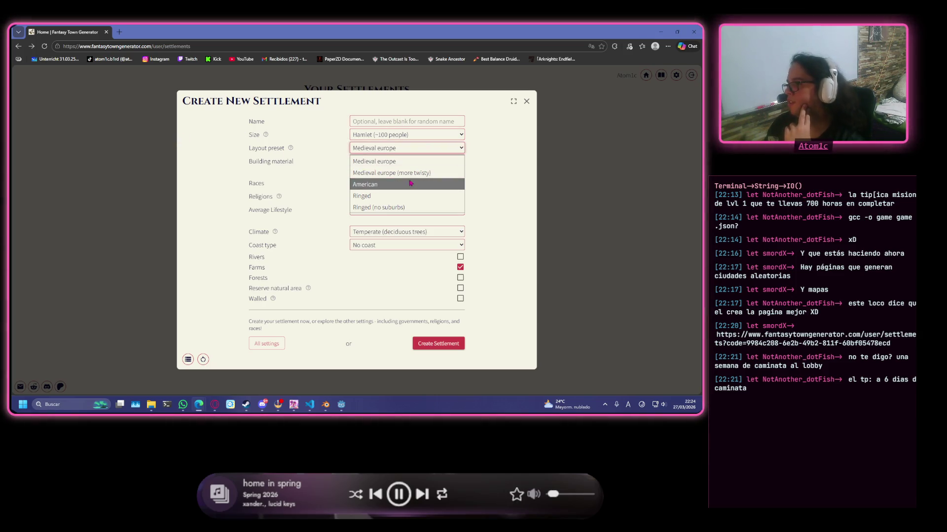
left_click(431, 161)
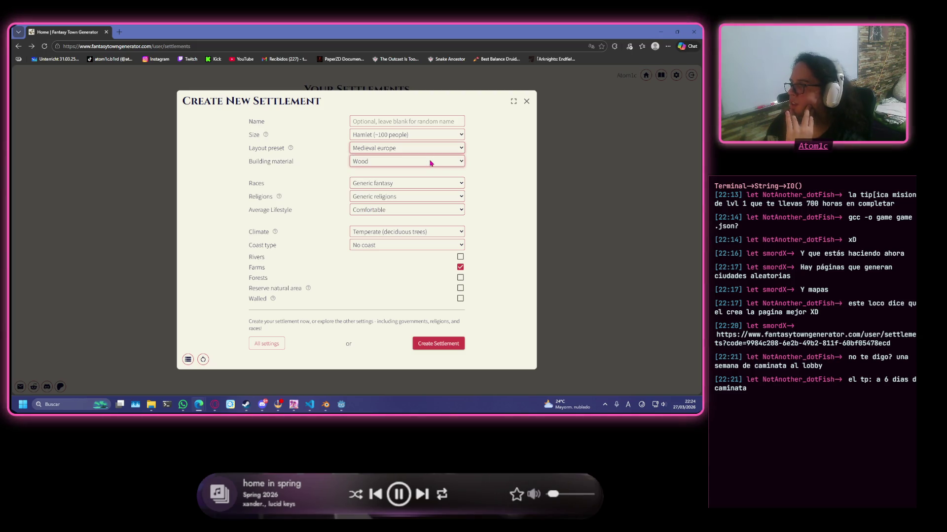
- Set the building material to Stone brick after trying Pavement, and generate the settlement
left_click(402, 161)
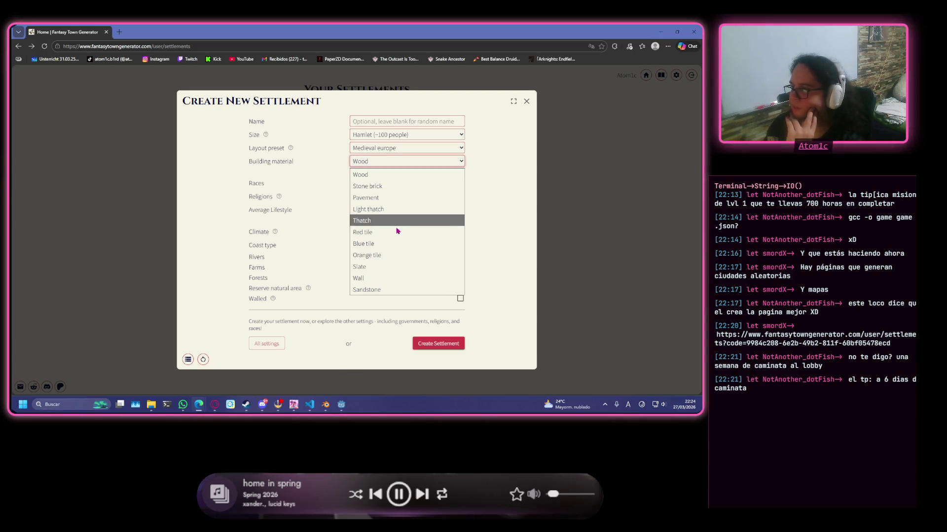
left_click(418, 197)
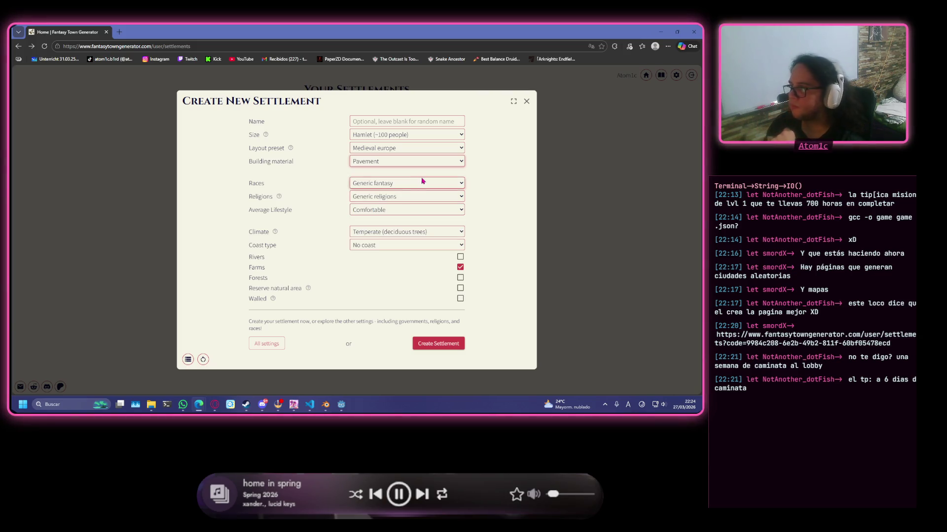
left_click(428, 164)
left_click(418, 188)
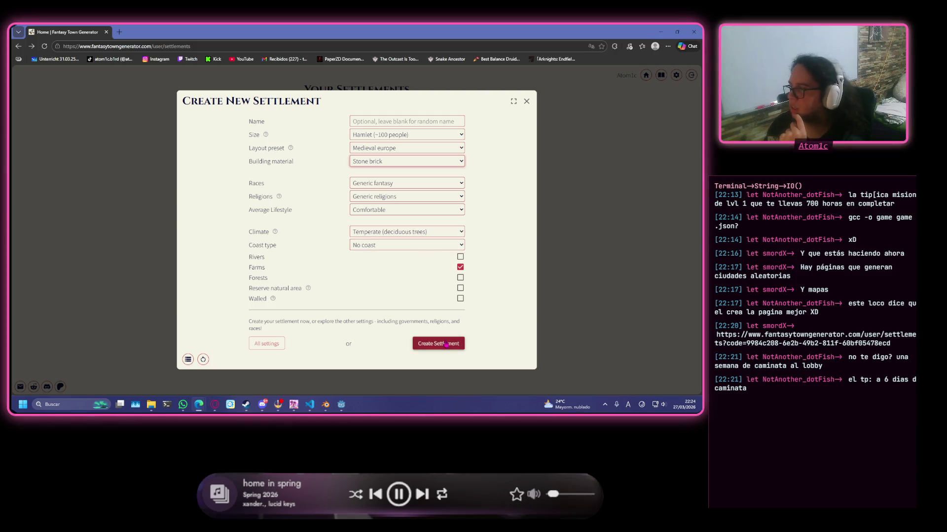
left_click(444, 343)
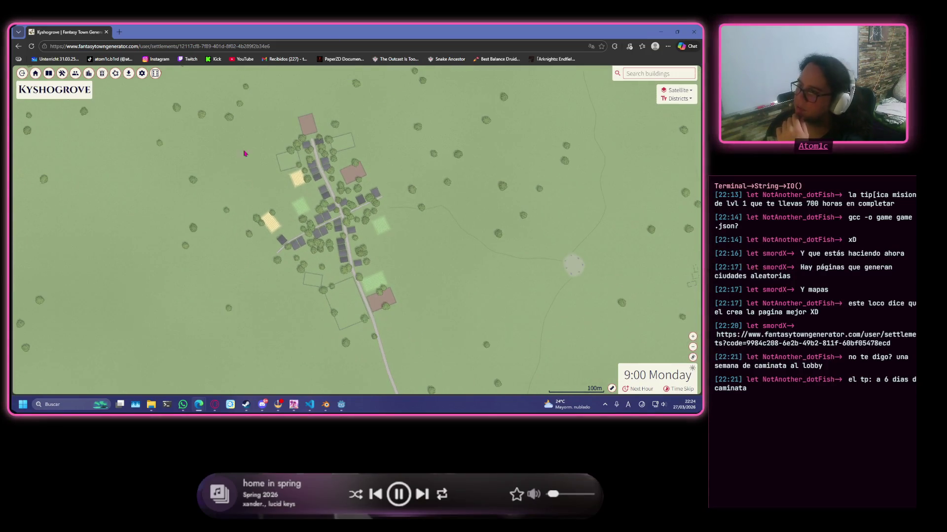
scroll(259, 278, "down", 5)
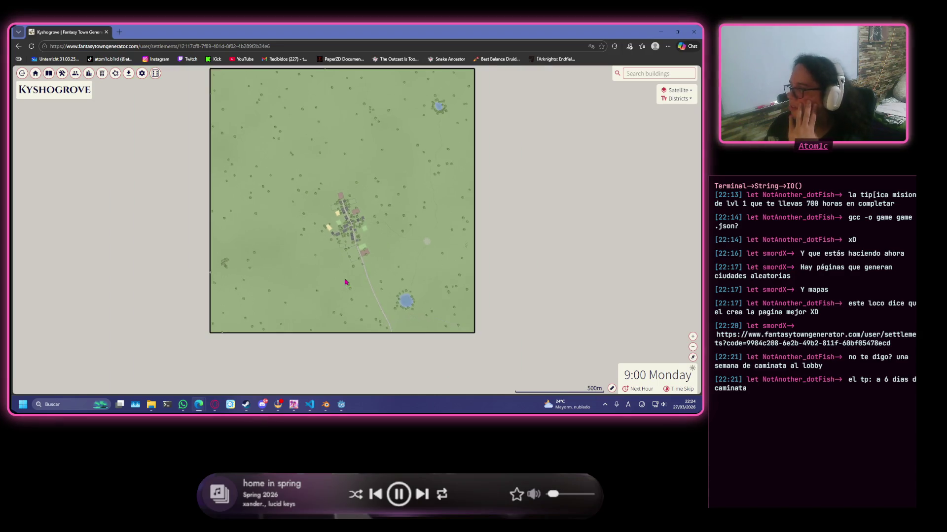
scroll(363, 341, "up", 2)
scroll(353, 230, "up", 1)
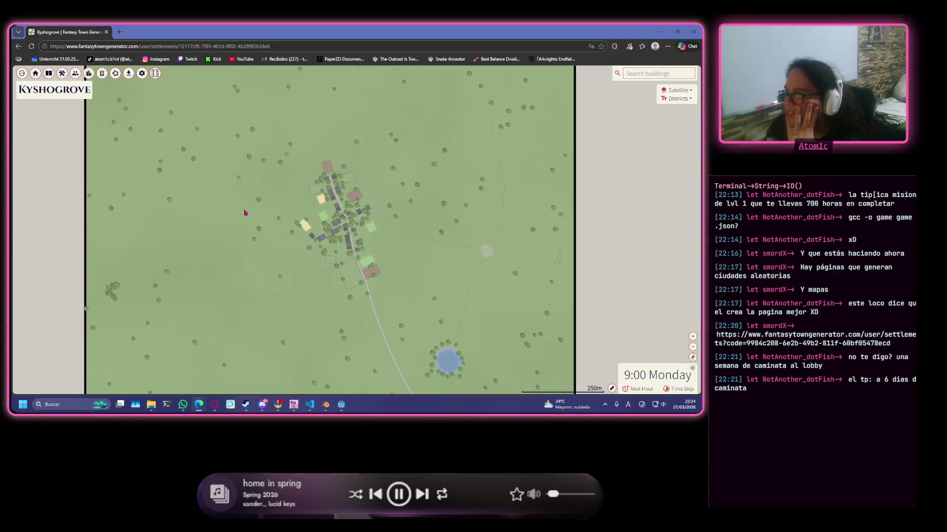
scroll(332, 250, "up", 2)
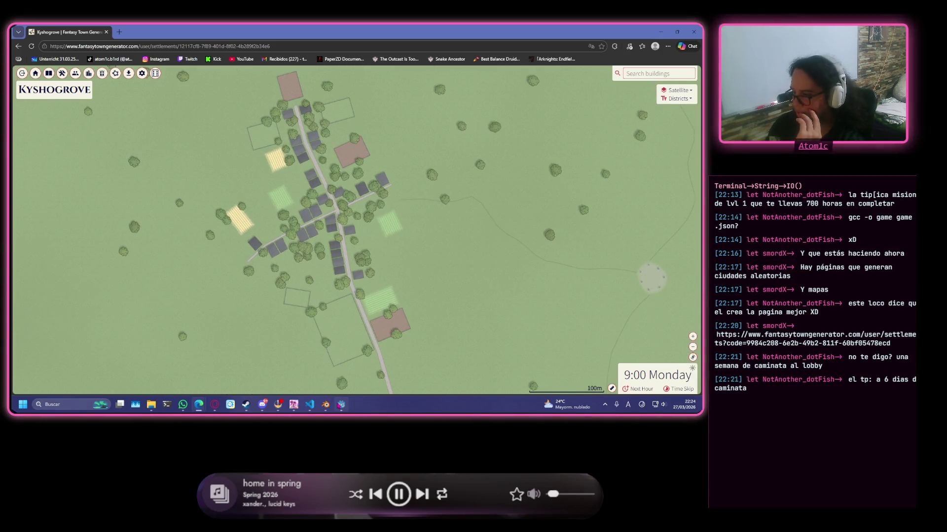
- Bring the Blender window to the front after the hamlet generates
left_click(341, 405)
scroll(304, 250, "down", 2)
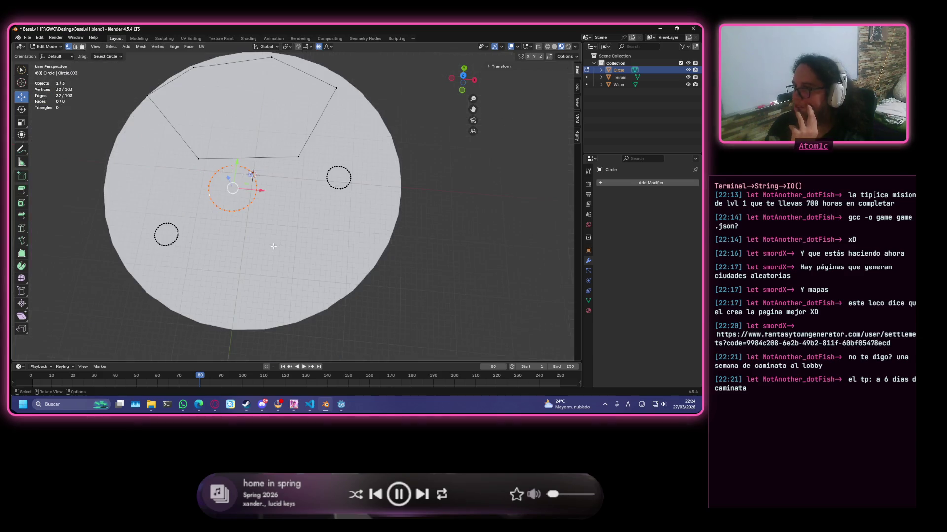
scroll(190, 191, "up", 1)
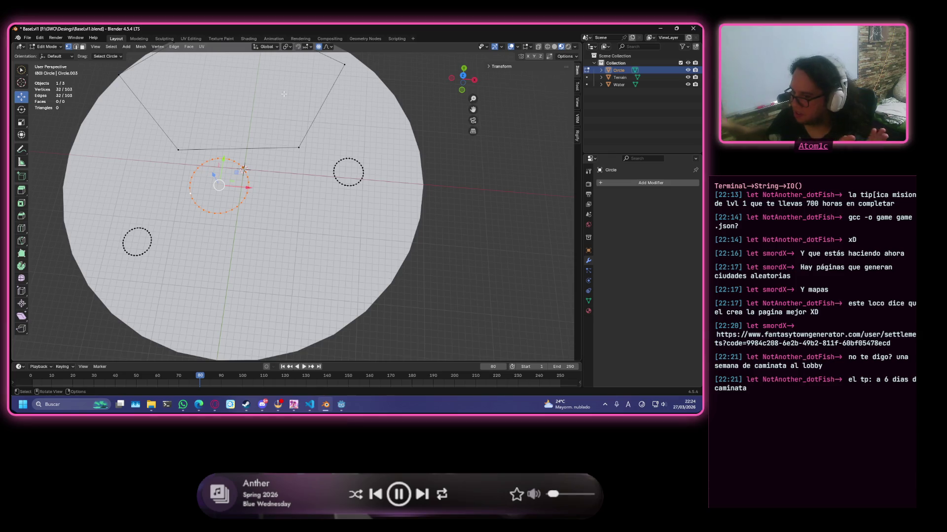
scroll(218, 169, "up", 2)
scroll(218, 169, "down", 1)
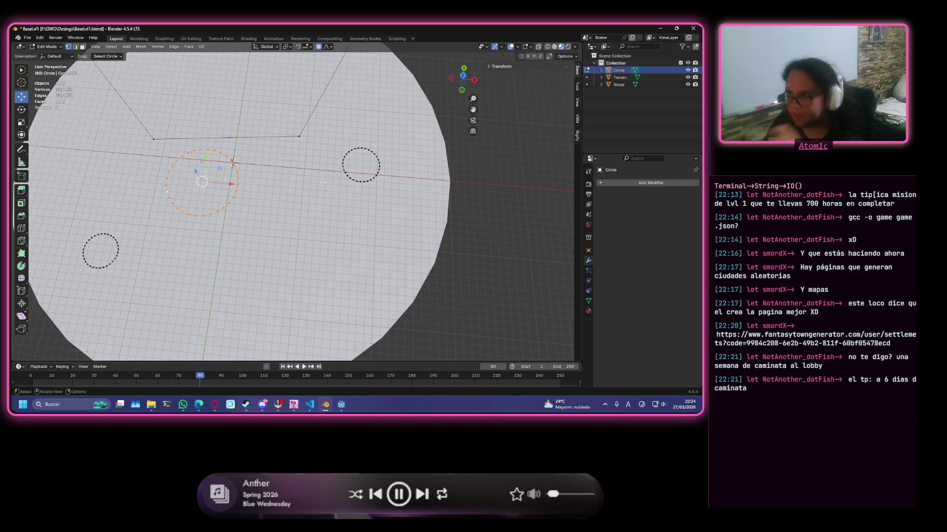
- Move the small pond circle lower on the disc, below the central ring
middle_click_drag(257, 174, 411, 309)
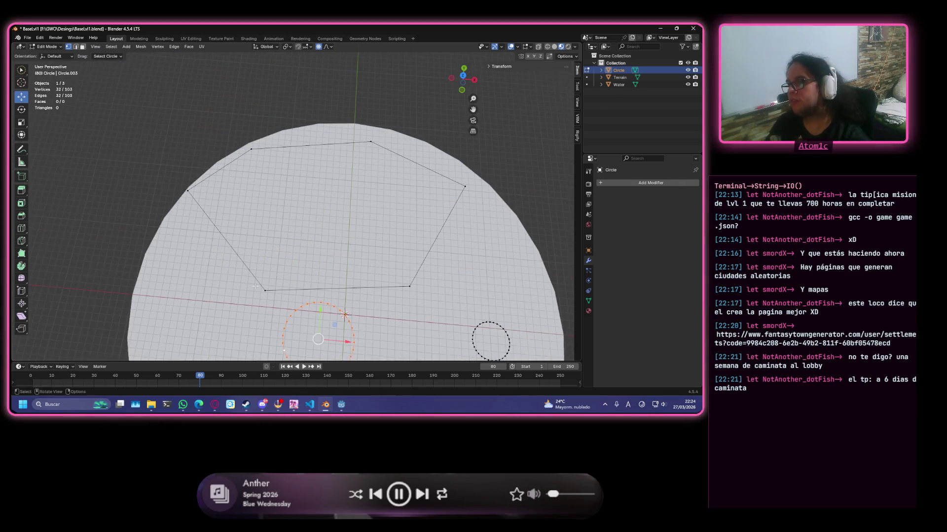
scroll(242, 266, "up", 2)
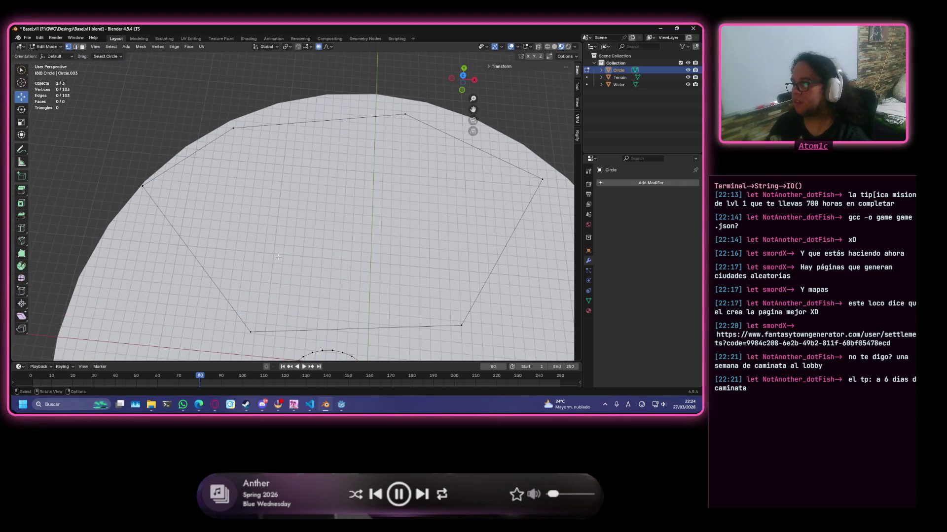
scroll(372, 309, "down", 3)
middle_click_drag(410, 278, 378, 199)
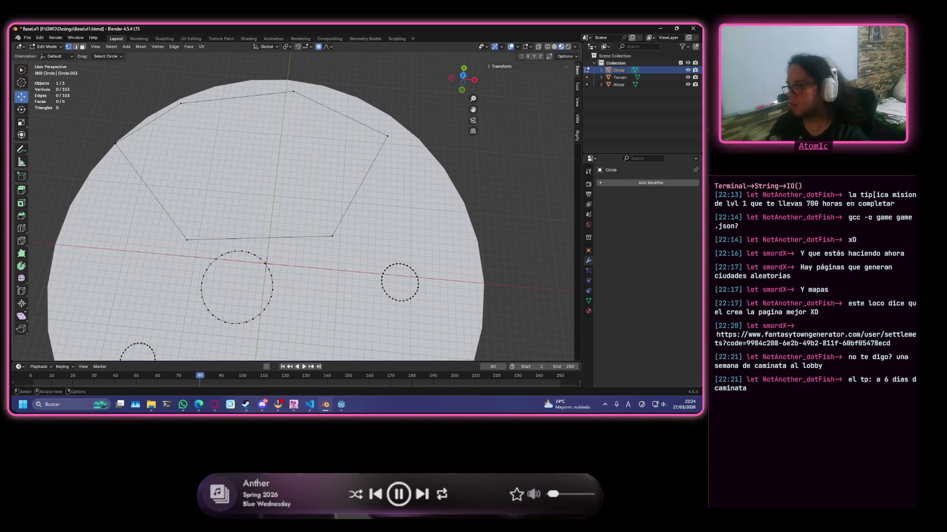
scroll(377, 199, "up", 3)
left_click(335, 156, "alt")
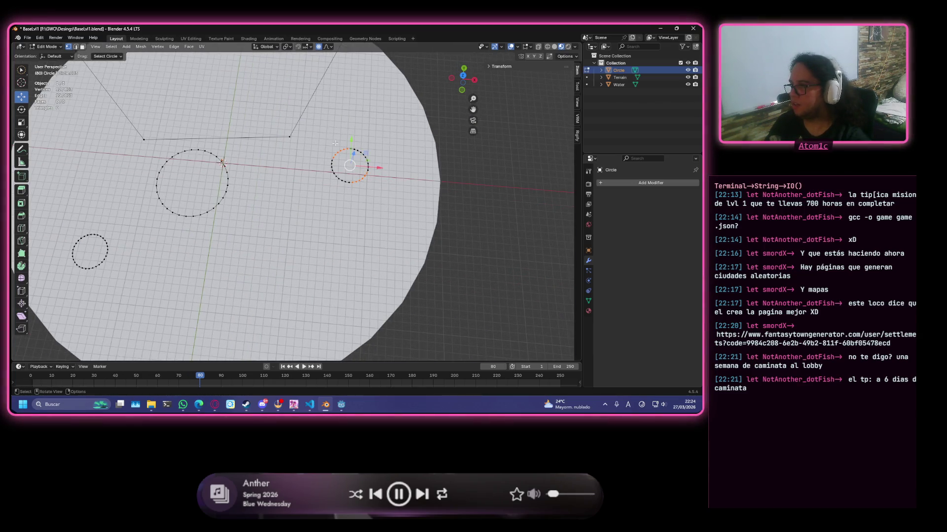
left_click(365, 152, "alt")
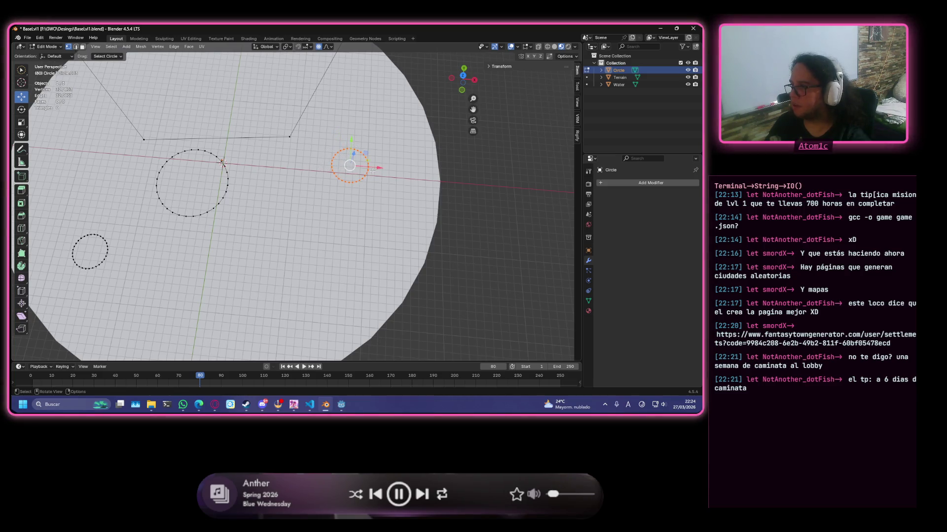
key("g")
left_click(316, 238)
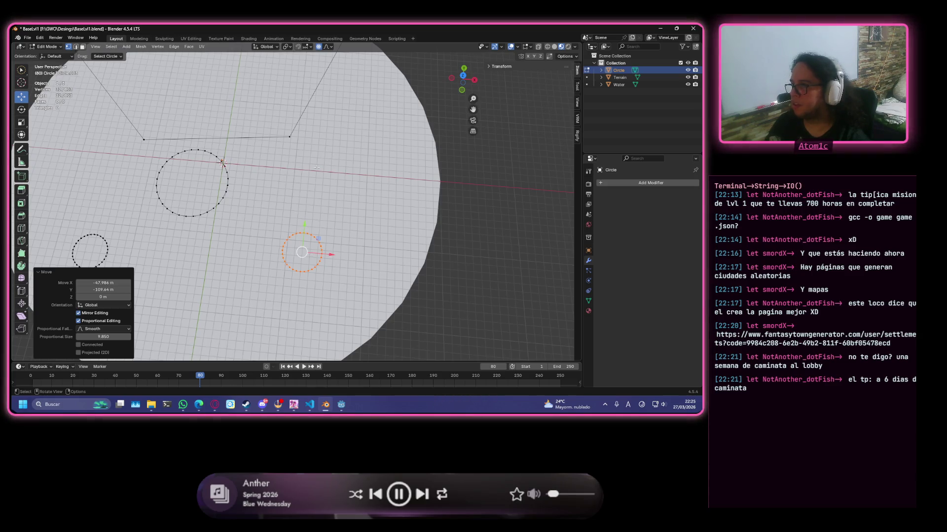
- Reposition a river outline corner, add a loop cut and slide the new vertices along X
left_click(289, 138)
key("g")
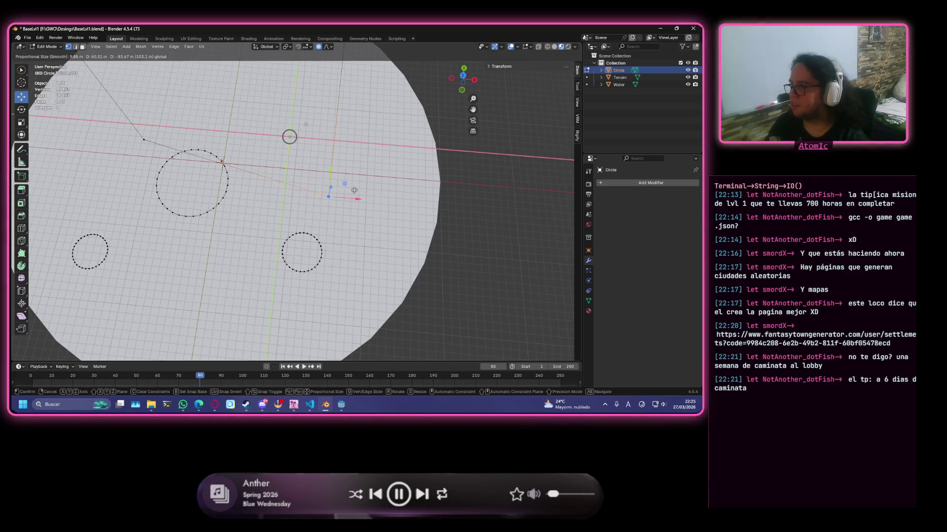
left_click(369, 202)
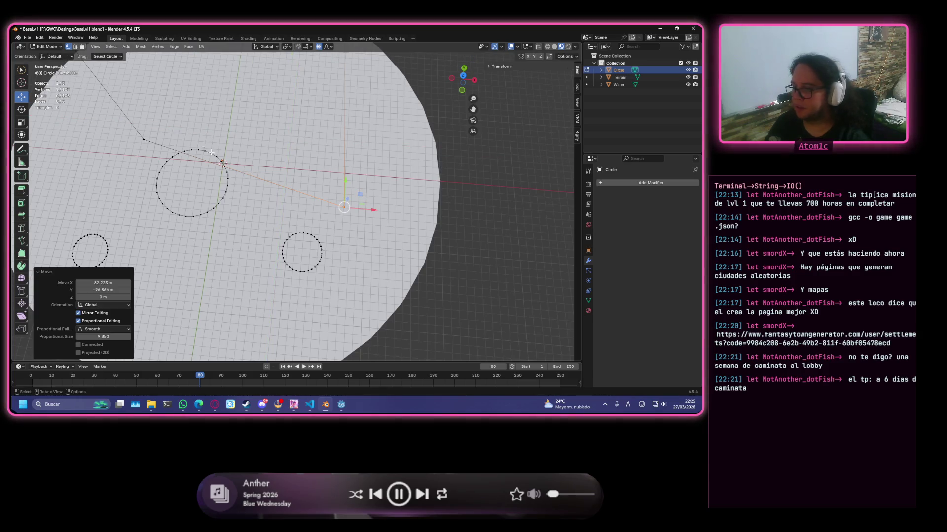
left_click(145, 139, "shift")
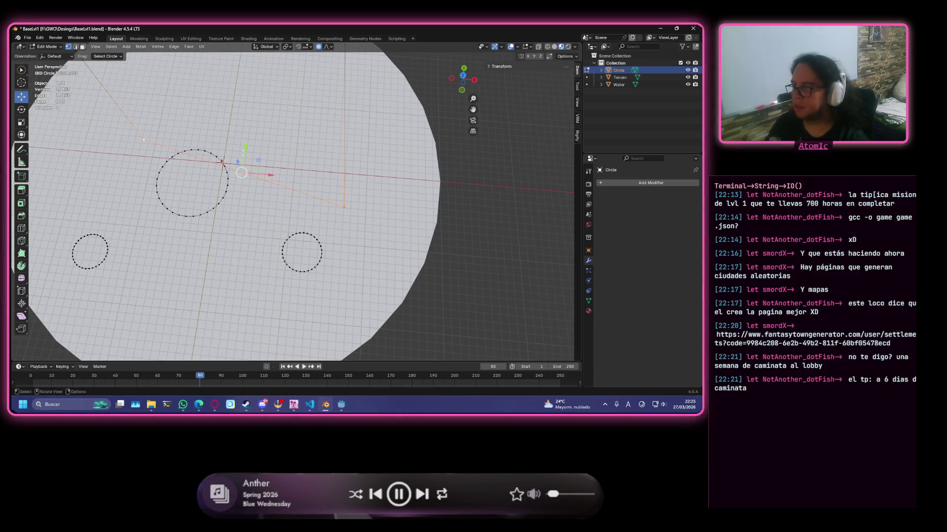
key("ctrl+r")
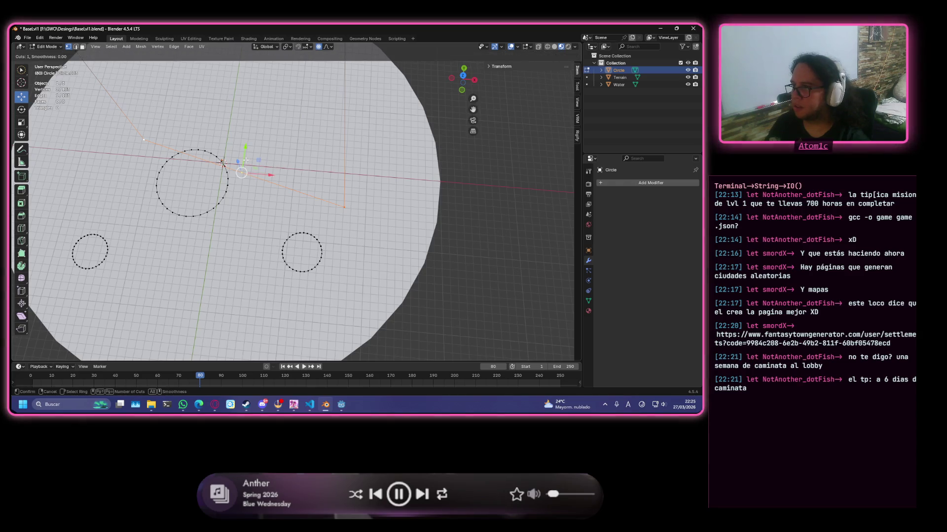
left_click(245, 161)
key("g")
key("x")
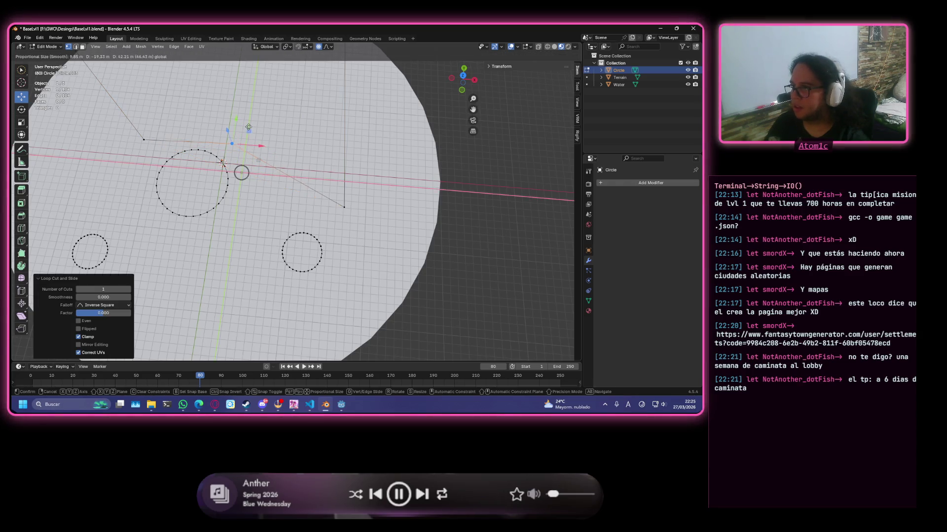
left_click(242, 127)
- Nudge an outline vertex left, subdivide a neighbouring edge and drag its new vertex right
left_click(343, 207)
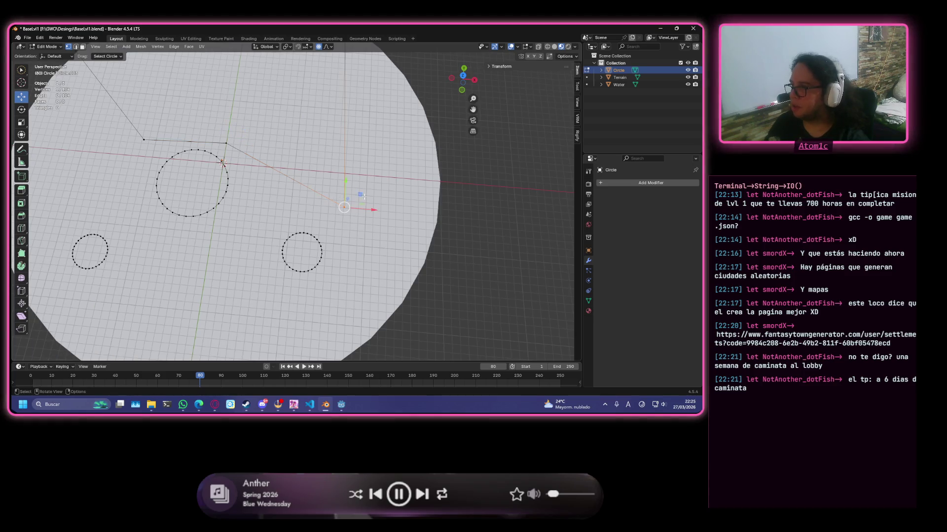
key("g")
left_click(313, 202)
scroll(351, 148, "down", 2)
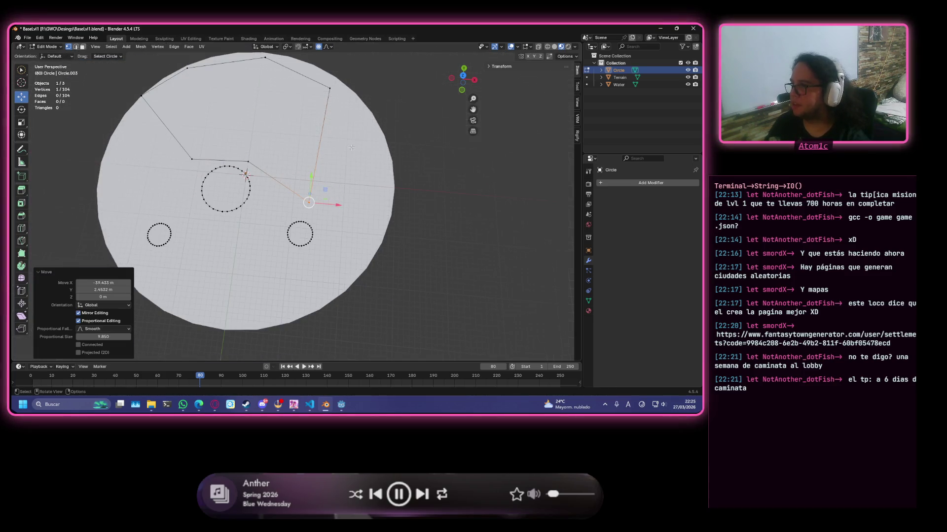
left_click(327, 104, "shift")
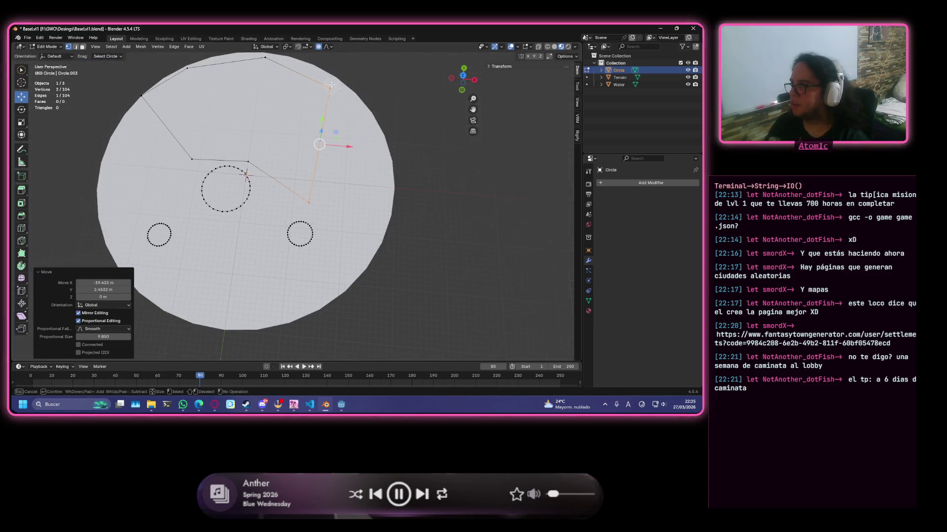
right_click(320, 156)
left_click(329, 164)
left_click(313, 133)
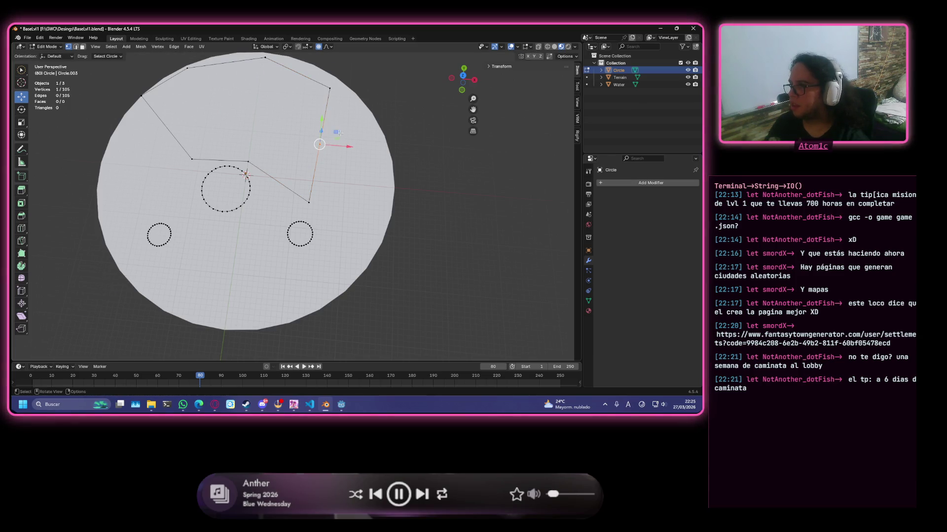
left_click_drag(337, 133, 381, 139)
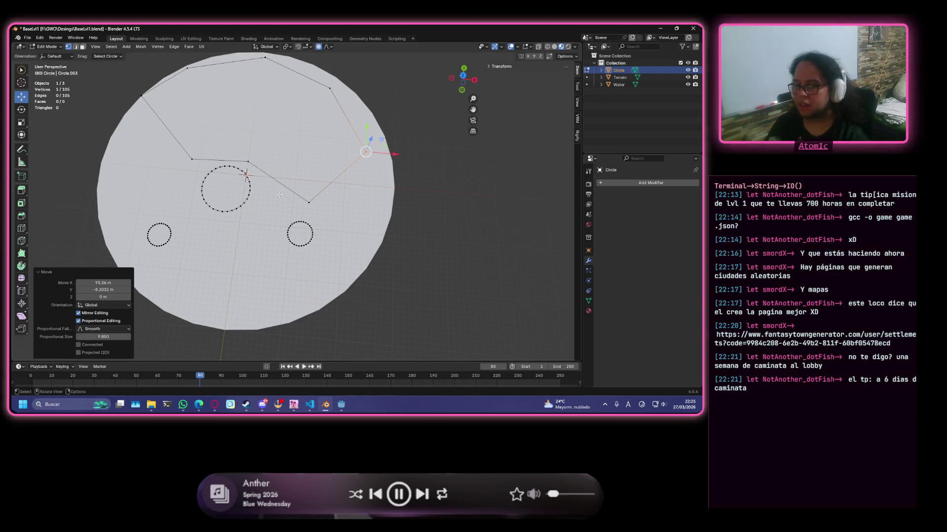
scroll(280, 195, "up", 2)
left_click(268, 273)
scroll(268, 273, "up", 2)
scroll(269, 273, "down", 2)
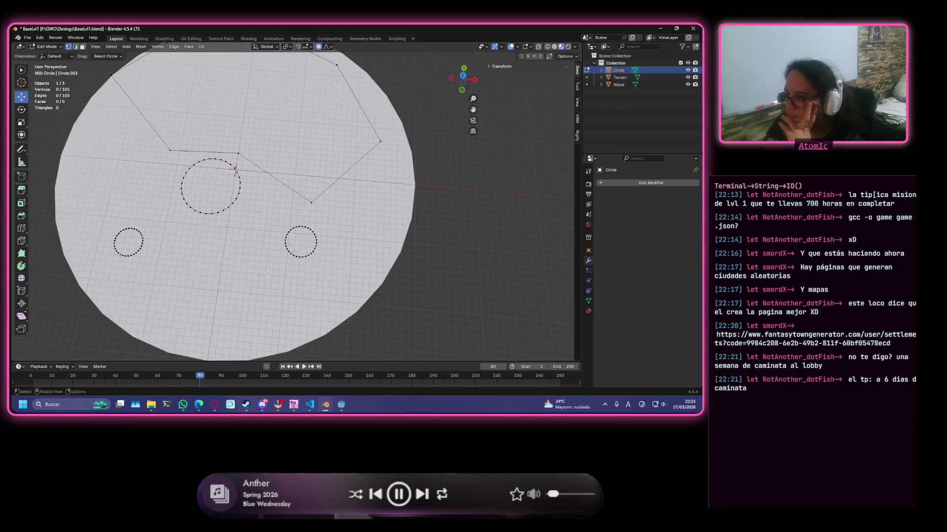
scroll(267, 273, "up", 2)
scroll(268, 273, "down", 1)
mouse_move(268, 273)
middle_mouse_down()
mouse_move(247, 217)
mouse_move(199, 159)
mouse_move(313, 178)
middle_mouse_up()
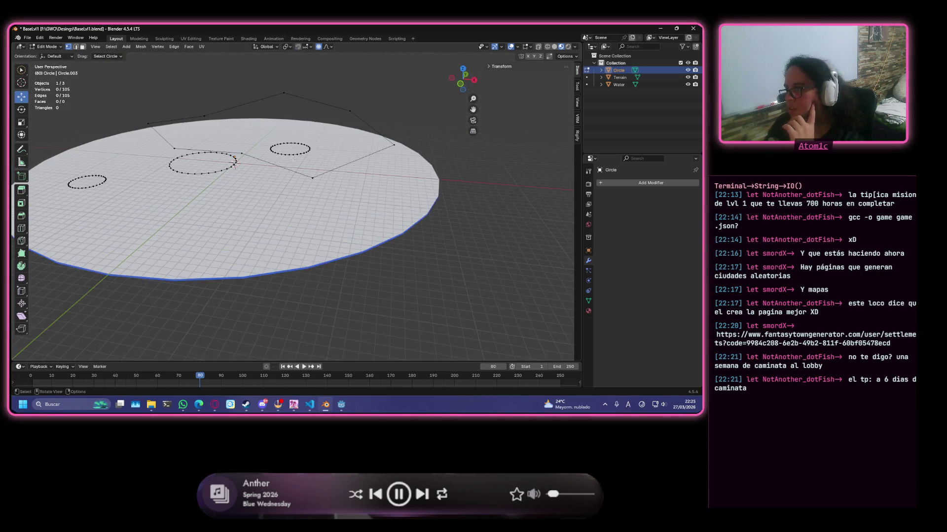
- Select every vertex and scale them to zero height on Z
left_click(313, 179, "alt")
key("a")
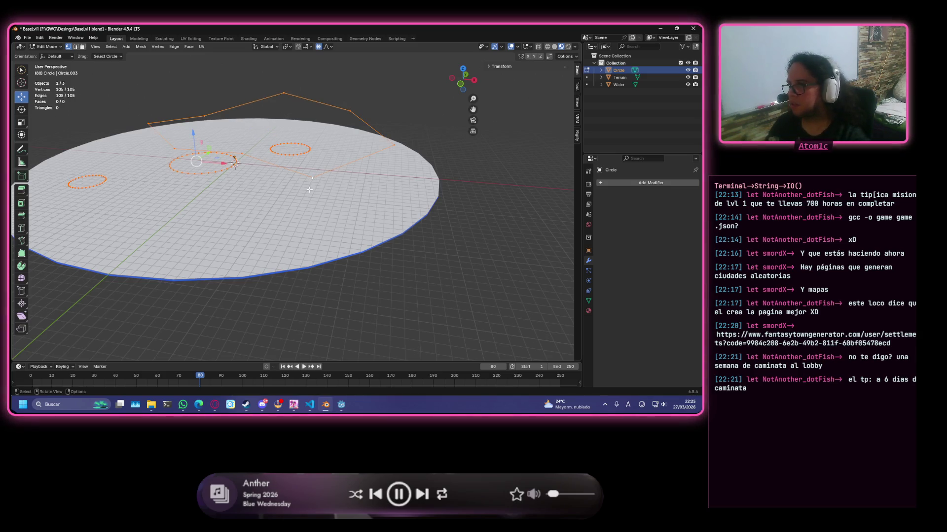
key("z")
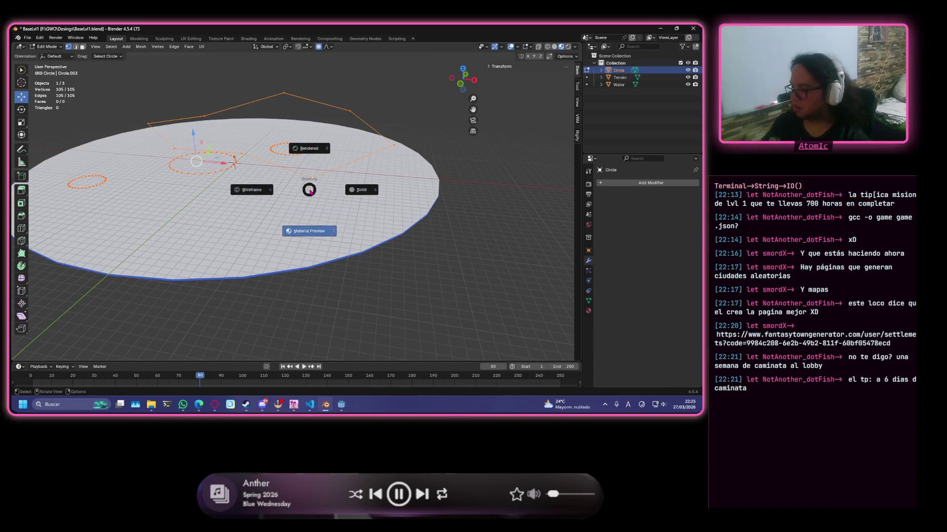
key("6")
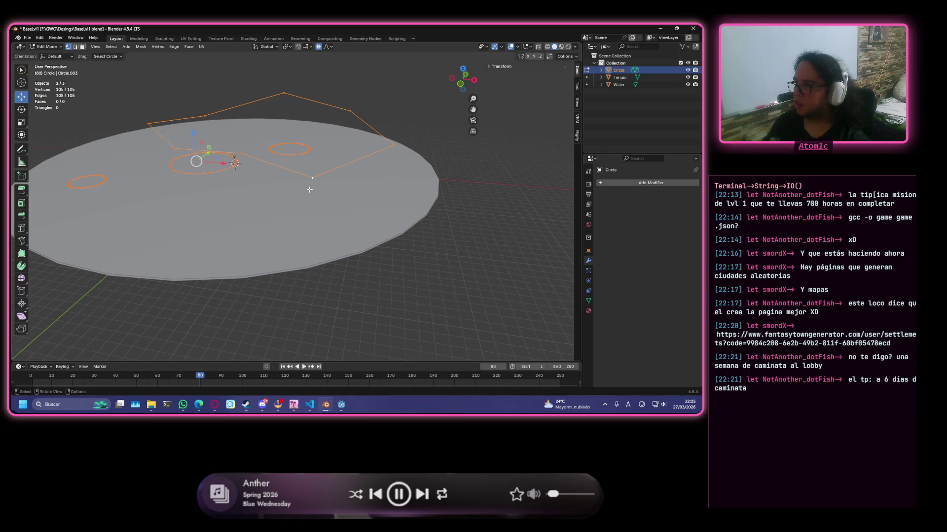
type("sz")
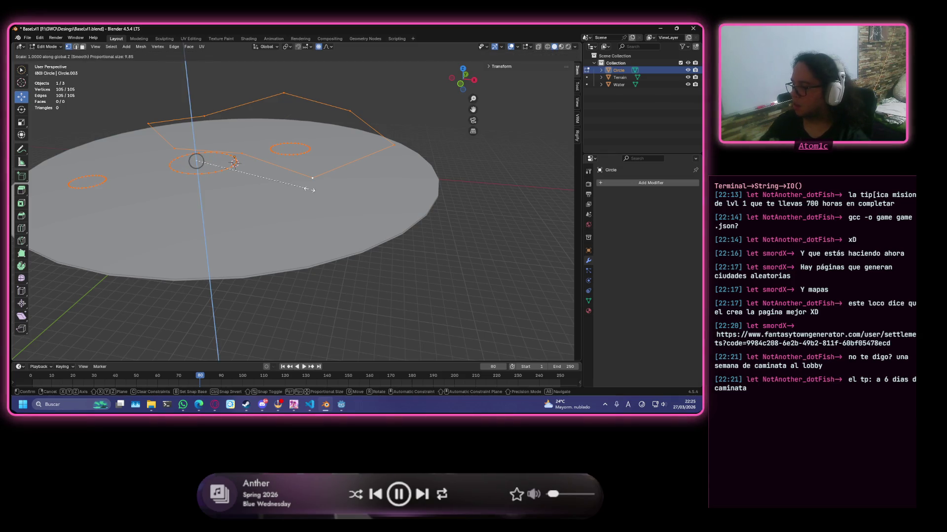
type("0")
key("Return")
- Deselect all, toggle X-ray on the disc and switch to the top view
left_click(498, 231)
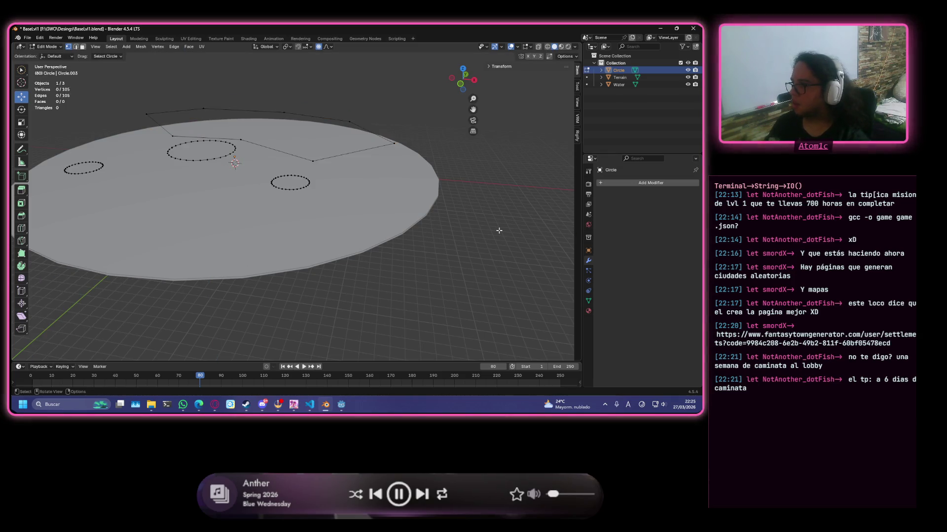
key("alt+z")
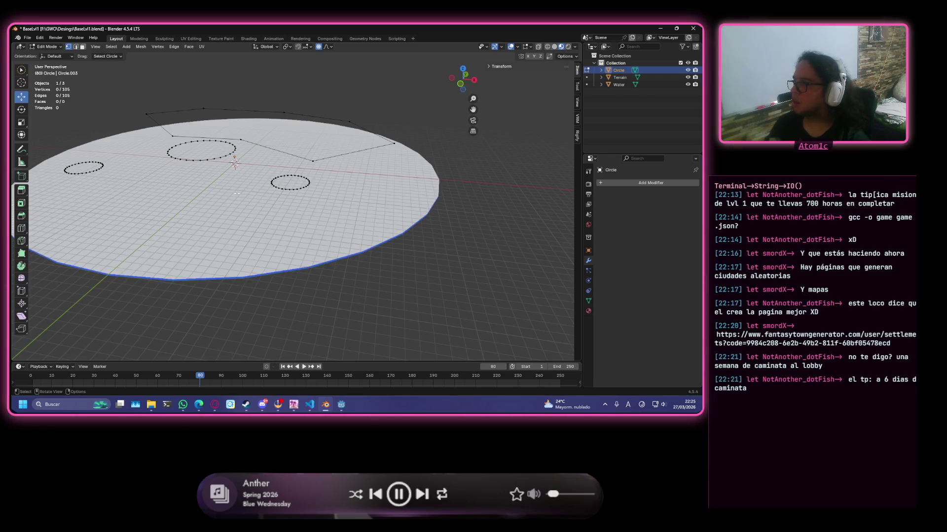
key("alt+z")
key("alt+z")
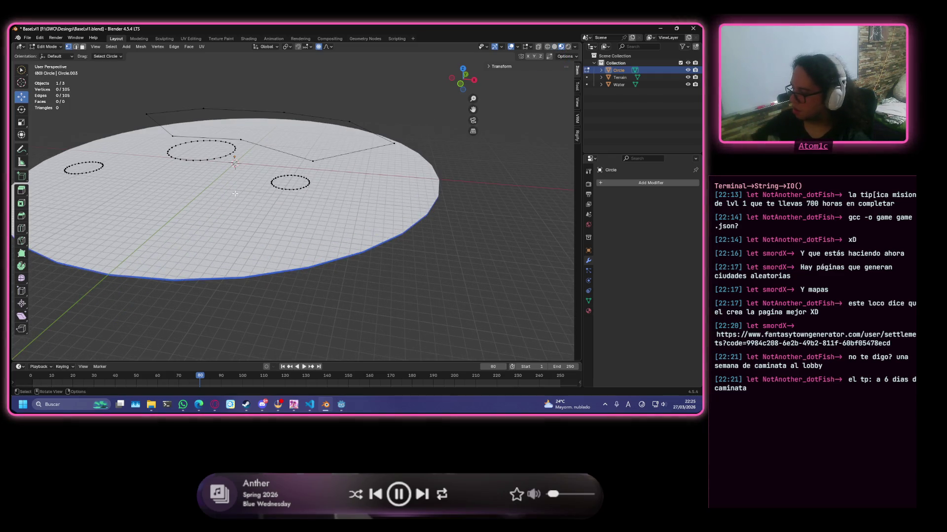
key("KP_7")
scroll(256, 171, "down", 2)
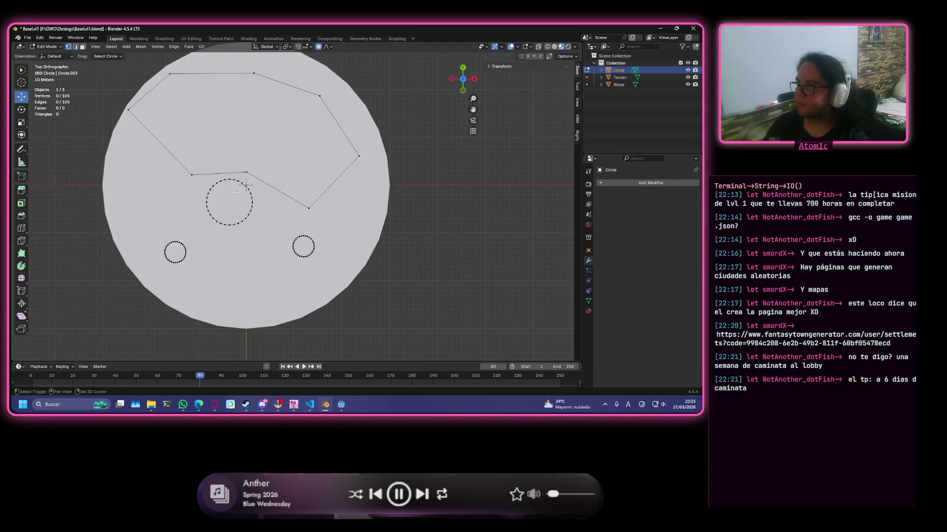
scroll(257, 171, "down", 1)
scroll(255, 171, "up", 1)
scroll(307, 108, "up", 1)
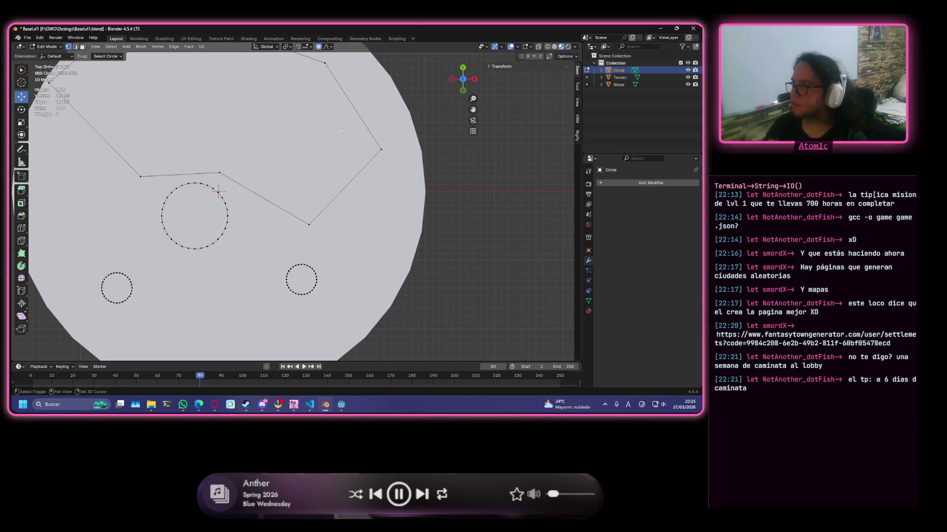
- Pull two upper outline vertices toward the disc edge, then switch to Discord's shared map image
middle_click_drag(340, 131, 325, 225, "shift")
left_click(306, 151)
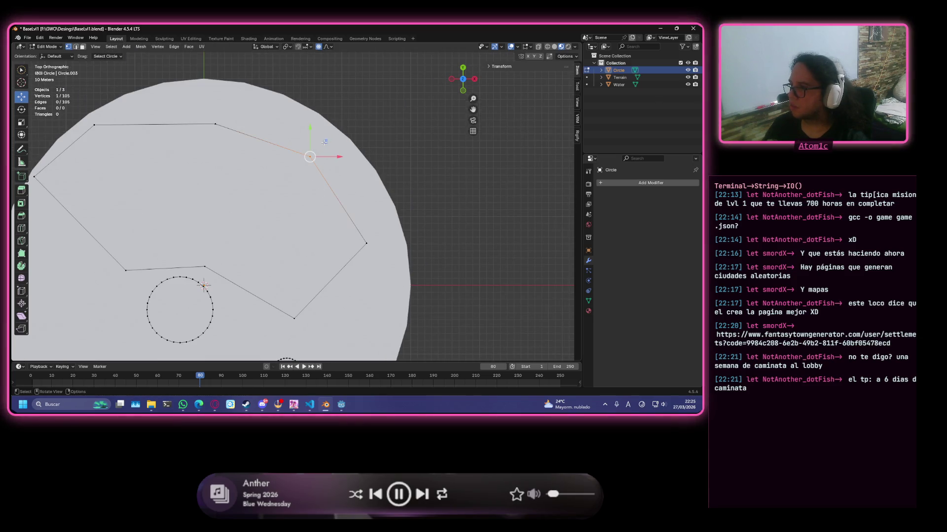
left_click_drag(325, 140, 348, 126)
left_click(215, 124)
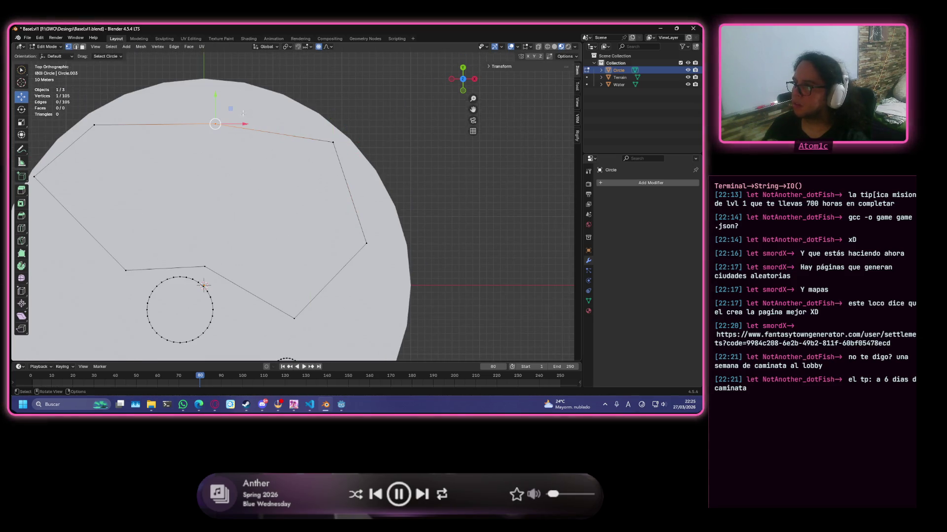
left_click_drag(214, 123, 207, 101)
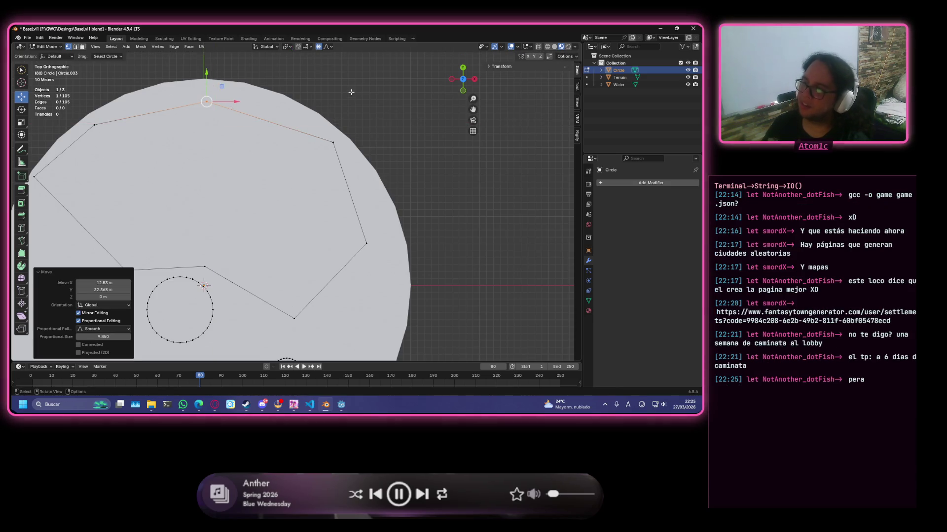
middle_click_drag(171, 215, 202, 65, "shift")
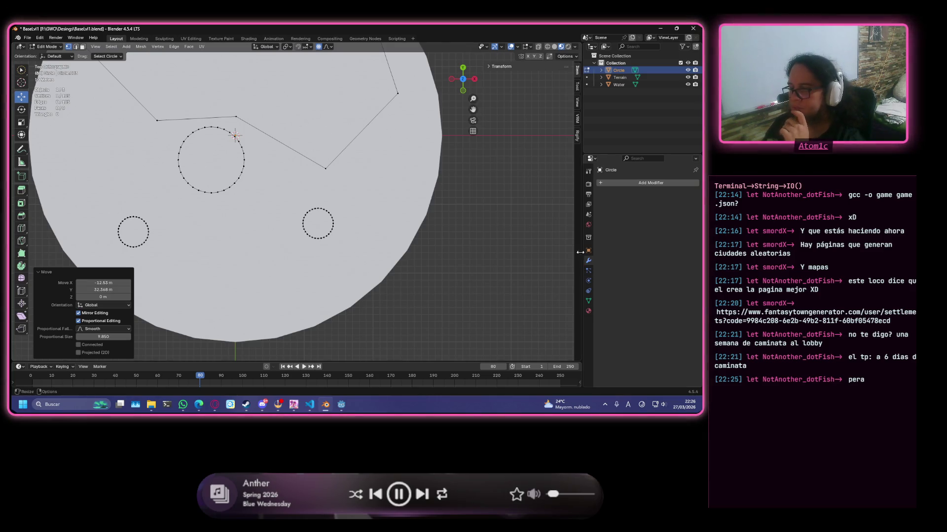
scroll(295, 242, "down", 1)
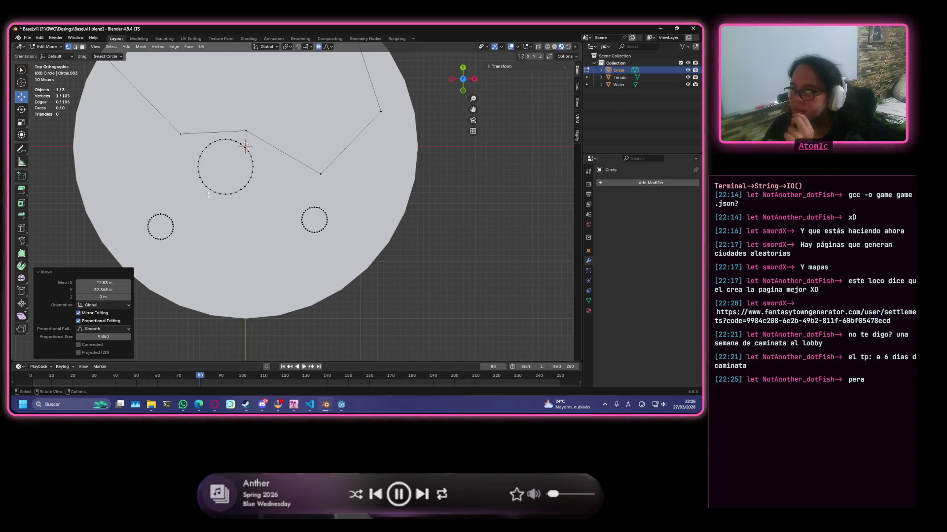
scroll(217, 135, "down", 1)
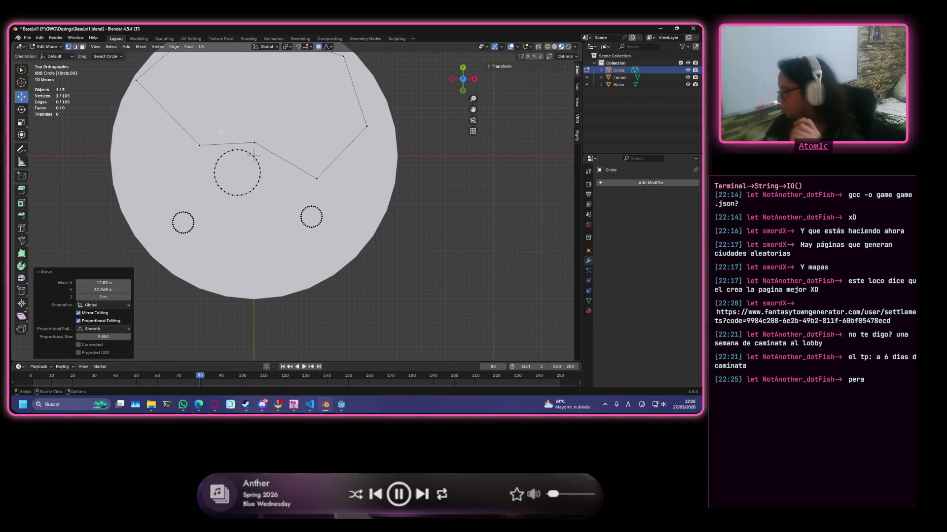
scroll(272, 141, "up", 2)
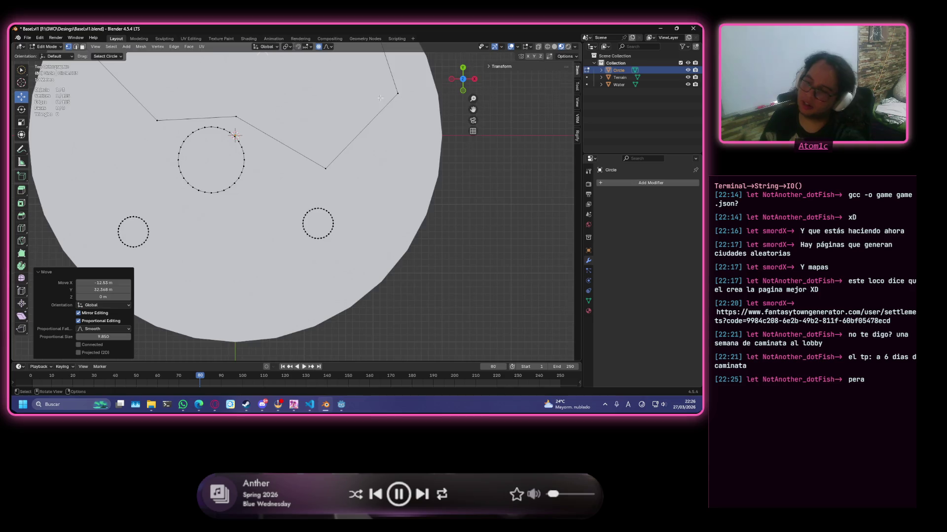
scroll(384, 88, "down", 4)
scroll(353, 138, "up", 3)
scroll(353, 138, "up", 1)
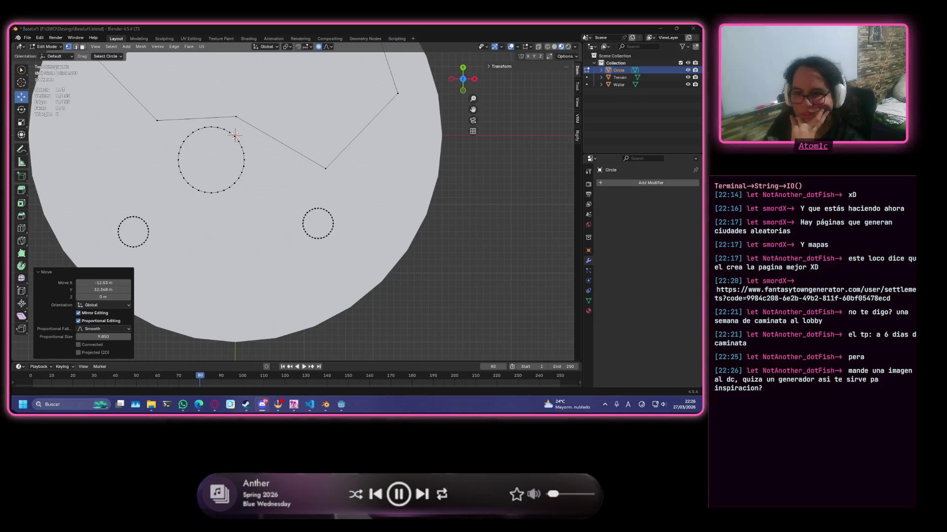
key("alt+Tab")
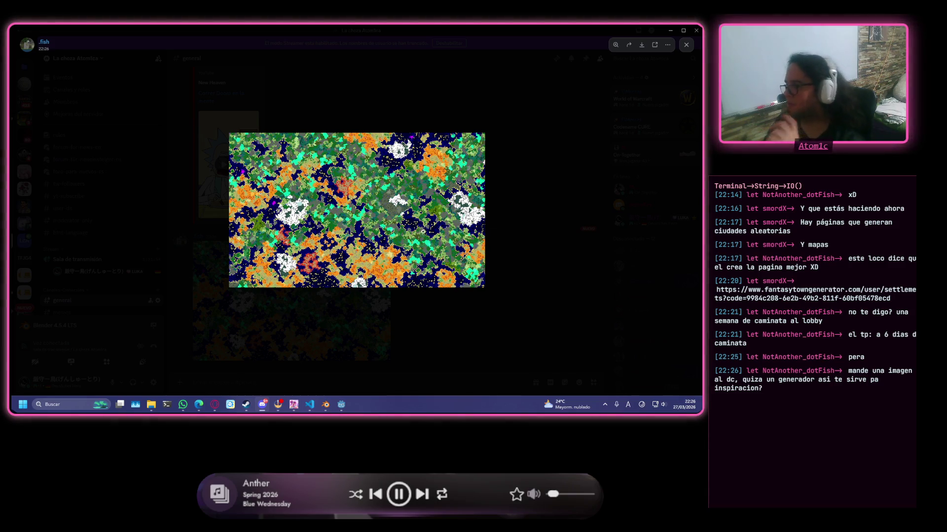
- Inspect the map image at full size, then minimize Discord to return to Blender
left_click(404, 235)
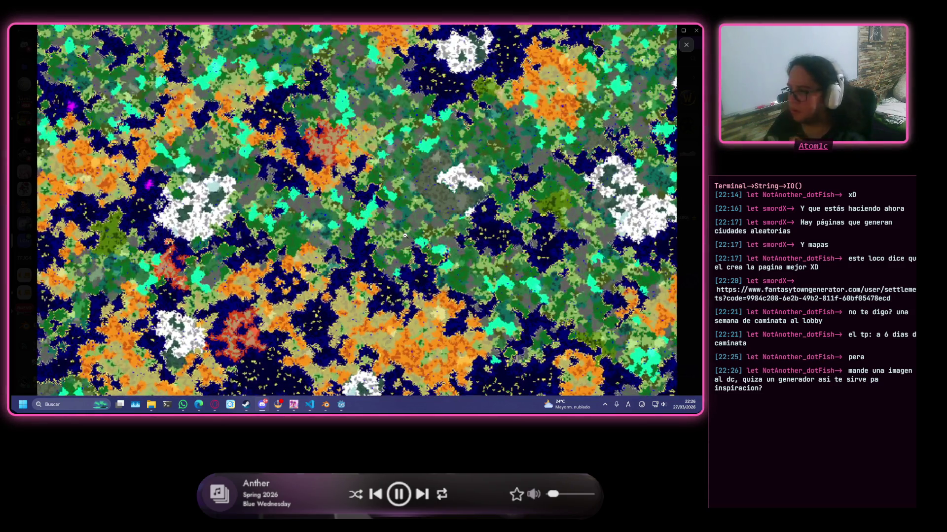
left_click(404, 236)
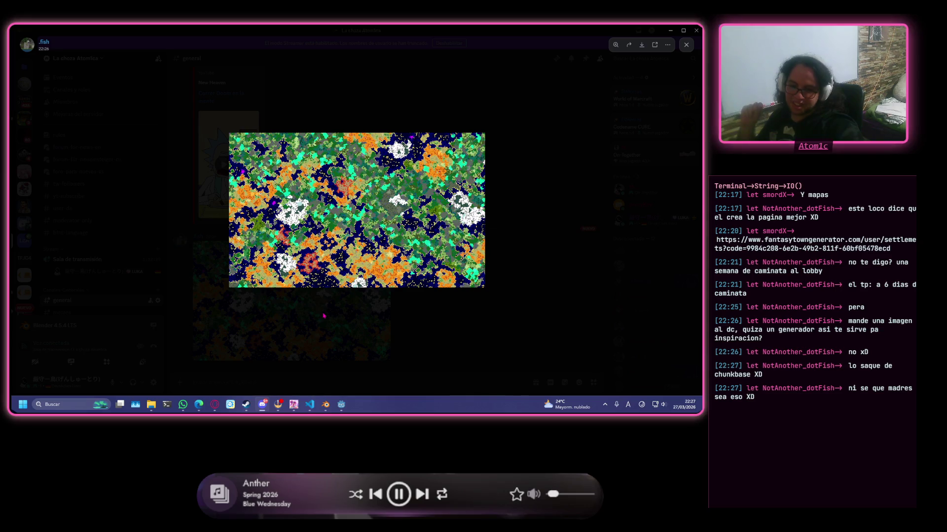
left_click(669, 31)
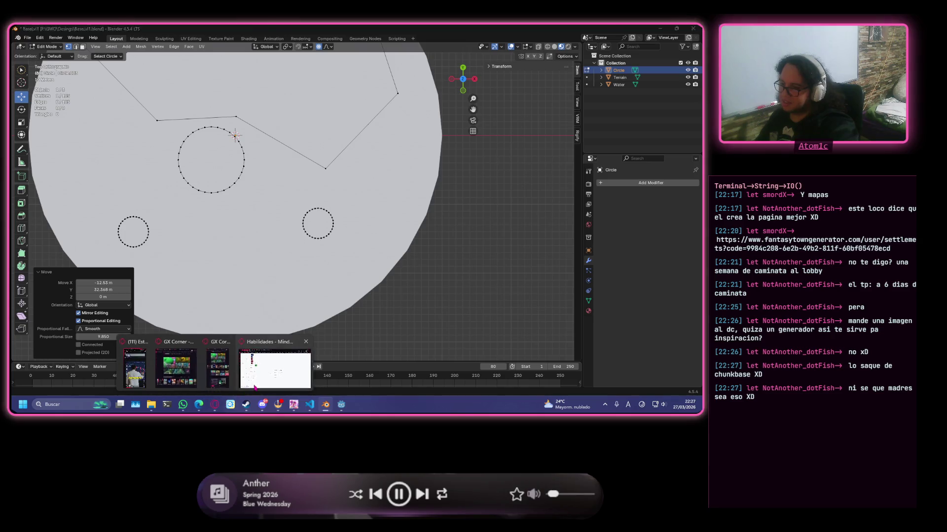
- Switch to Opera GX and run a Google search for 'dwarf fortress'
left_click(273, 370)
left_click(285, 33)
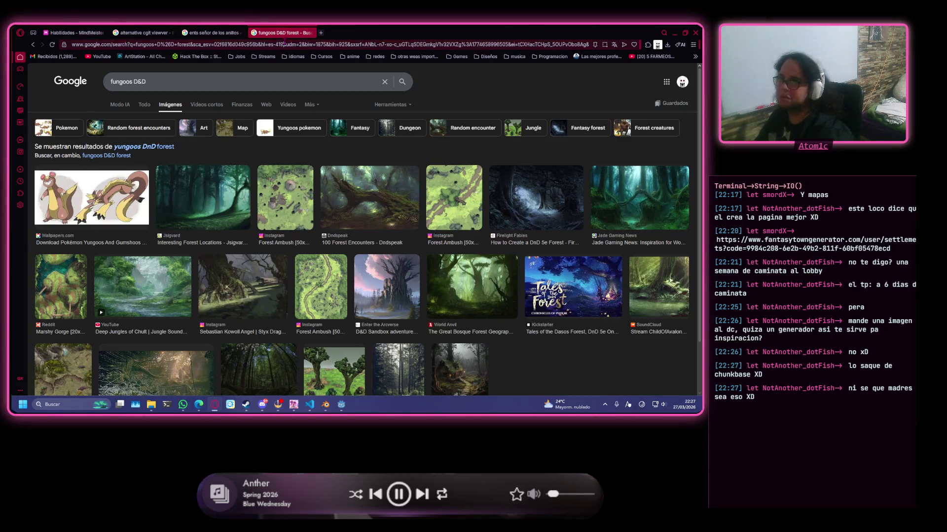
type("dr")
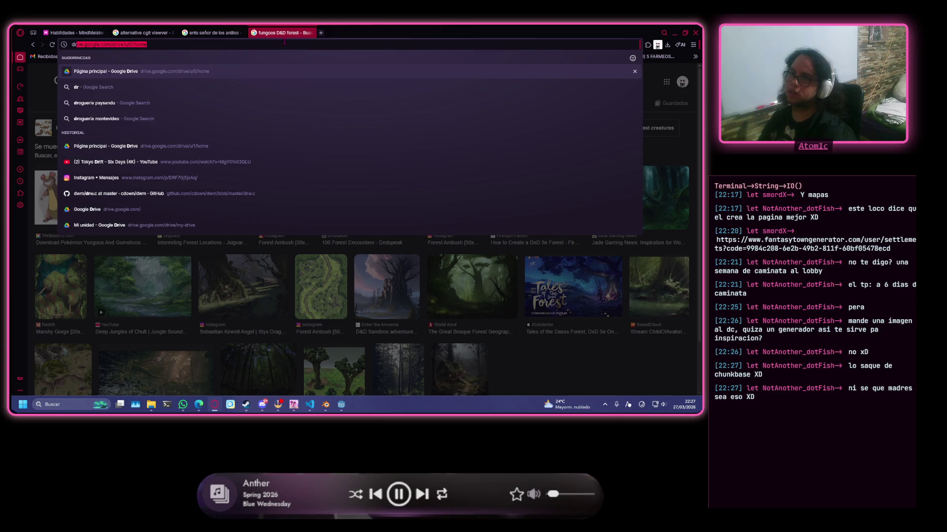
type("wa")
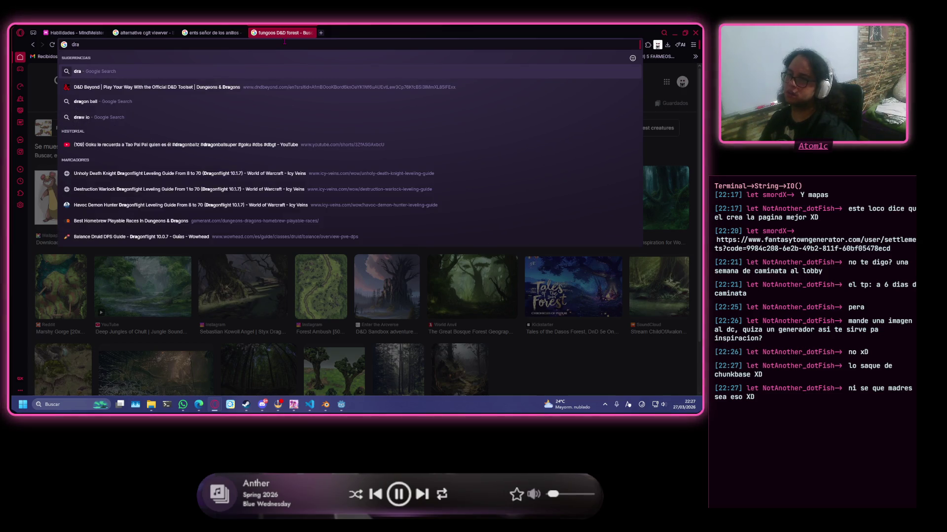
key("BackSpace")
type("waft")
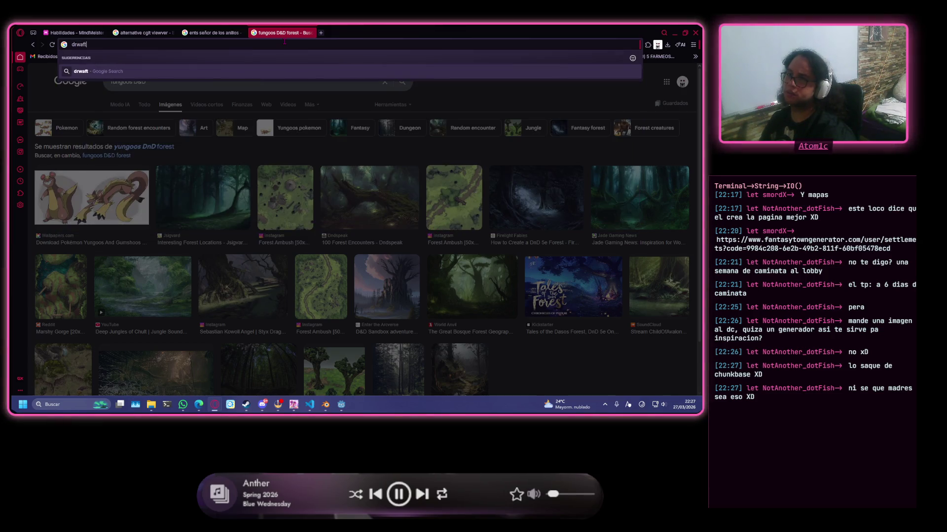
key("BackSpace")
key("BackSpace")
key("BackSpace")
type("warf fortress")
key("Return")
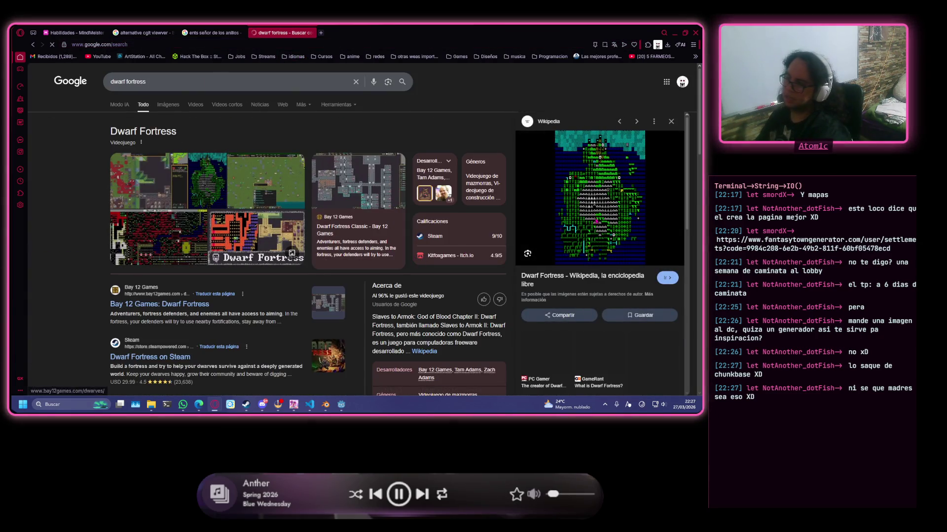
- Browse dwarf fortress image results, previewing several map and screenshot thumbnails
left_click(168, 104)
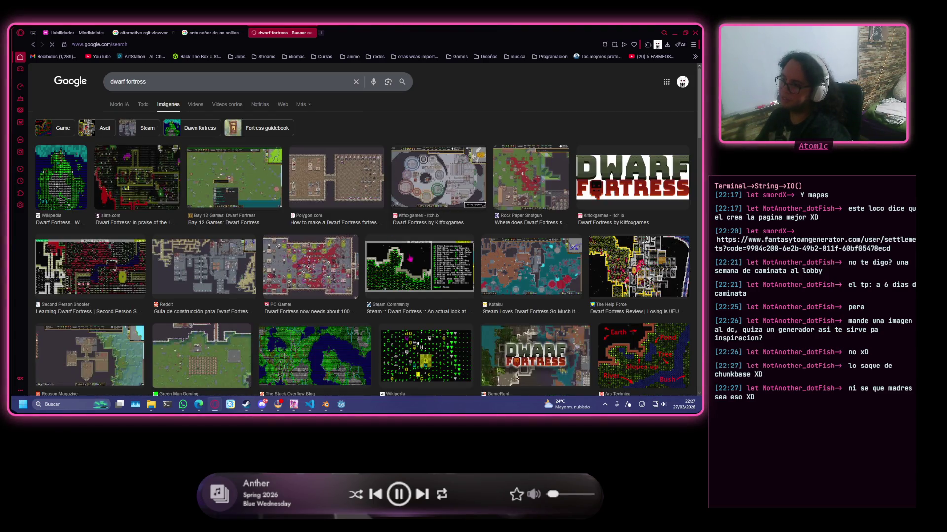
left_click(414, 266)
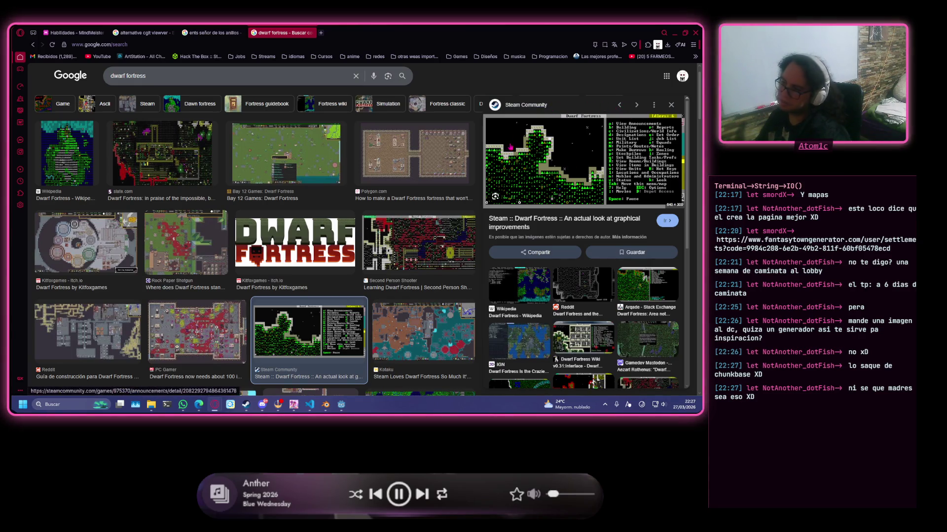
left_click(418, 245)
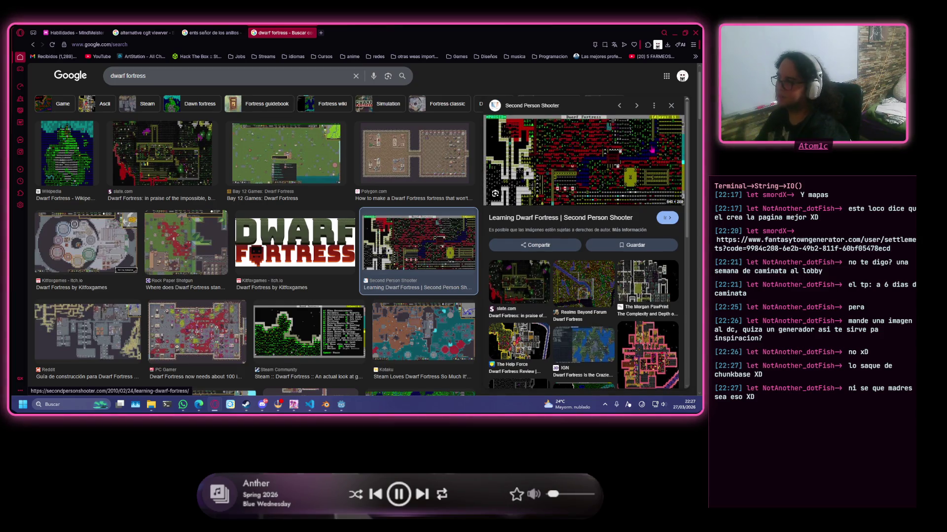
left_click(292, 153)
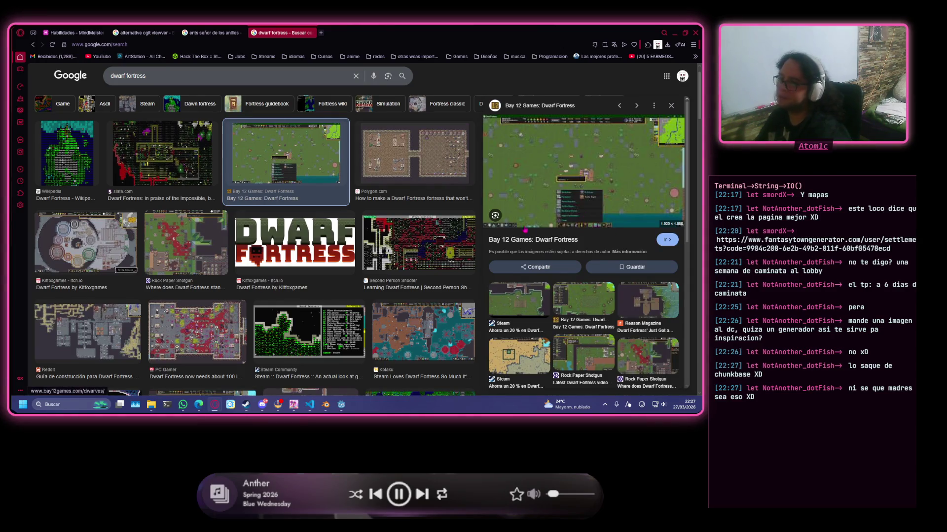
scroll(266, 272, "down", 2)
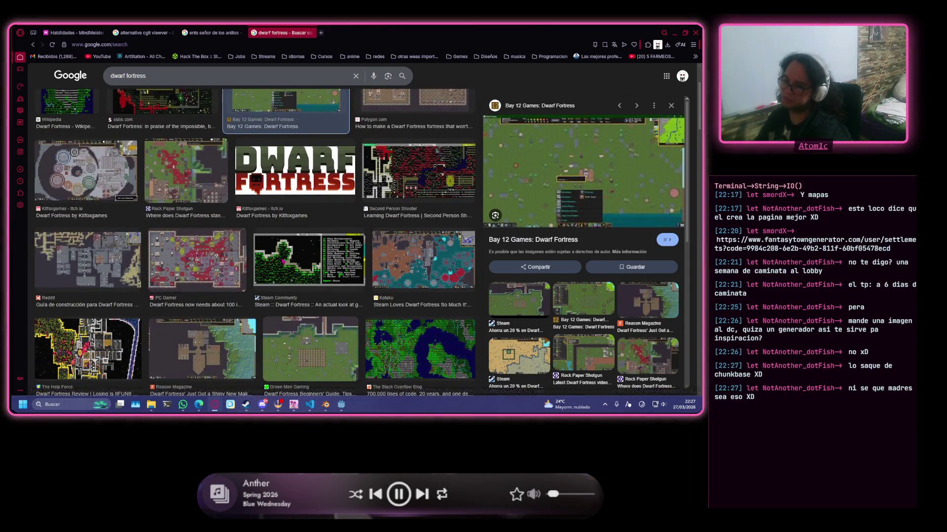
left_click(266, 271)
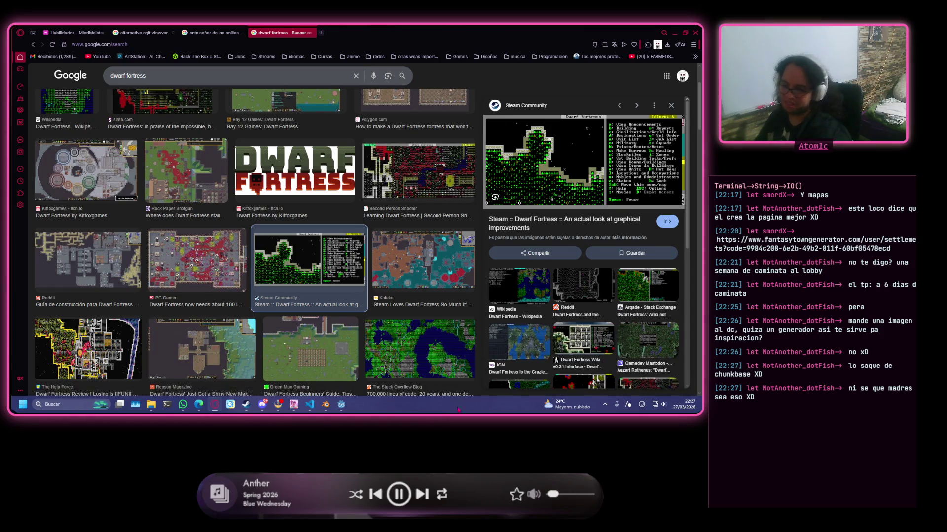
scroll(396, 316, "down", 2)
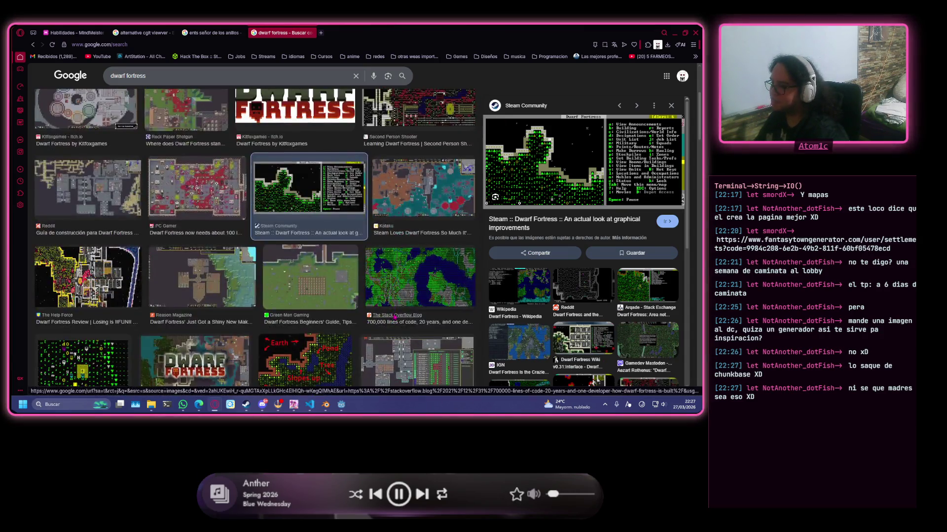
- Check a couple of world-map results, close the browser tabs and return to Blender
left_click(395, 317)
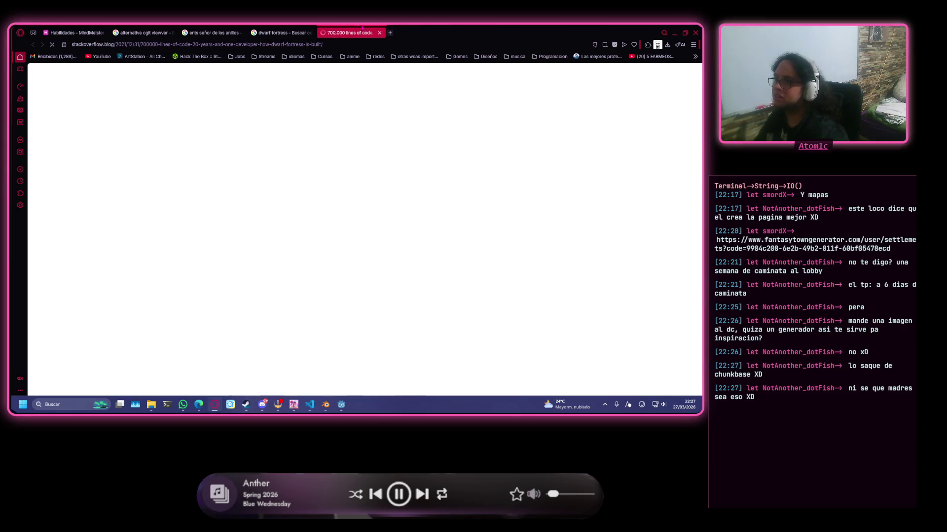
key("ctrl+w")
left_click(415, 290)
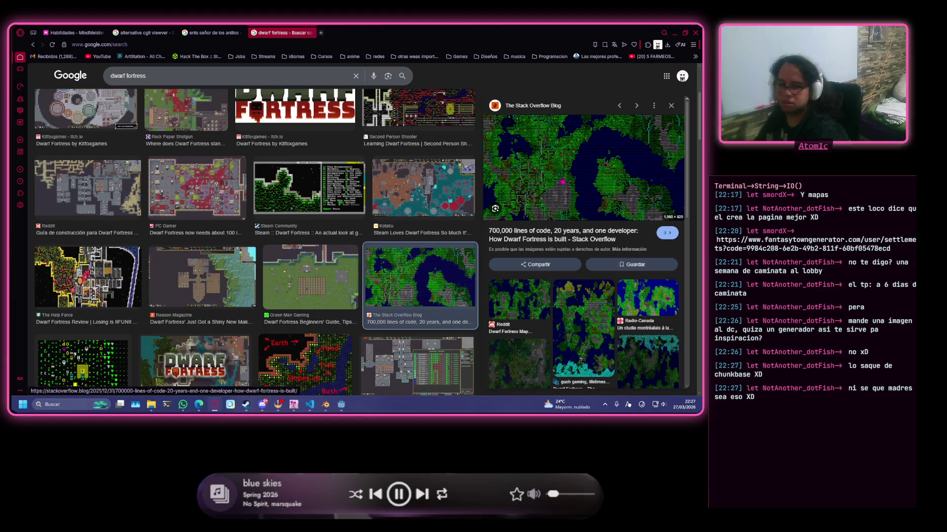
scroll(488, 215, "down", 1)
scroll(328, 217, "down", 1)
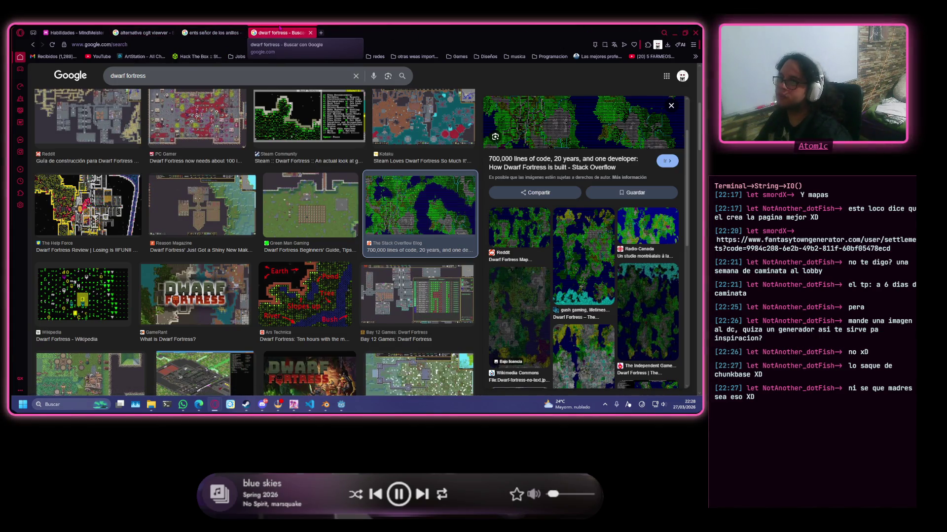
key("ctrl+w")
key("ctrl+w")
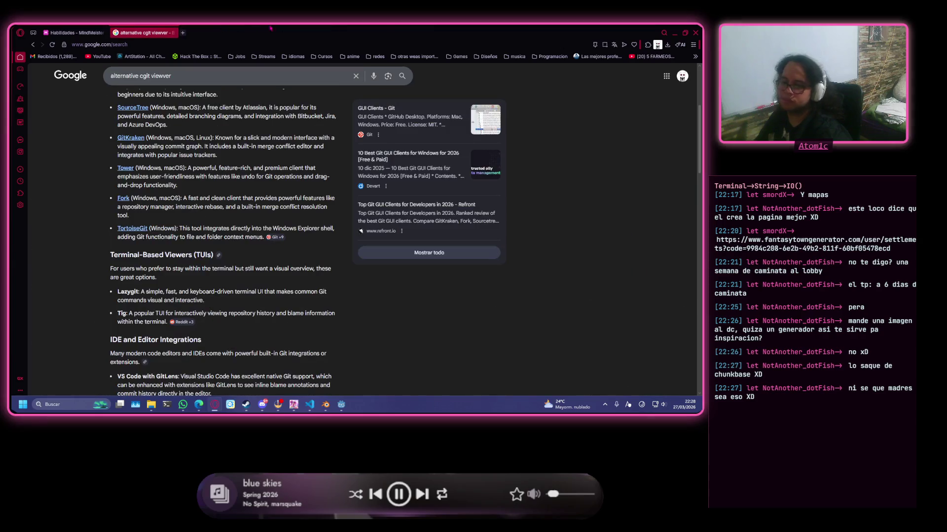
key("alt+Tab")
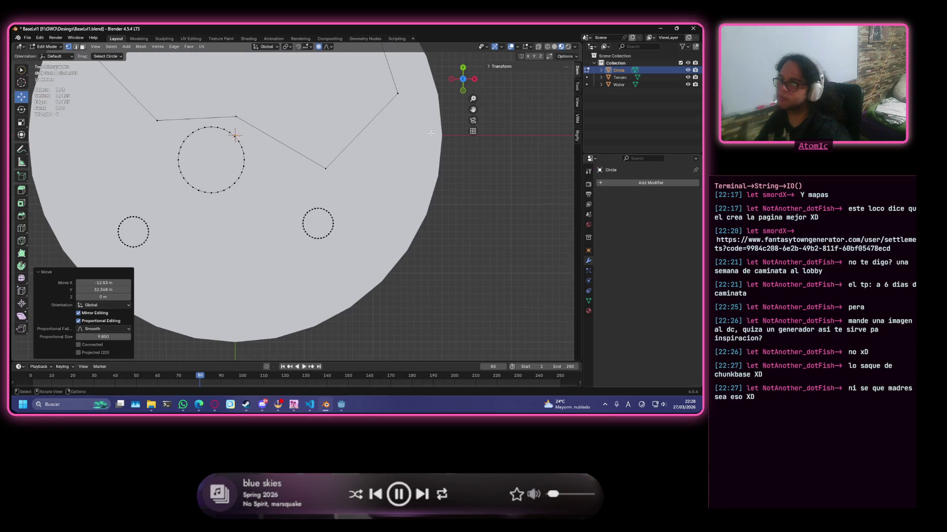
scroll(291, 196, "up", 3)
- Select two vertices of the branching line, try moving them, then undo the move
middle_click_drag(120, 83, 349, 196, "shift")
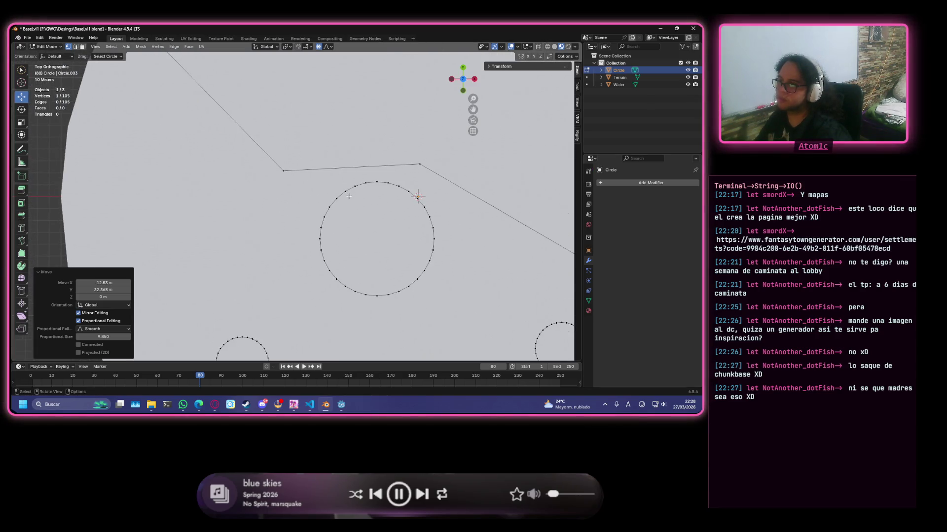
scroll(306, 168, "down", 2)
left_click(286, 178)
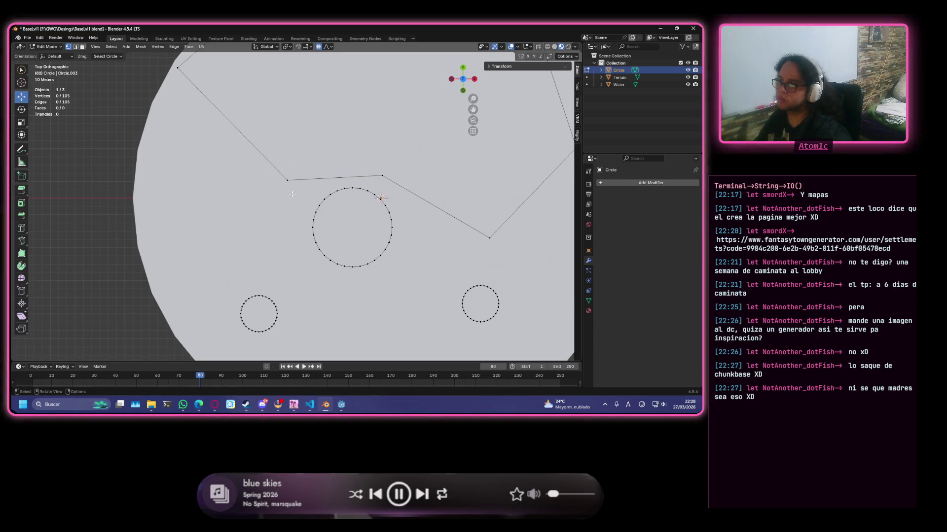
left_click(232, 123, "shift")
key("c")
key("Escape")
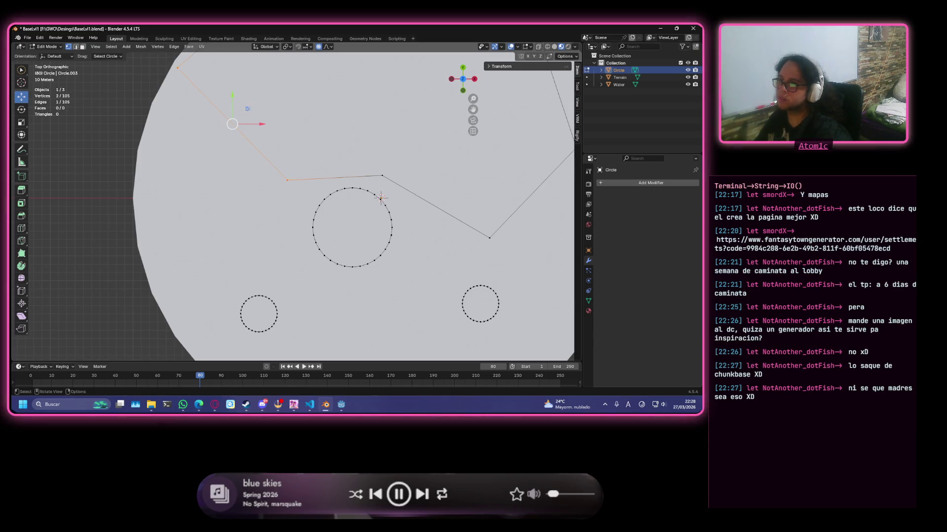
key("g")
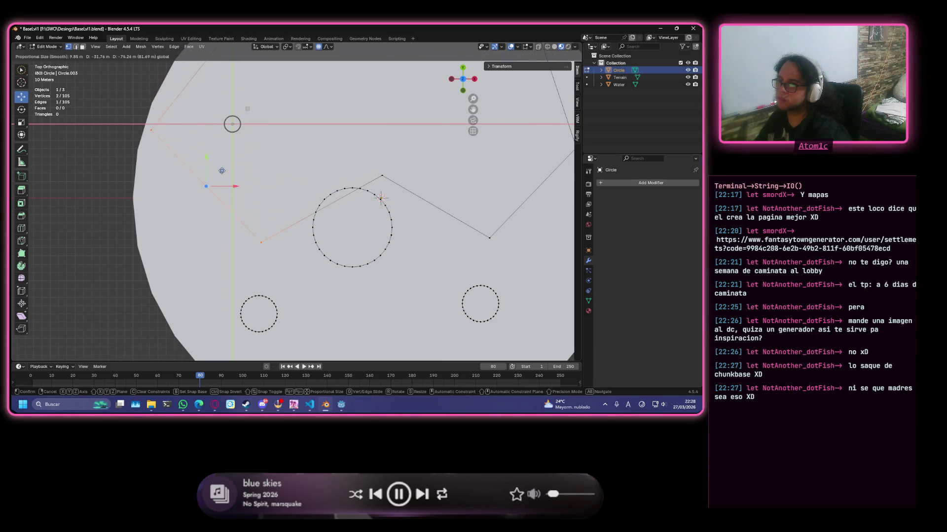
left_click(221, 171)
scroll(222, 171, "down", 3)
middle_click_drag(222, 171, 238, 150)
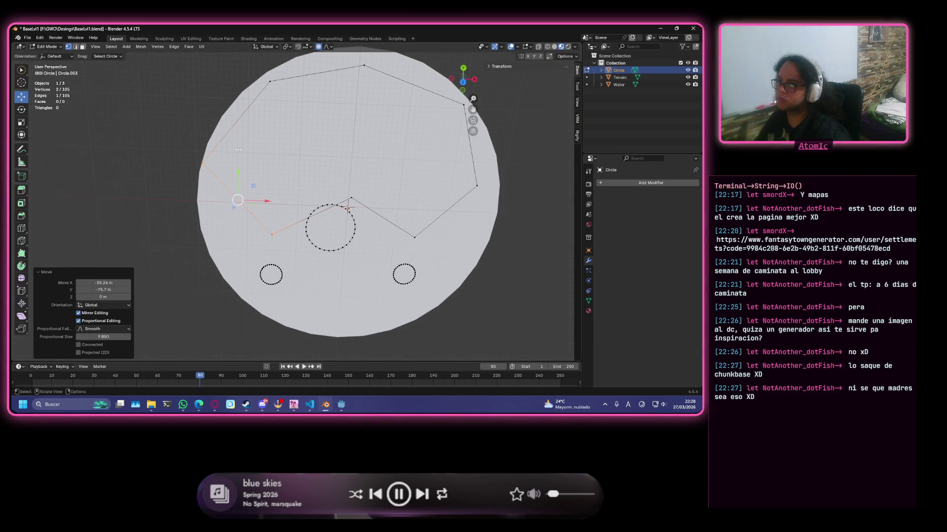
key("ctrl+z")
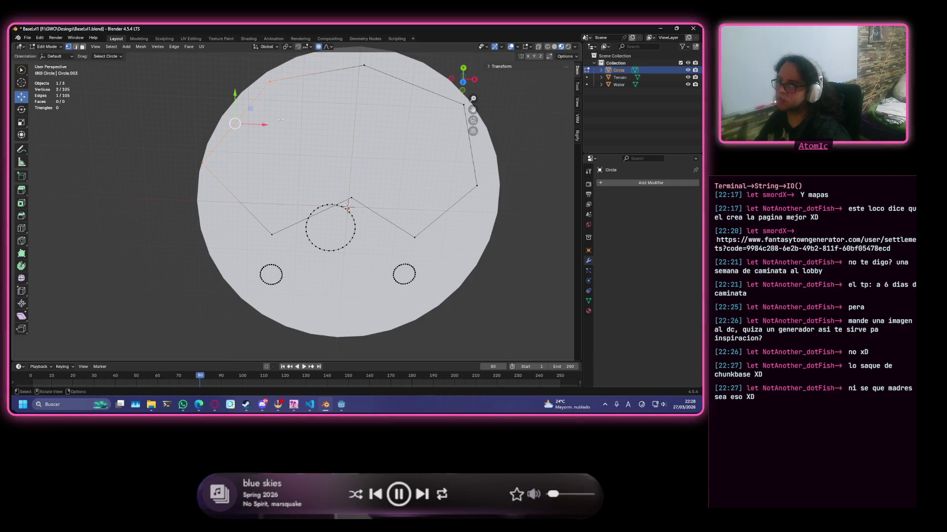
- Loop-cut an extra vertex into the line's upper-left edge and clear the selection
key("ctrl+r")
left_click(249, 109)
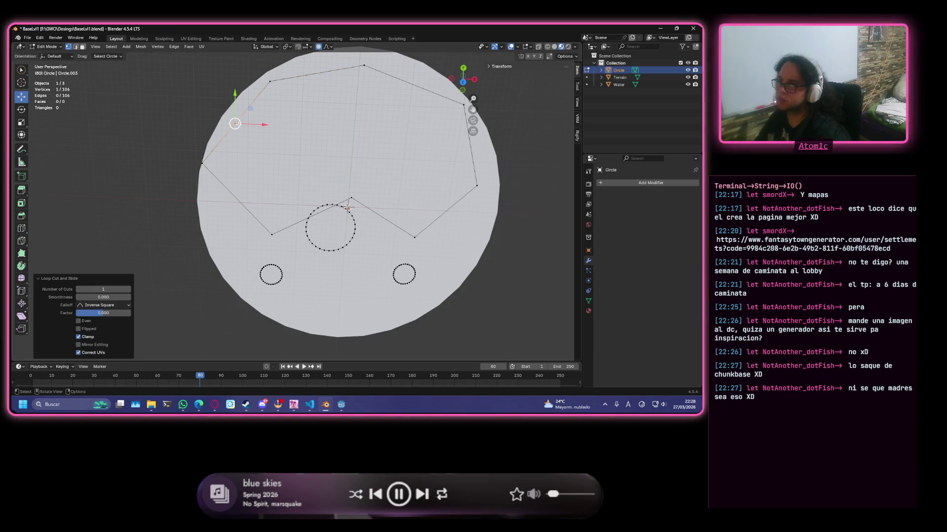
left_click(250, 110)
left_click(340, 138)
scroll(341, 137, "up", 2)
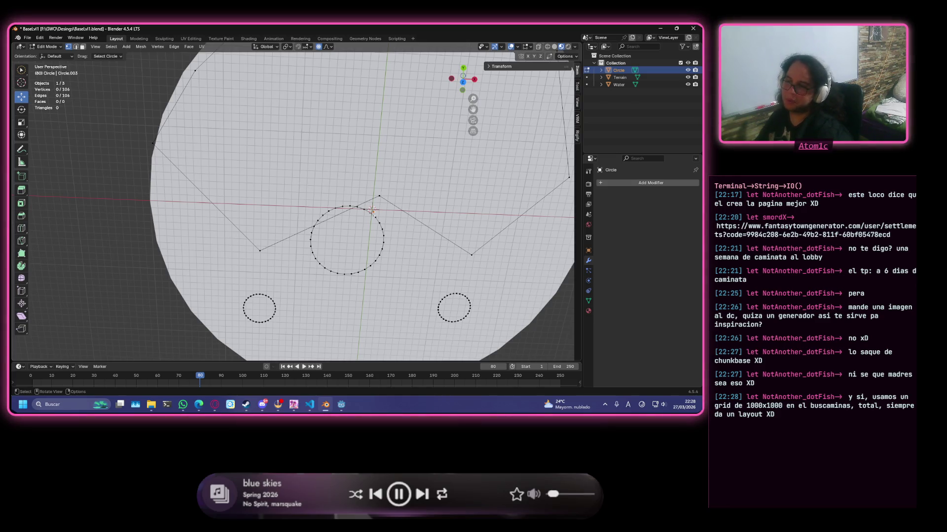
scroll(352, 221, "up", 1)
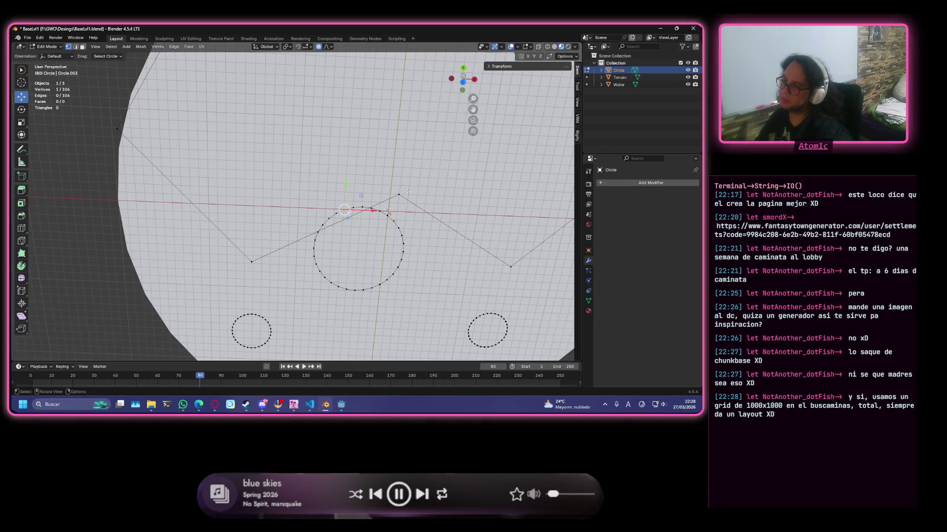
- Subdivide the edge joining a river-line point to a ring point, adding a new vertex
left_click(388, 214)
left_click(251, 261, "shift")
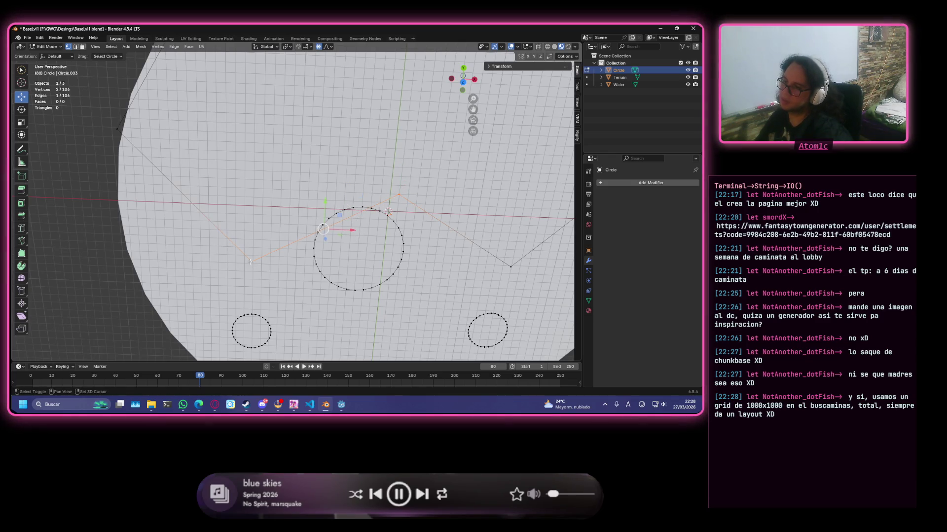
right_click(340, 239)
left_click(347, 244)
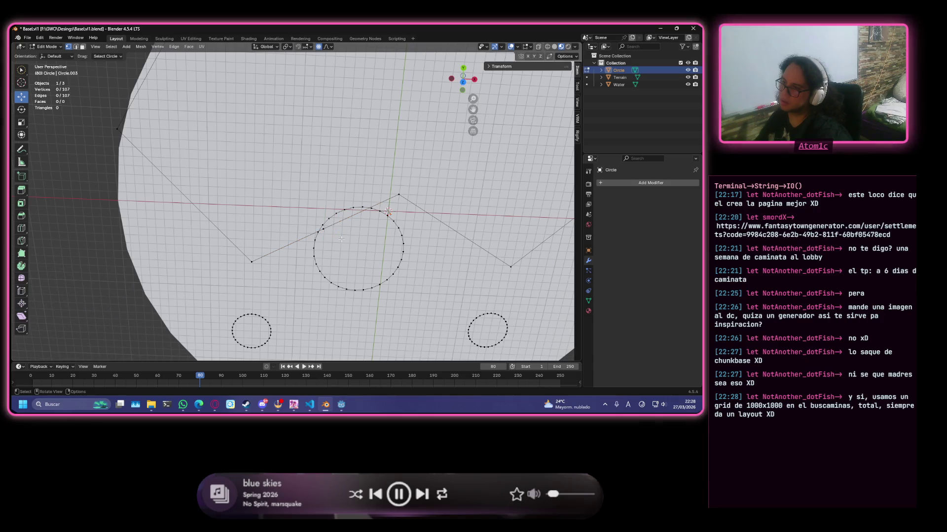
- Move the new vertex up beside the central ring so the line runs flat, then deselect and return to top view
key("g")
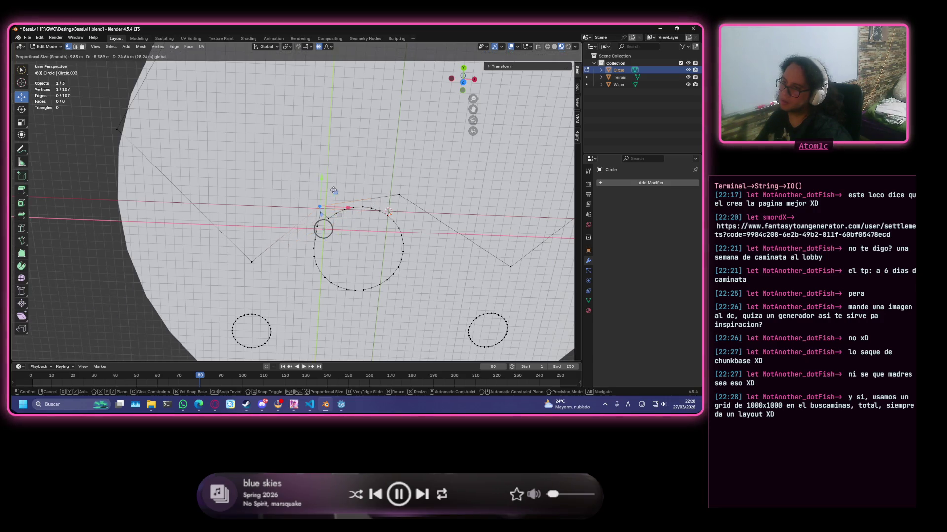
left_click(336, 186)
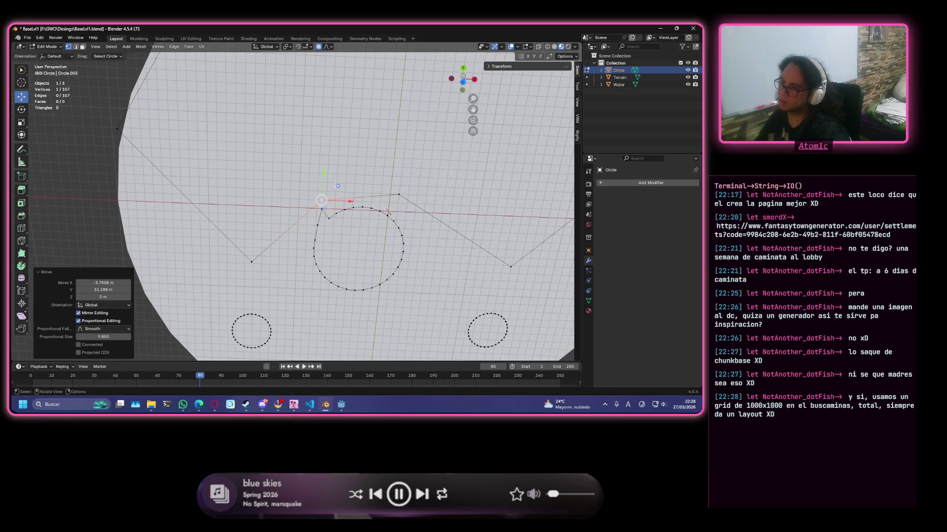
key("ctrl+z")
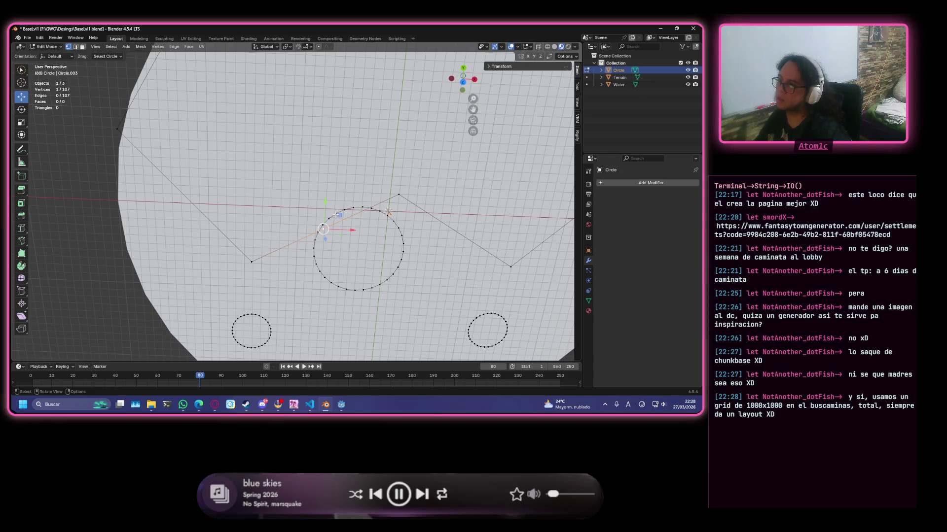
key("g")
left_click(335, 183)
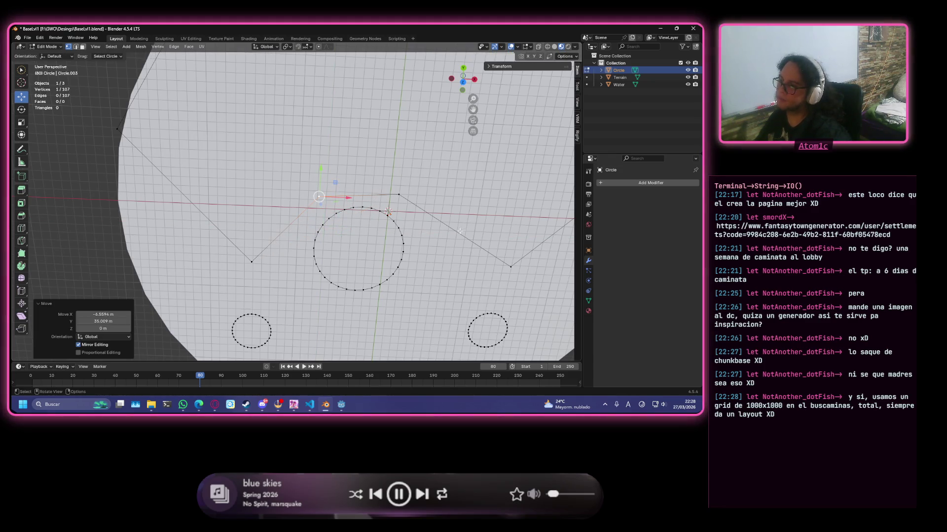
key("alt+a")
mouse_move(423, 178)
middle_mouse_down()
mouse_move(356, 140)
mouse_move(435, 181)
middle_mouse_up()
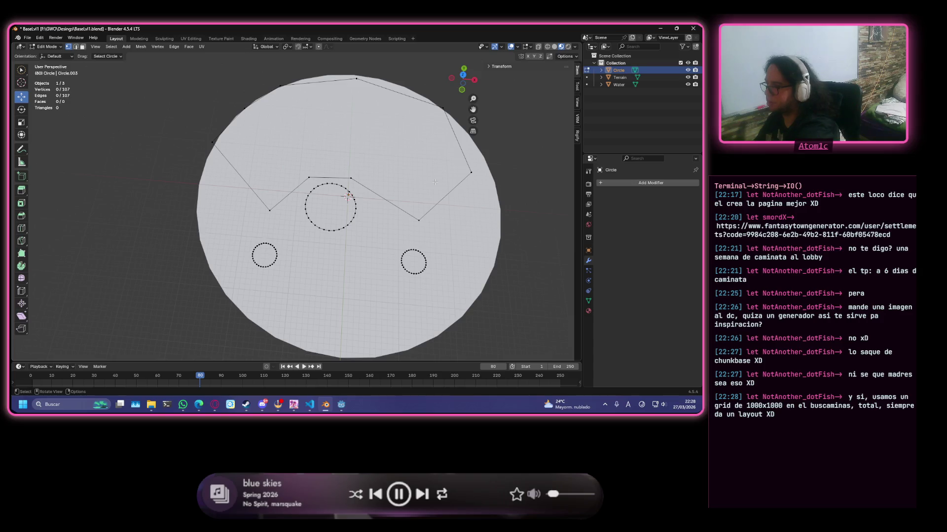
key("KP_7")
scroll(553, 245, "up", 2)
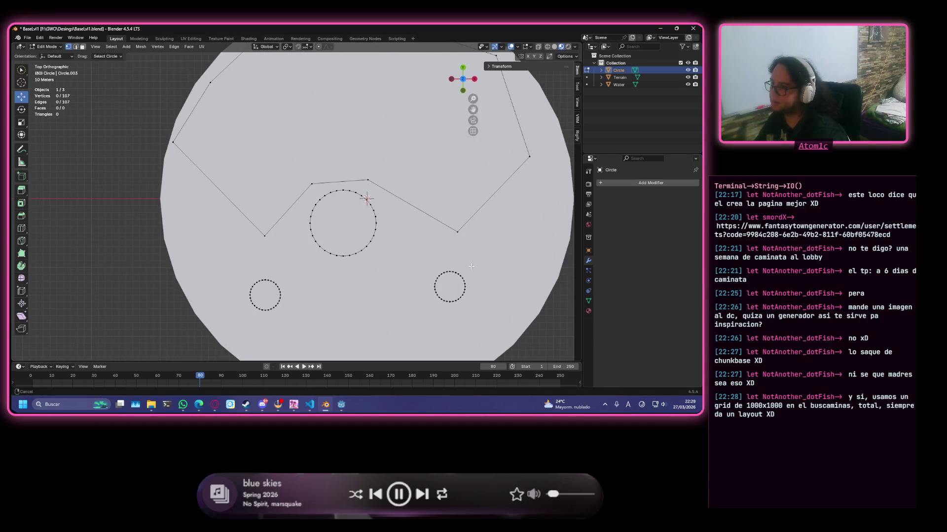
- Select the small right pond circle and move it higher and further right
middle_click_drag(471, 266, 426, 200, "shift")
key("c")
left_click_drag(407, 207, 415, 217)
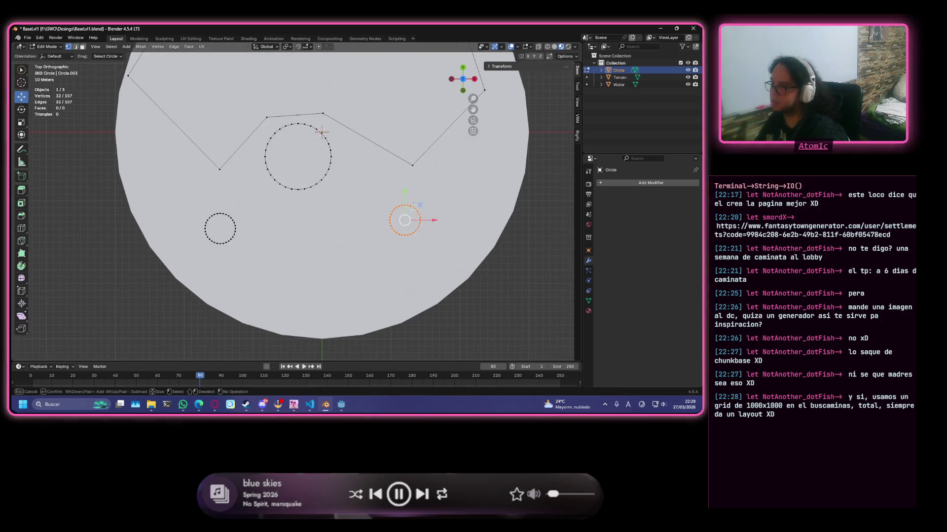
key("Escape")
key("g")
left_click(454, 190)
scroll(455, 190, "down", 2)
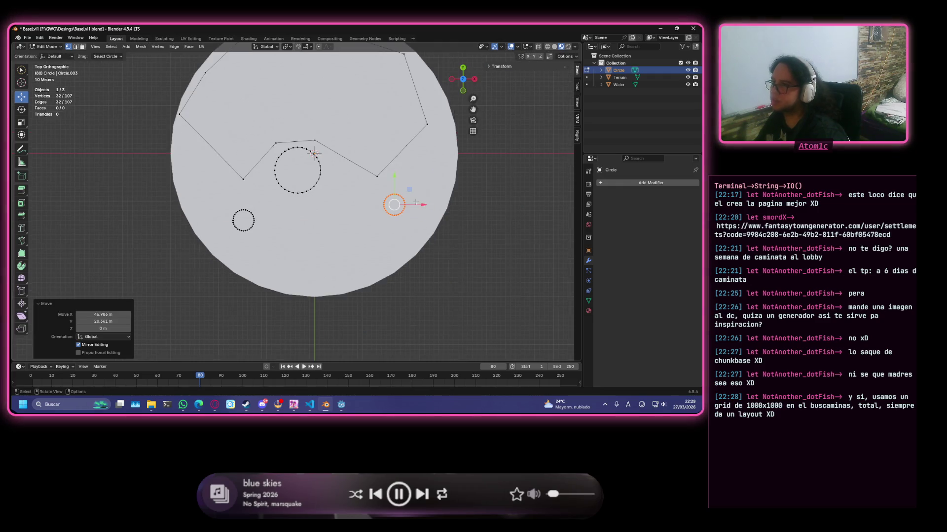
middle_click_drag(382, 147, 416, 251, "shift")
scroll(417, 251, "up", 2)
scroll(416, 252, "down", 2)
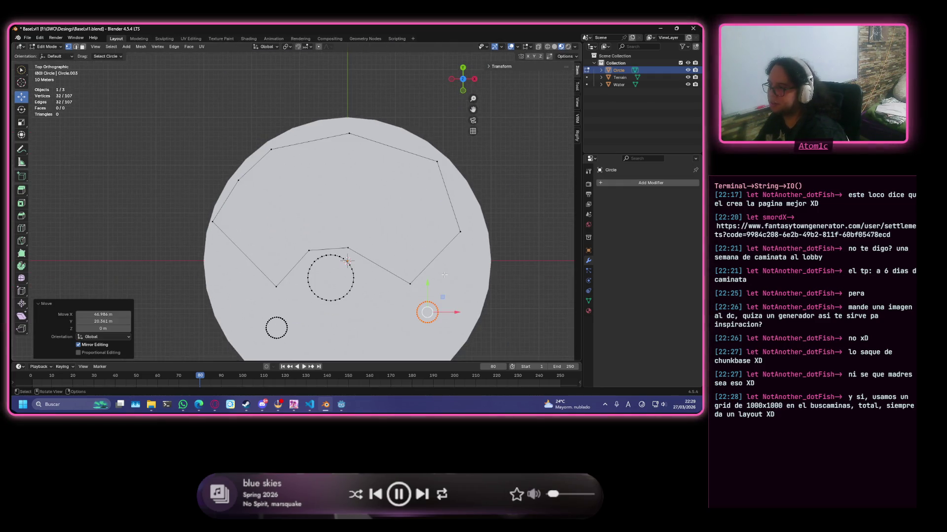
- Duplicate the pond circle and place the copy in the disc's upper-left area
key("shift+d")
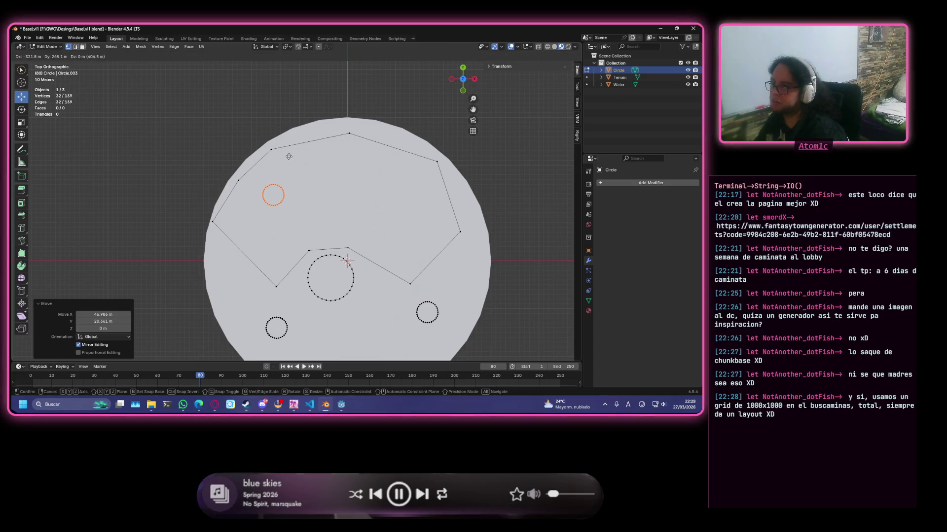
left_click(287, 156)
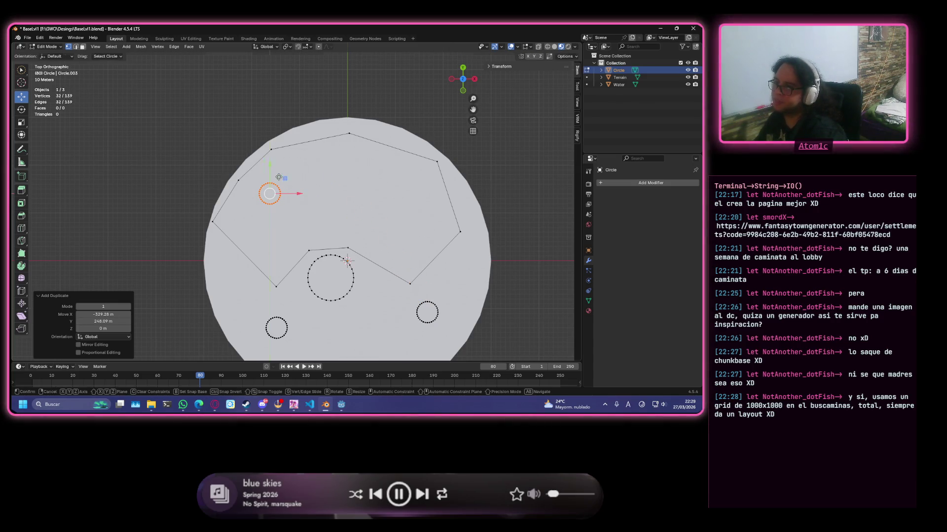
left_click_drag(287, 182, 275, 171)
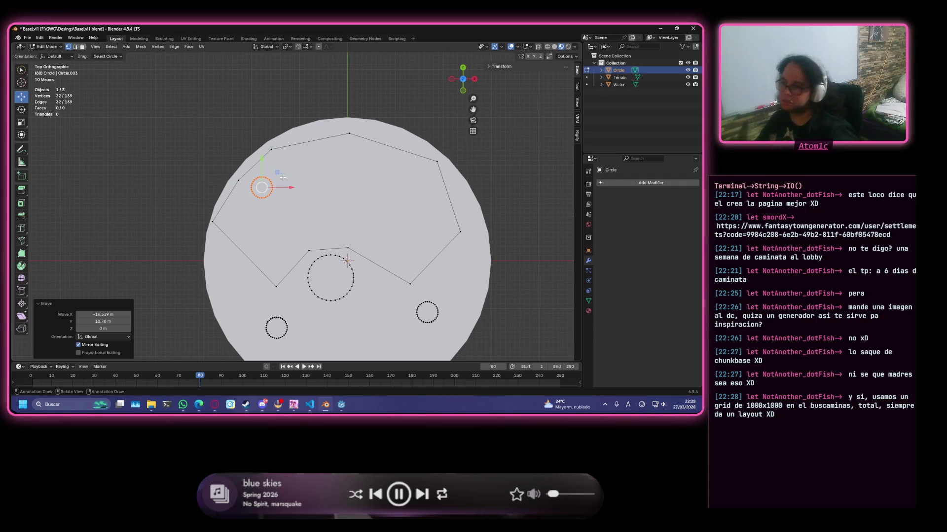
left_click_drag(278, 172, 276, 181)
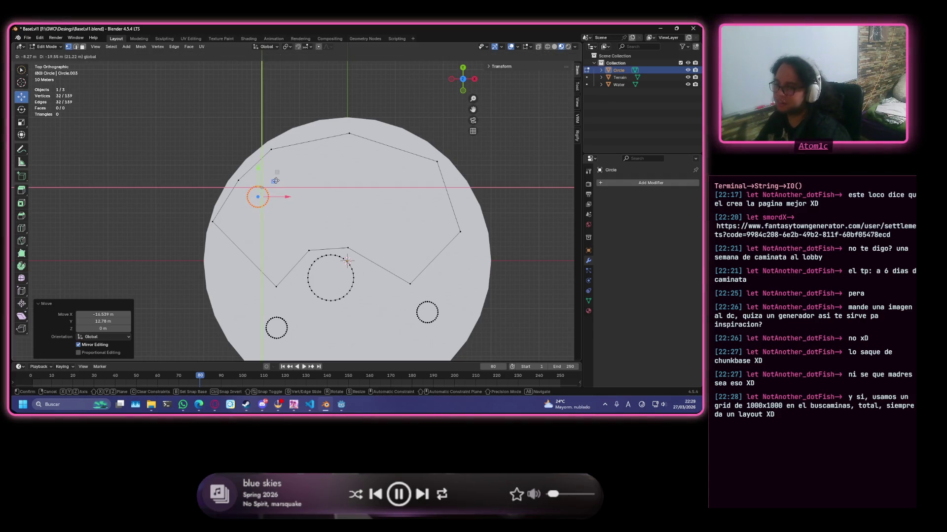
left_click(275, 181)
- Make a second, enlarged copy near the upper right, then leave to Object Mode and deselect
key("shift+d")
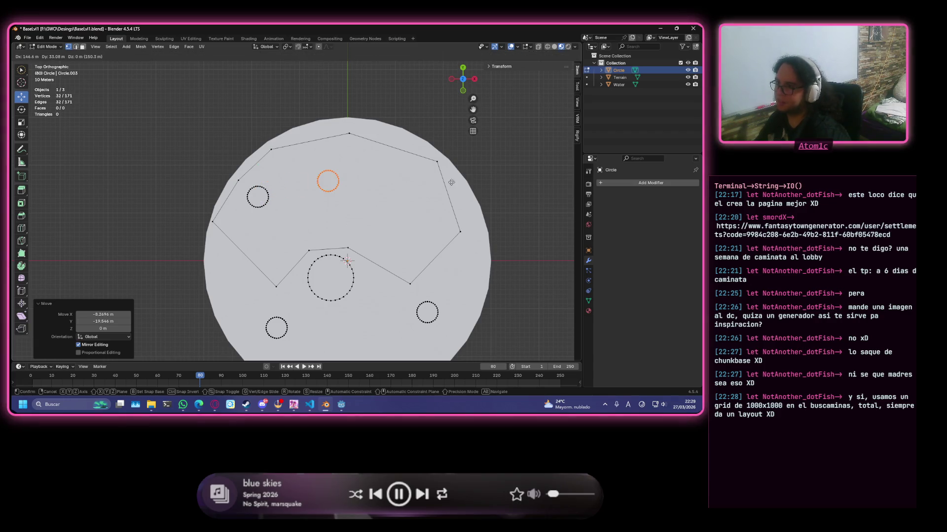
left_click(495, 188)
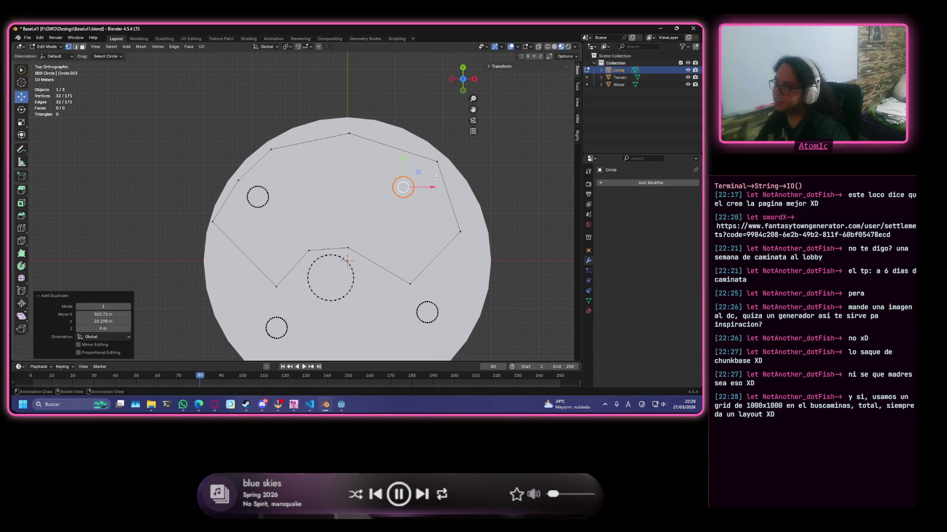
key("g")
left_click(423, 210)
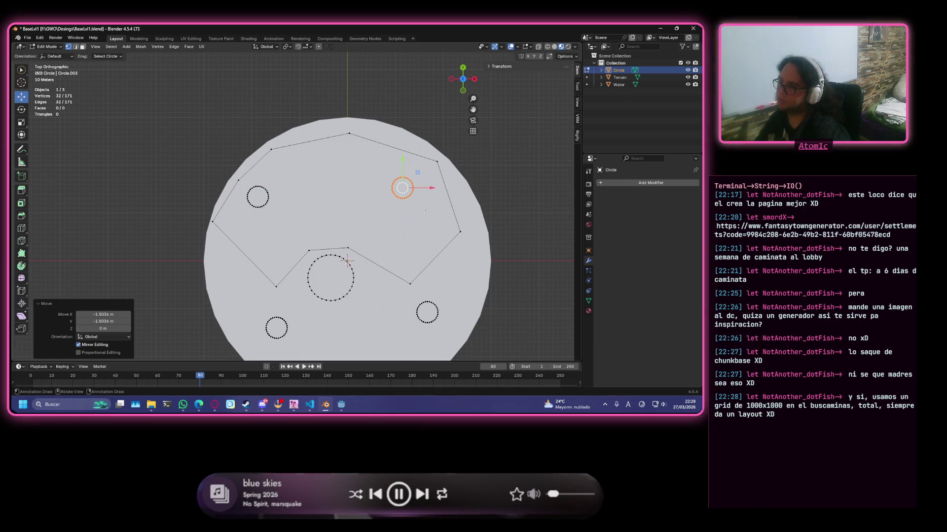
key("s")
left_click(409, 209)
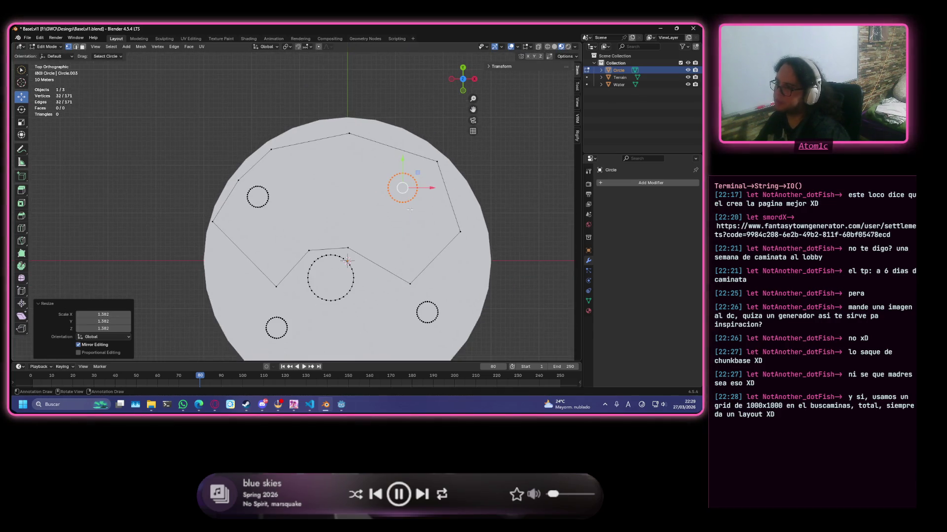
scroll(410, 209, "up", 2)
key("g")
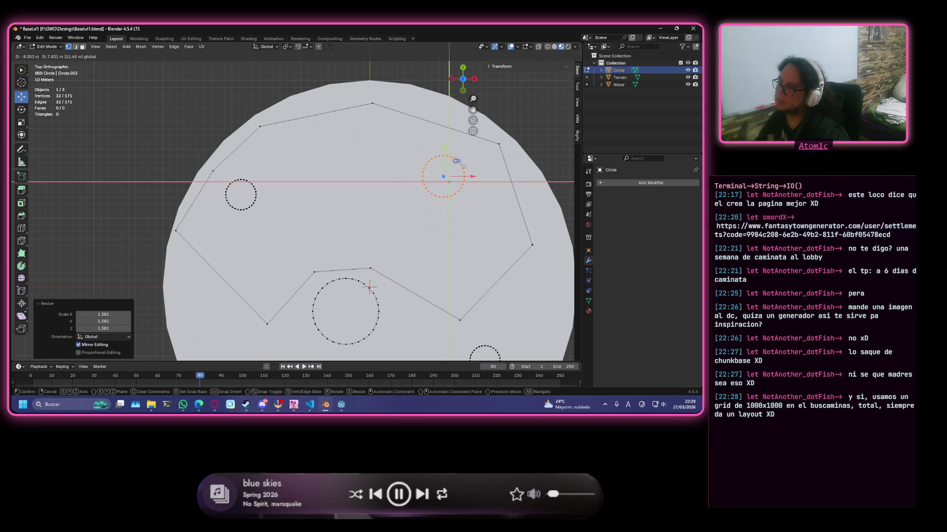
left_click(457, 161)
scroll(335, 231, "down", 1)
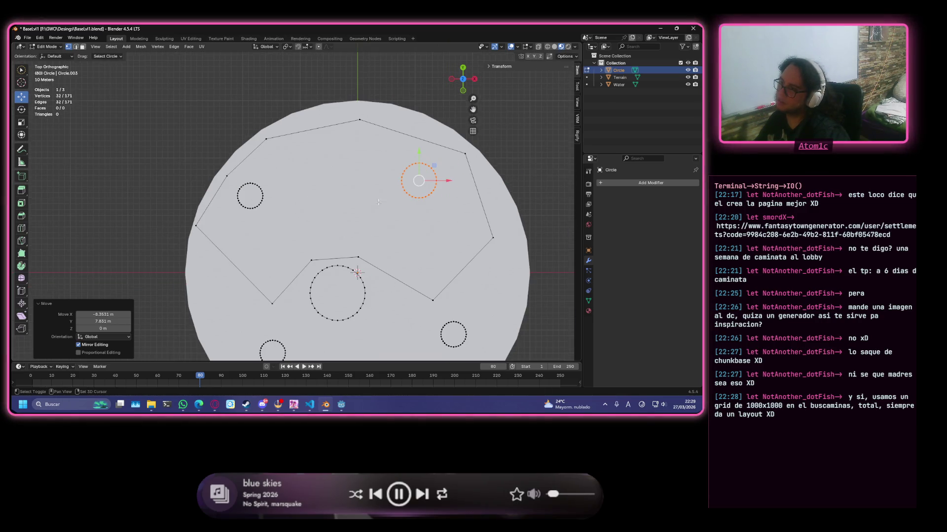
middle_click_drag(378, 203, 311, 145, "shift")
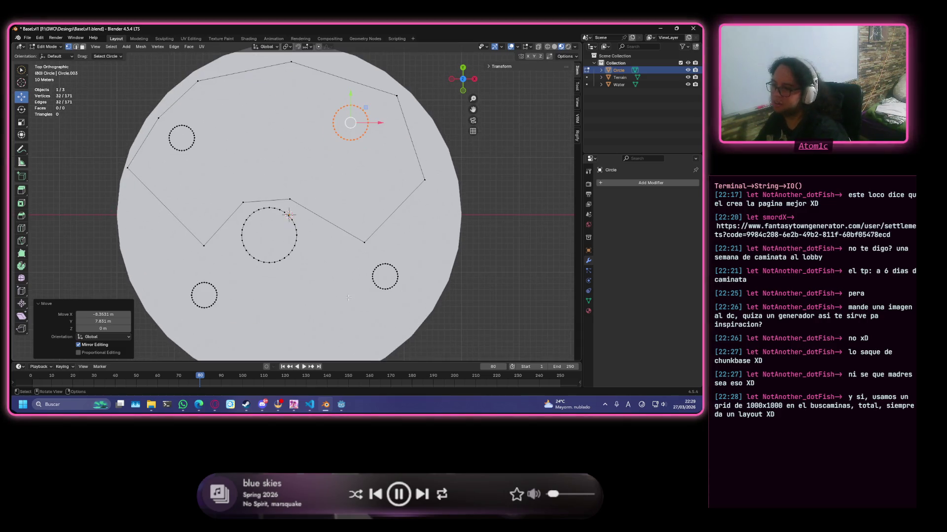
middle_click_drag(341, 263, 311, 256, "shift")
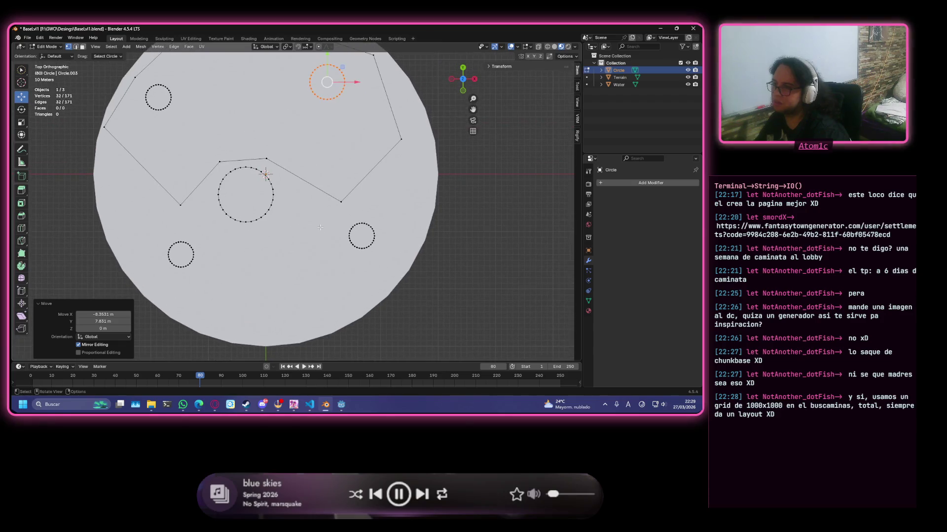
scroll(309, 195, "down", 1)
key("Tab")
key("alt+a")
scroll(313, 237, "up", 2)
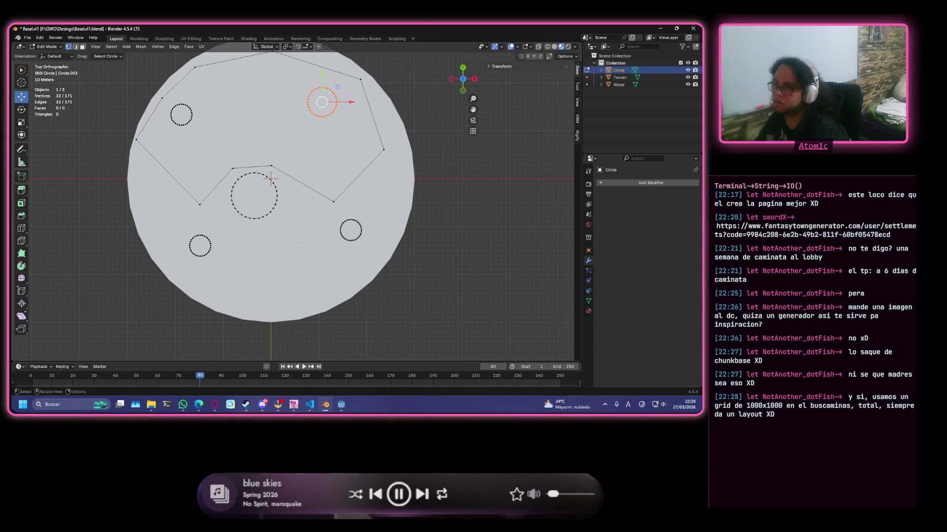
scroll(300, 255, "up", 1)
scroll(301, 255, "down", 1)
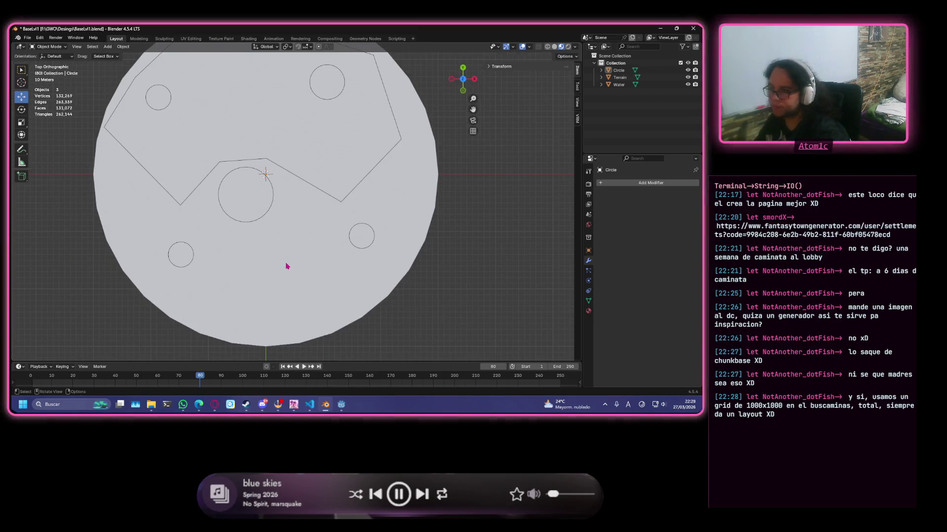
scroll(287, 267, "up", 1)
scroll(244, 214, "down", 1)
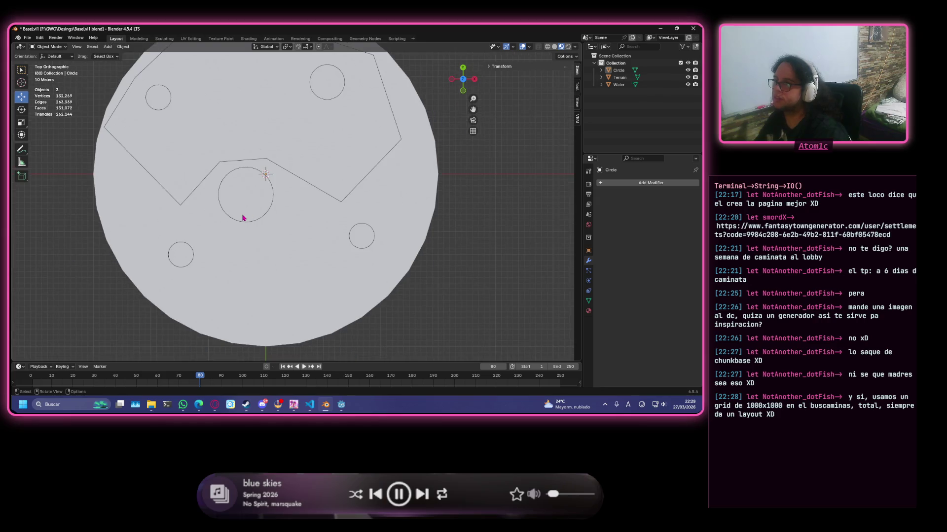
- Select the Terrain object and toggle it into Edit Mode to view its mesh tilted
left_click(620, 78)
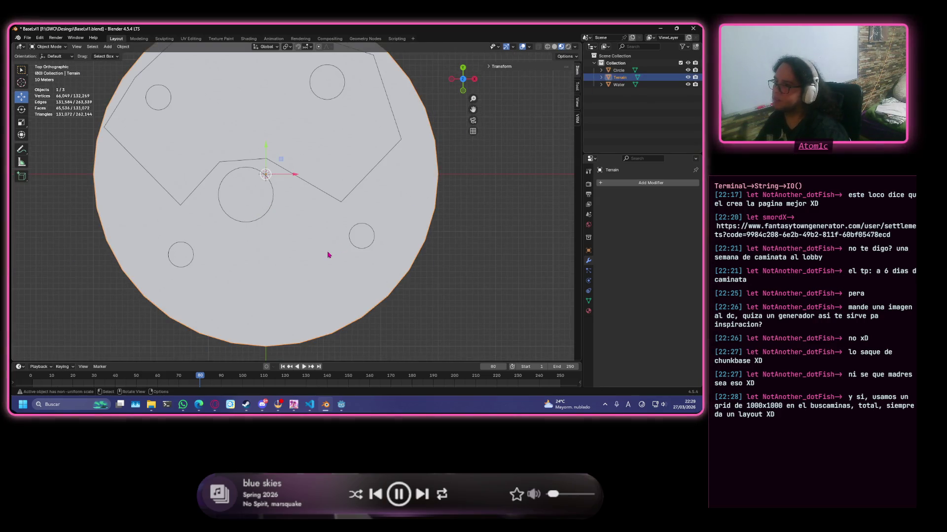
key("Tab")
middle_click_drag(319, 218, 342, 179)
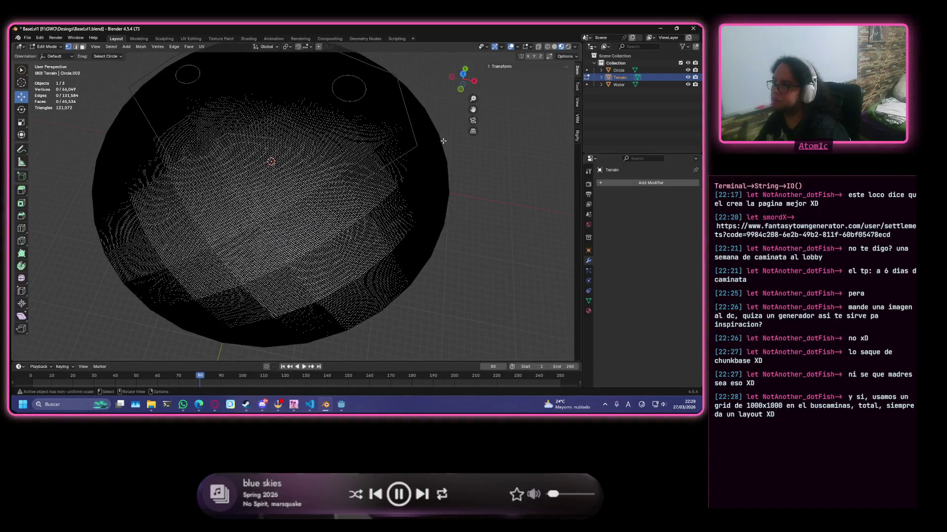
key("Tab")
key("Tab")
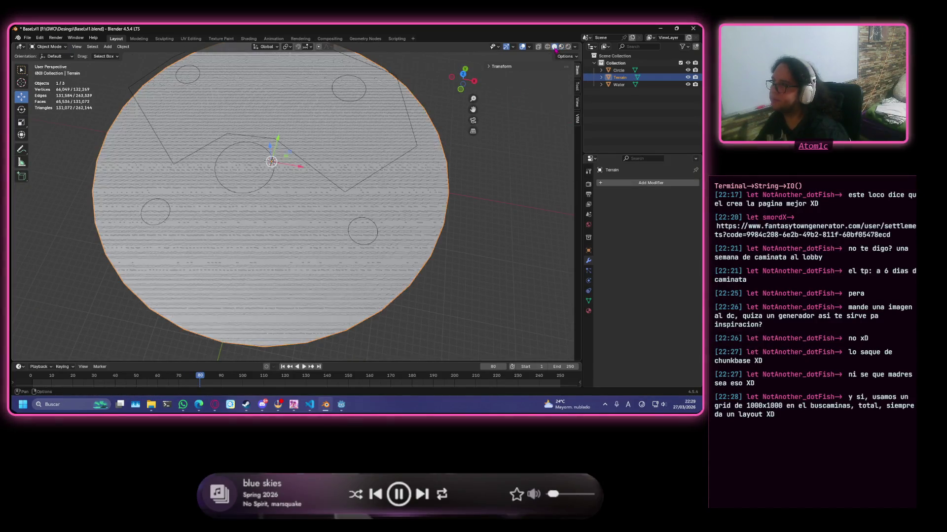
key("Tab")
scroll(379, 173, "up", 2)
- Switch the viewport to wireframe shading and re-enter Edit Mode on the Terrain disc
left_click(378, 182)
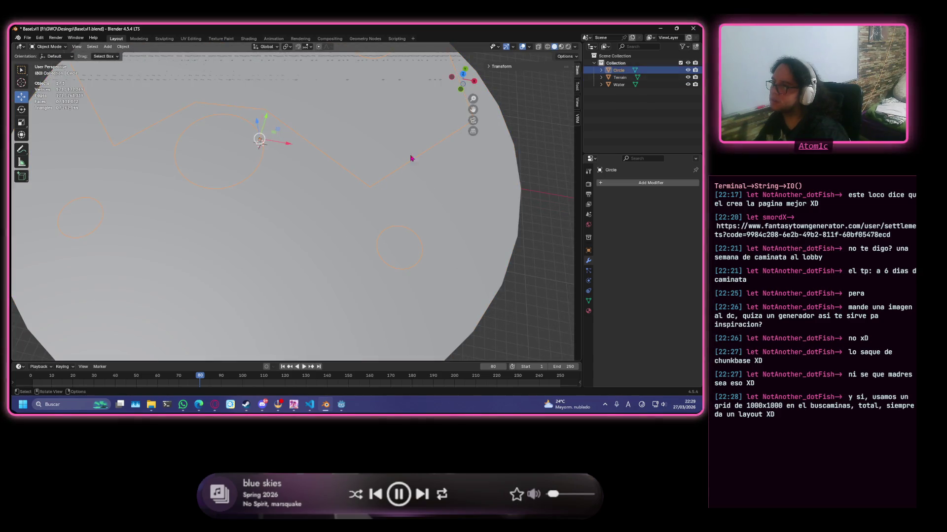
left_click(538, 46)
scroll(389, 214, "down", 2)
scroll(390, 213, "up", 1)
scroll(390, 213, "up", 4)
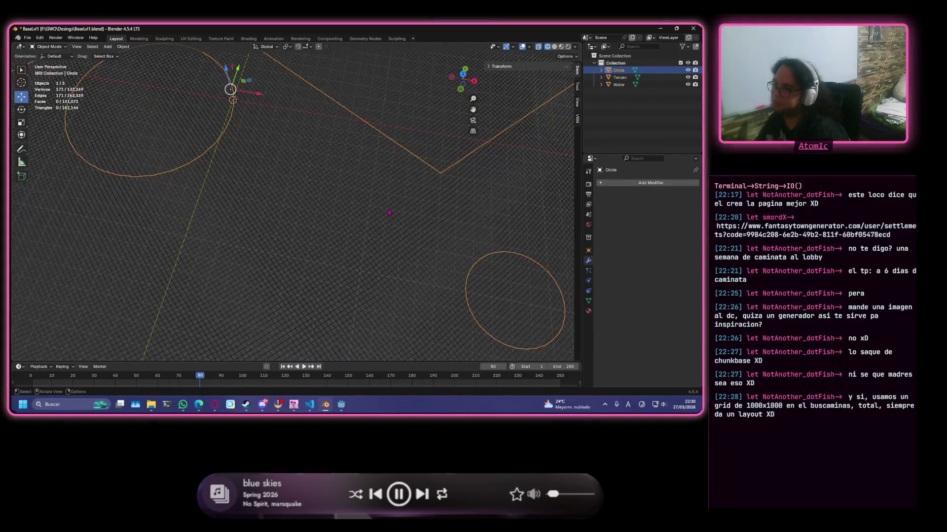
scroll(390, 213, "up", 1)
left_click(380, 207)
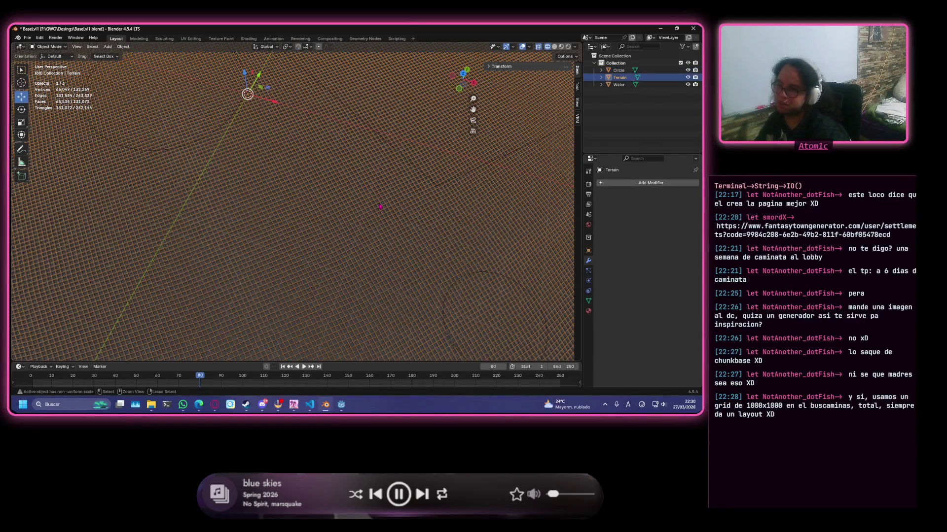
scroll(380, 208, "down", 3)
scroll(381, 208, "down", 2)
middle_click_drag(380, 207, 581, 89)
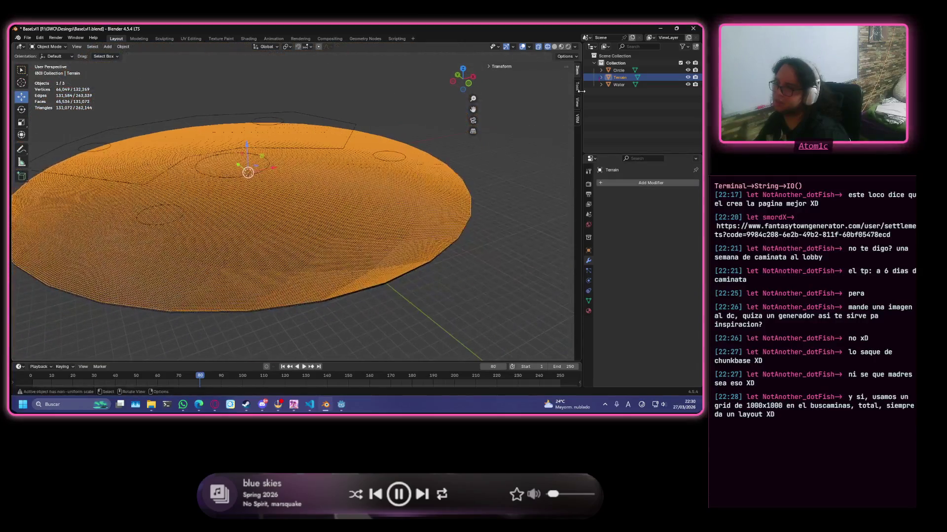
key("Tab")
scroll(296, 207, "up", 2)
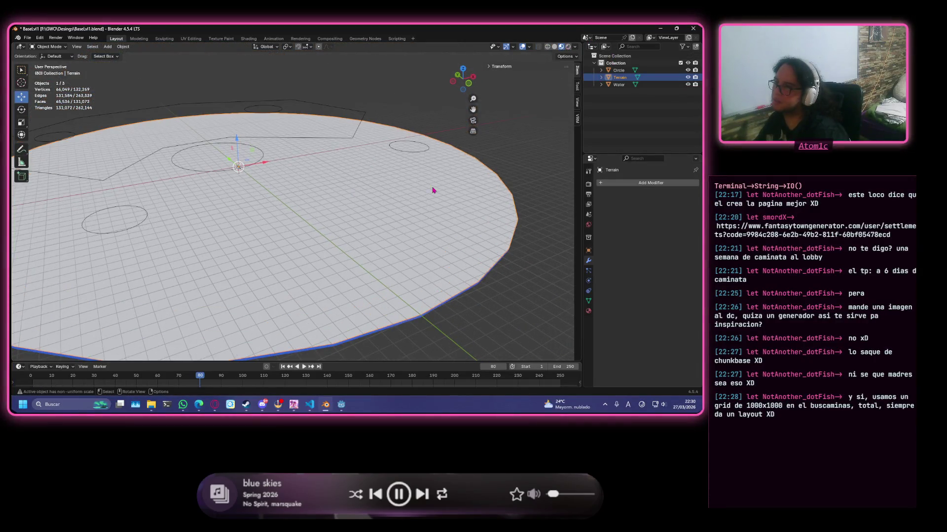
scroll(296, 207, "up", 2)
scroll(296, 207, "up", 2)
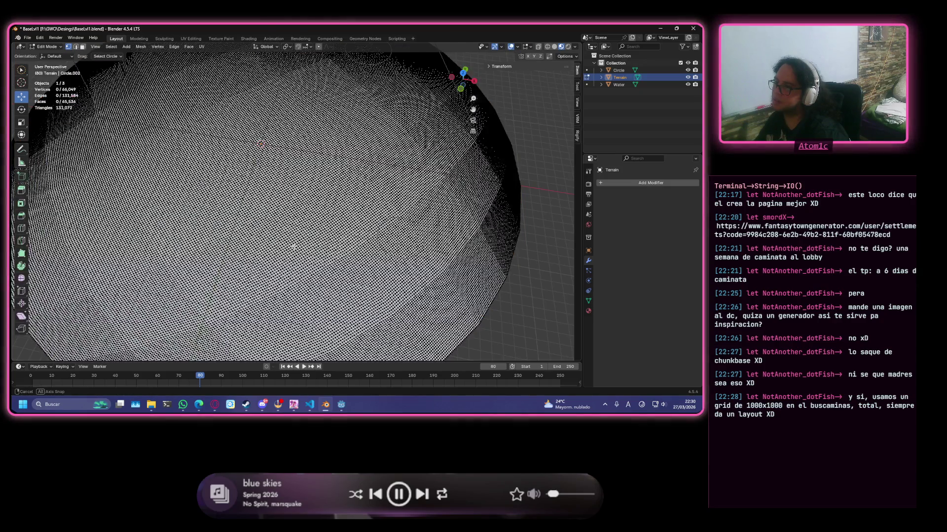
scroll(294, 246, "up", 1)
scroll(381, 254, "up", 2)
scroll(381, 254, "up", 2)
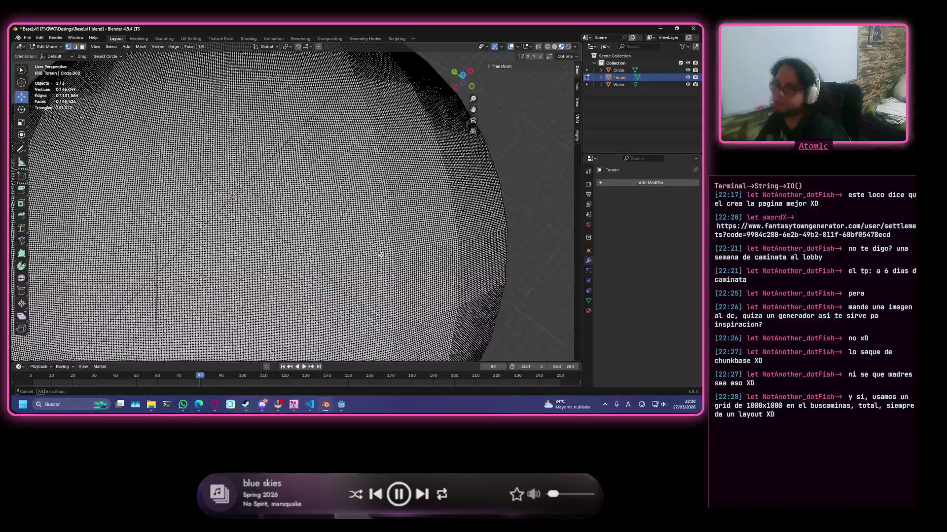
- Orbit the terrain mesh and settle on a straight-down top orthographic view
middle_click_drag(381, 253, 439, 225)
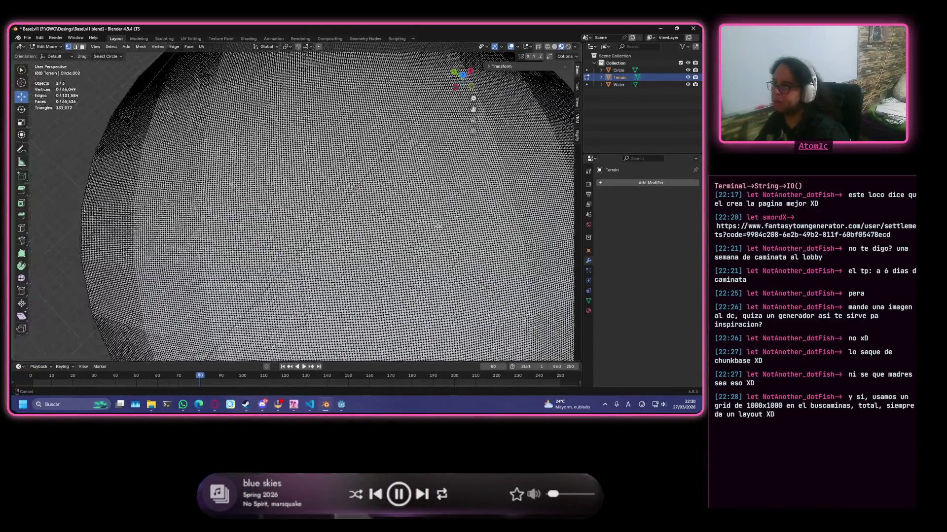
middle_click_drag(356, 187, 385, 182)
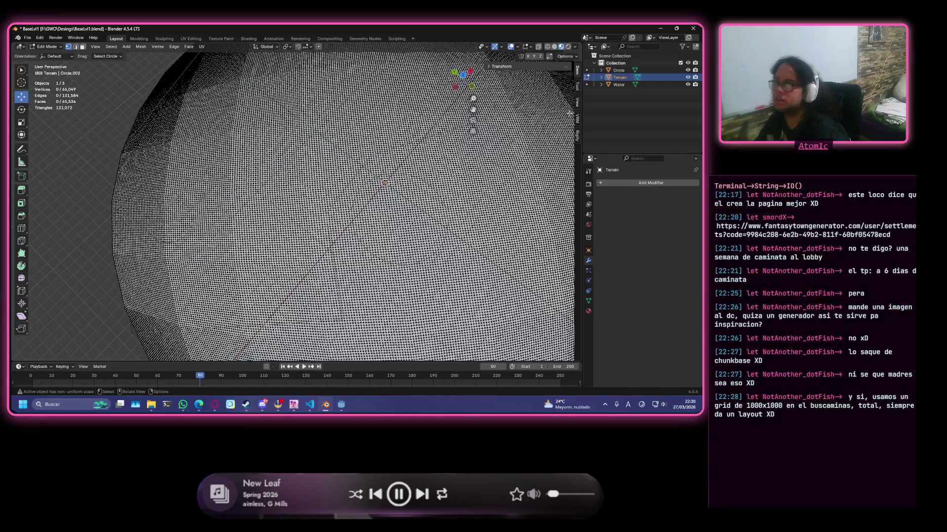
middle_click_drag(385, 182, 357, 198)
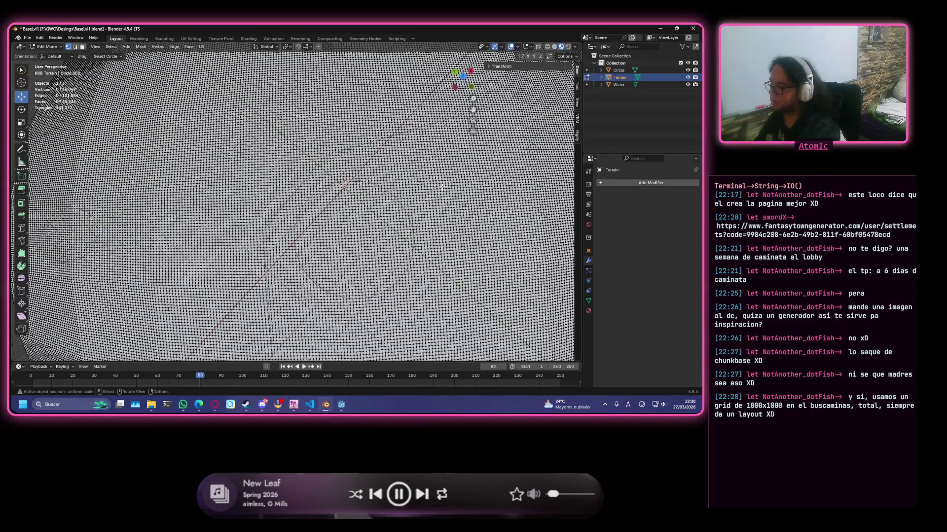
key("KP_7")
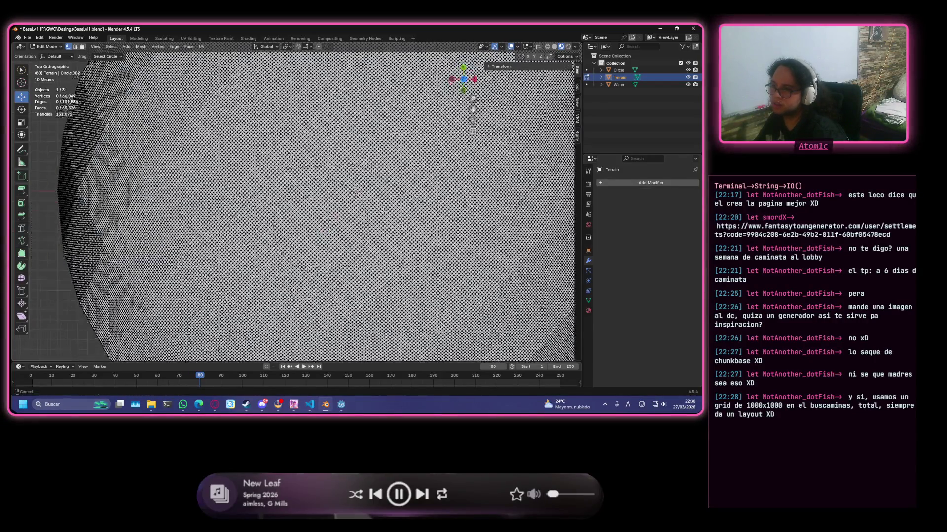
- Paint a few trial vertex selections, clear them, and begin the ring selection near the centre
middle_click_drag(325, 233, 368, 180, "shift")
left_click(371, 182)
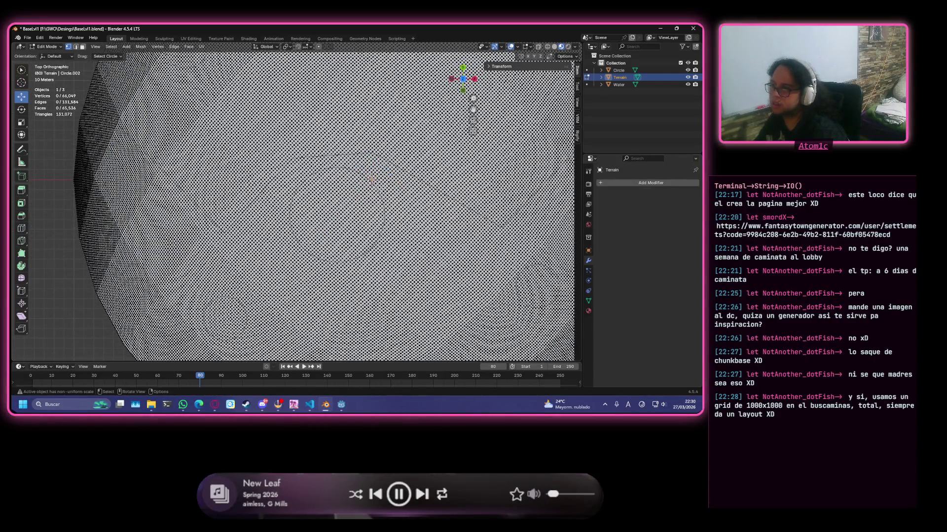
mouse_move(374, 181)
left_mouse_down()
mouse_move(355, 159)
mouse_move(270, 181)
left_mouse_up()
key("alt+a")
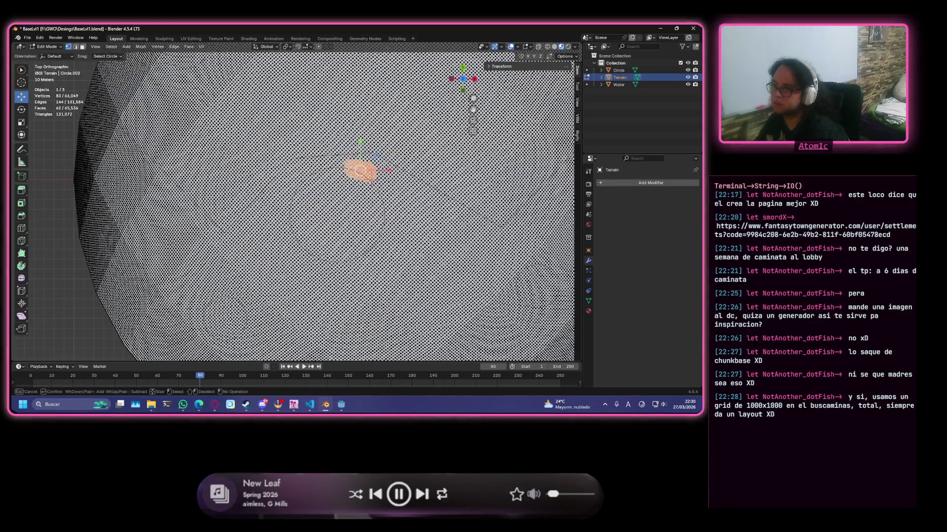
key("alt+a")
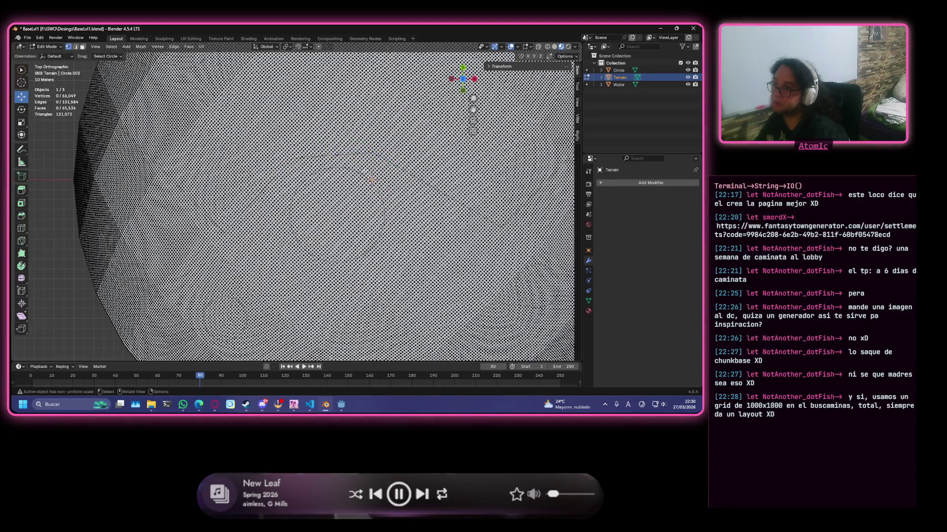
left_click_drag(365, 171, 292, 184)
key("alt+a")
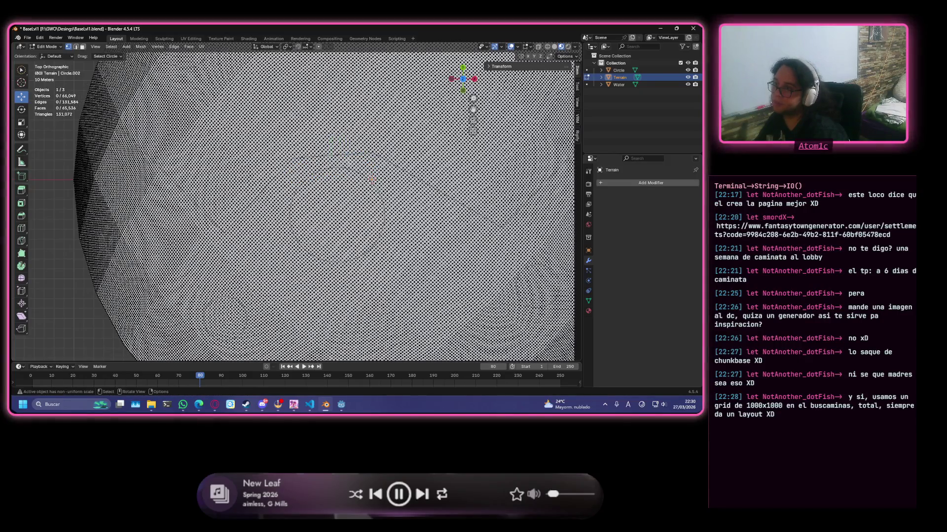
mouse_move(363, 163)
left_mouse_down()
mouse_move(338, 162)
mouse_move(304, 259)
mouse_move(396, 202)
mouse_move(367, 167)
left_mouse_up()
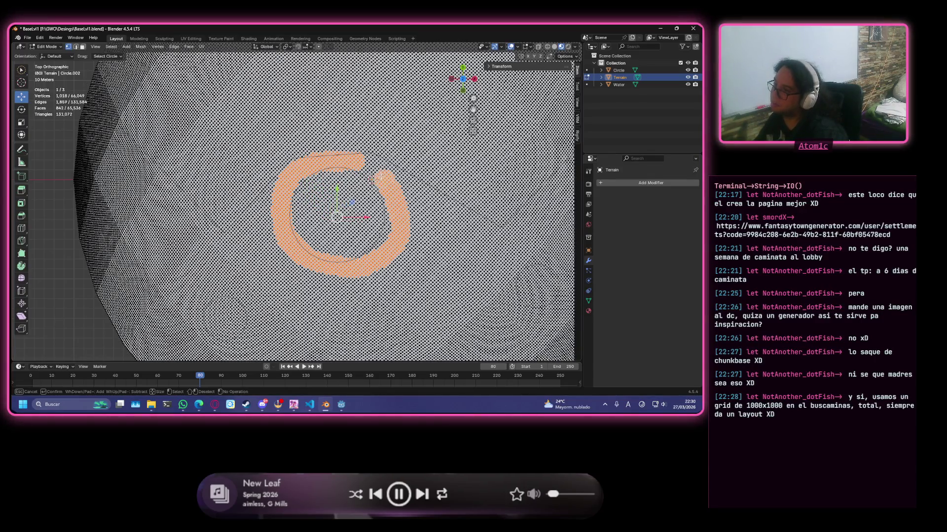
- Complete the thick ring selection around the centre and start a river band extending downward from it
key("Escape")
scroll(365, 165, "down", 5)
scroll(378, 192, "up", 3)
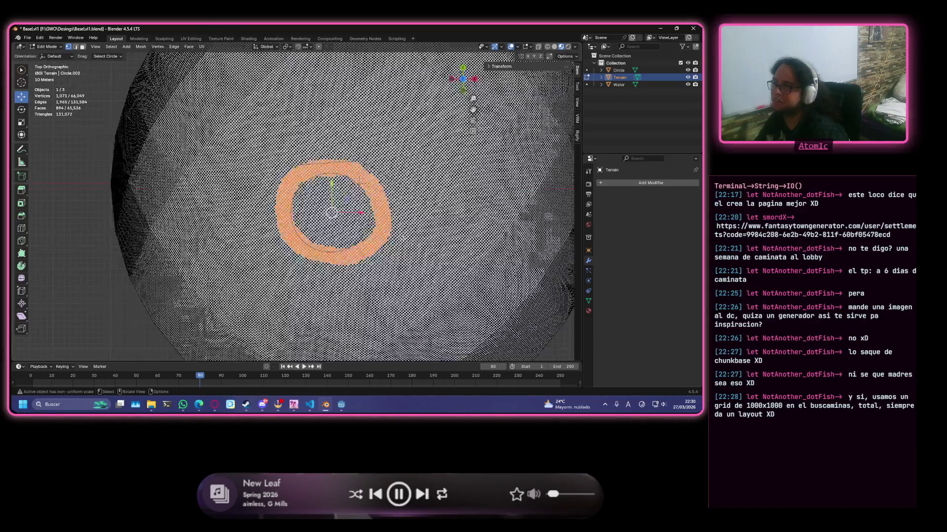
scroll(387, 217, "up", 1)
scroll(387, 214, "up", 1)
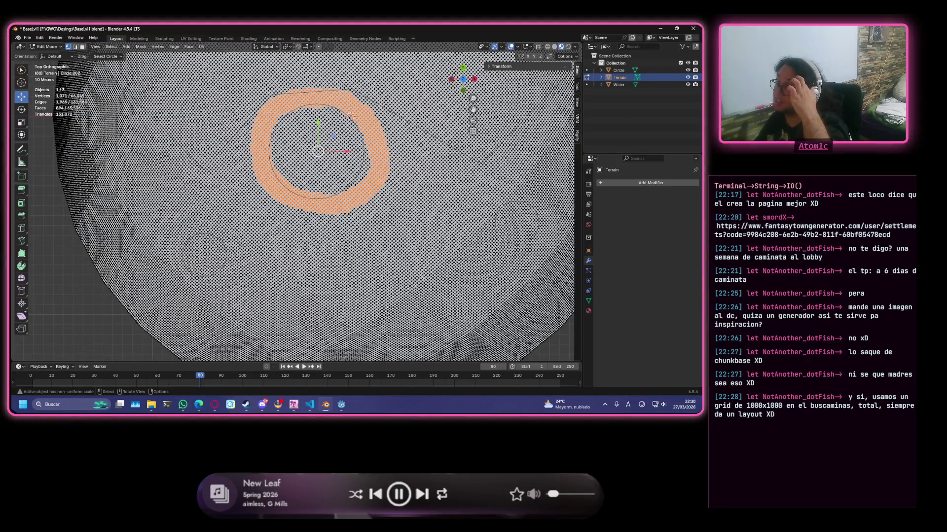
scroll(349, 113, "down", 2)
scroll(350, 114, "up", 4)
scroll(355, 184, "down", 3)
scroll(370, 266, "up", 1)
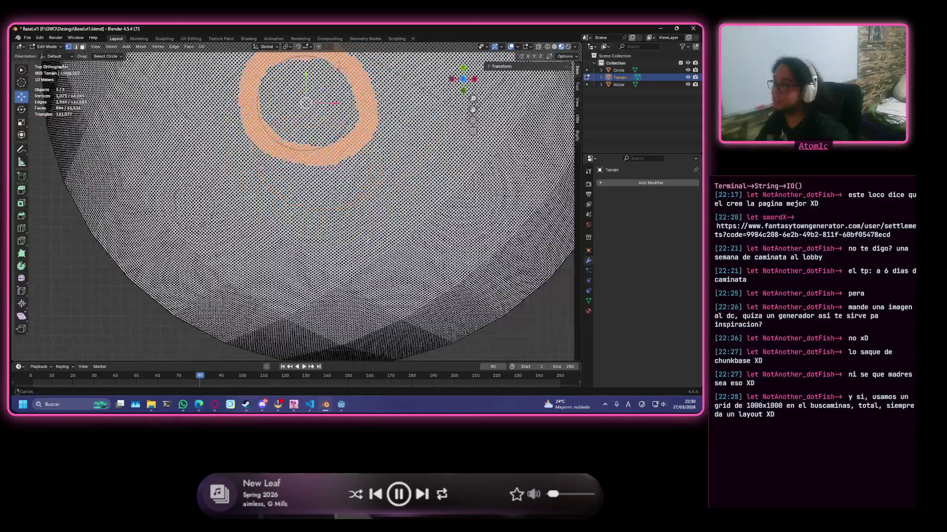
scroll(325, 133, "down", 1)
left_click_drag(319, 120, 328, 139)
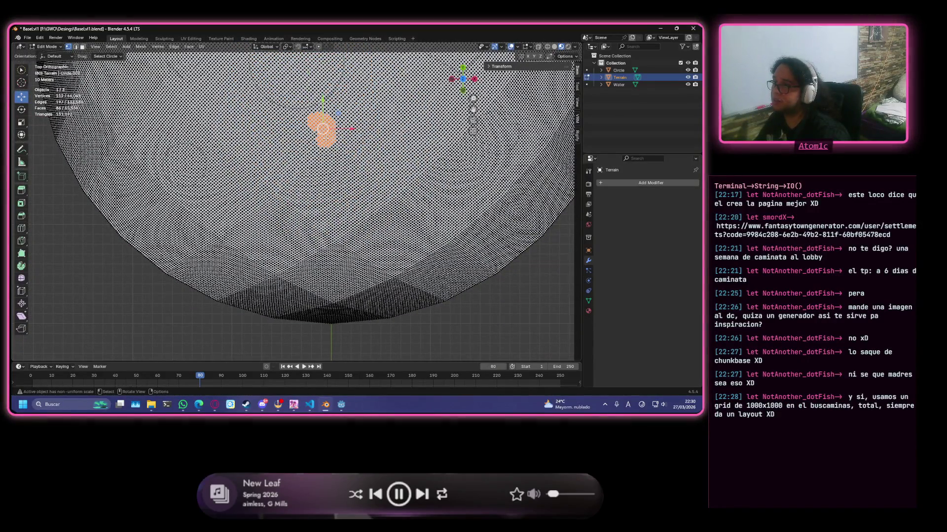
key("ctrl+z")
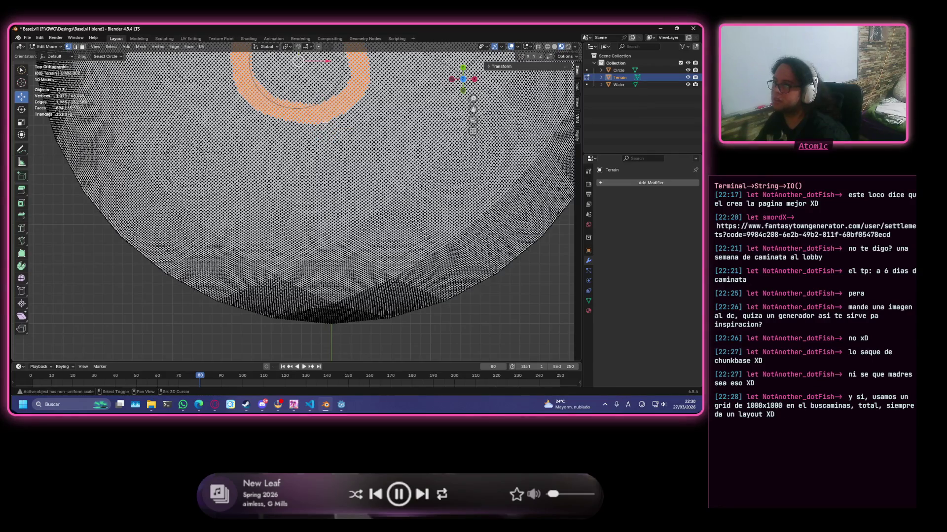
mouse_move(324, 121)
left_mouse_down()
mouse_move(360, 211)
mouse_move(336, 314)
left_mouse_up()
- Finish the river path, test-raise the selected vertices along Z, then undo to keep the mesh flat
key("Escape")
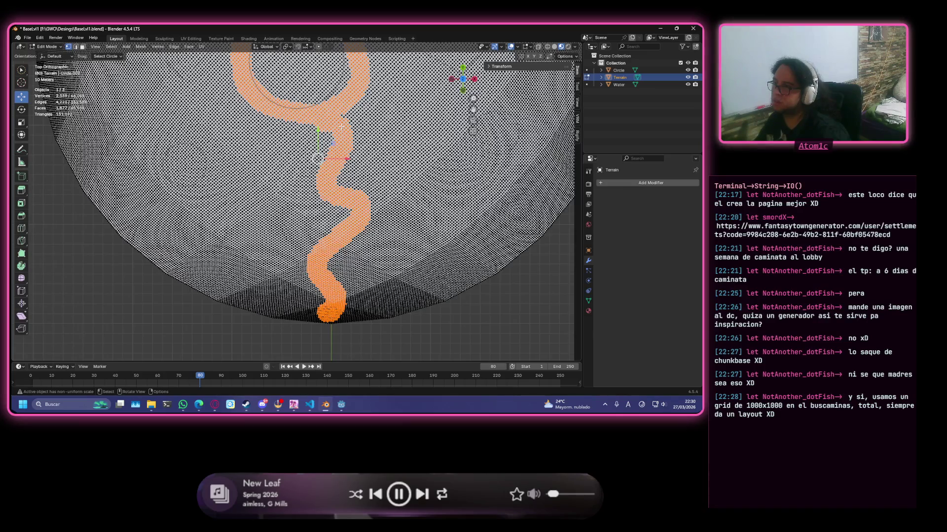
key("g")
key("z")
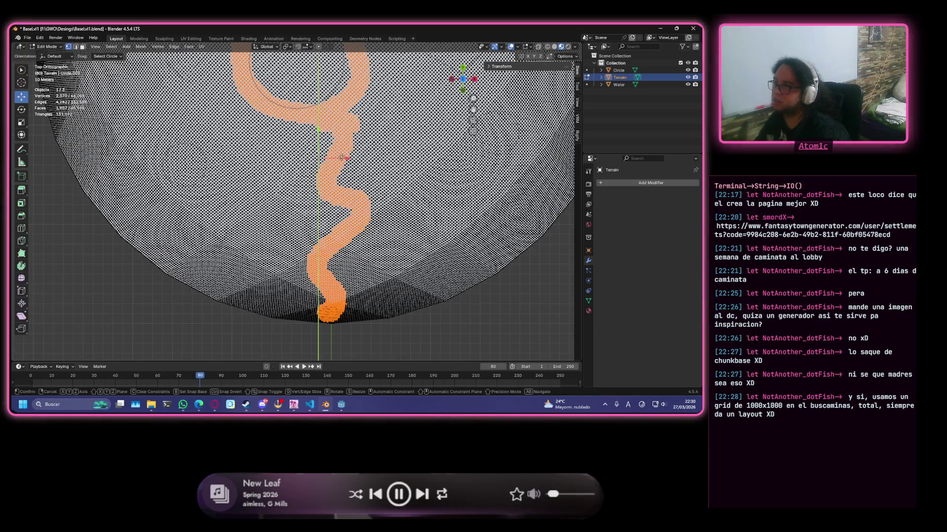
left_click(348, 152)
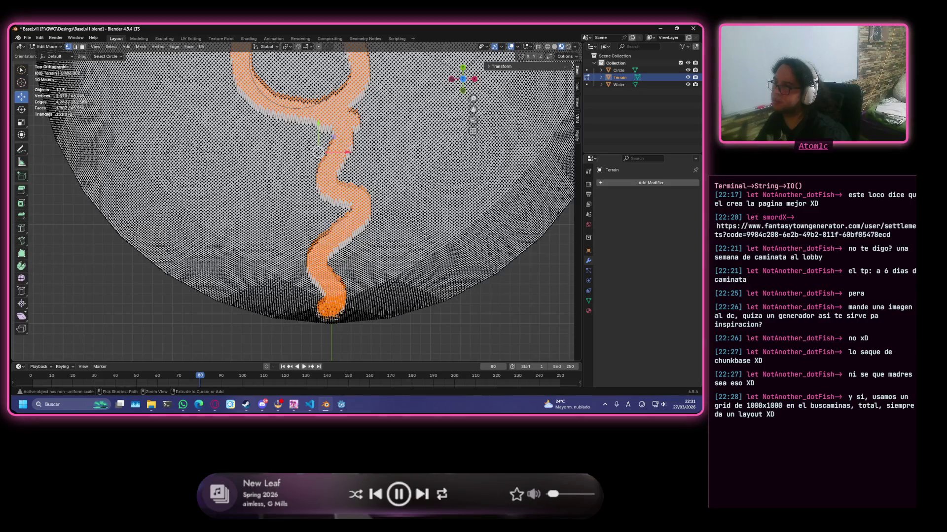
key("ctrl+z")
scroll(390, 156, "up", 1)
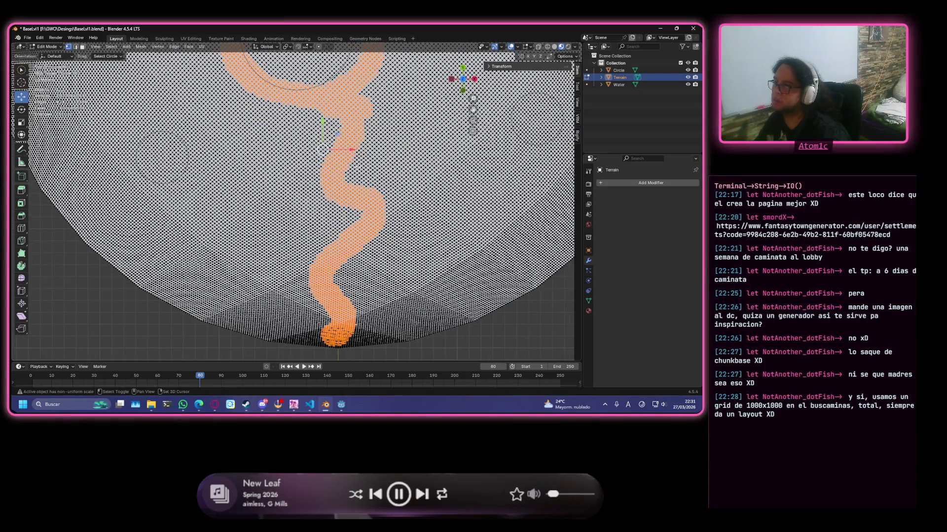
key("c")
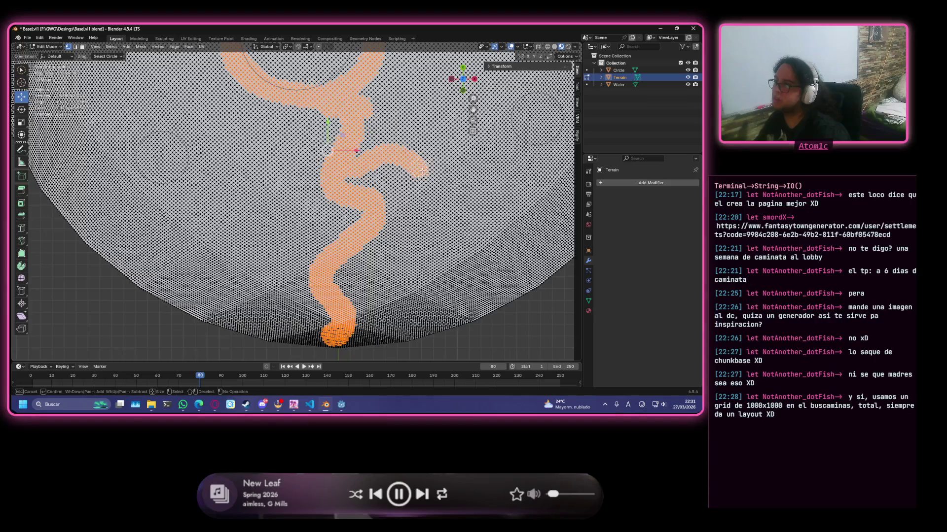
key("Escape")
scroll(459, 175, "down", 2)
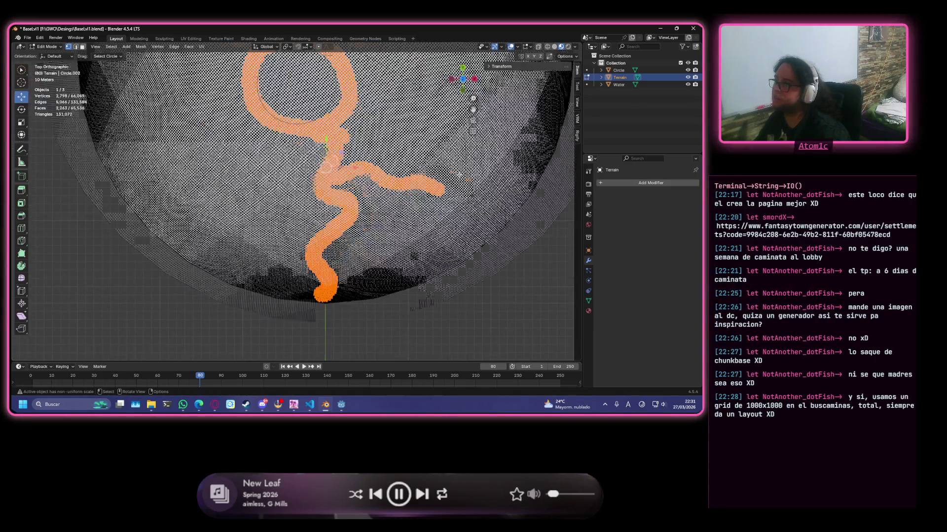
scroll(460, 175, "up", 2)
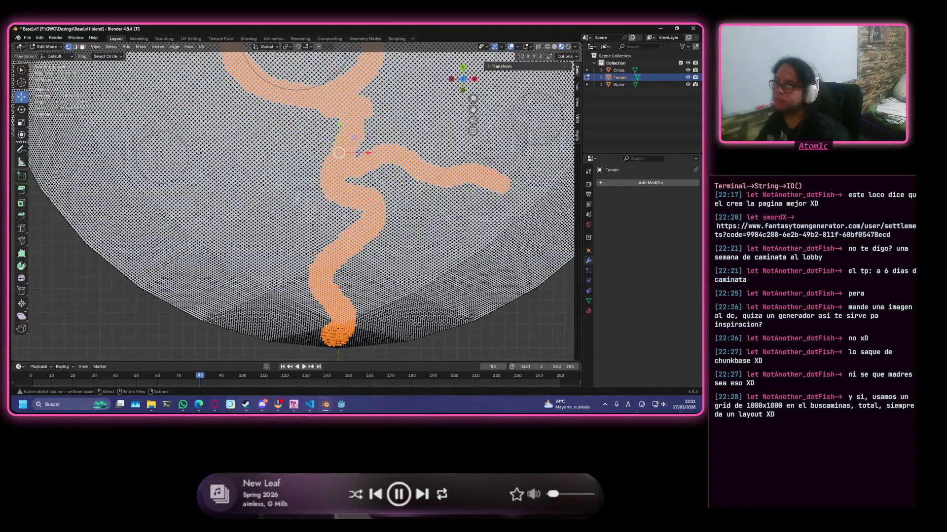
- Paint a branch off the river, undo it, then paint a new branch rising to the upper right
key("c")
left_click_drag(321, 188, 179, 222)
right_click(169, 204)
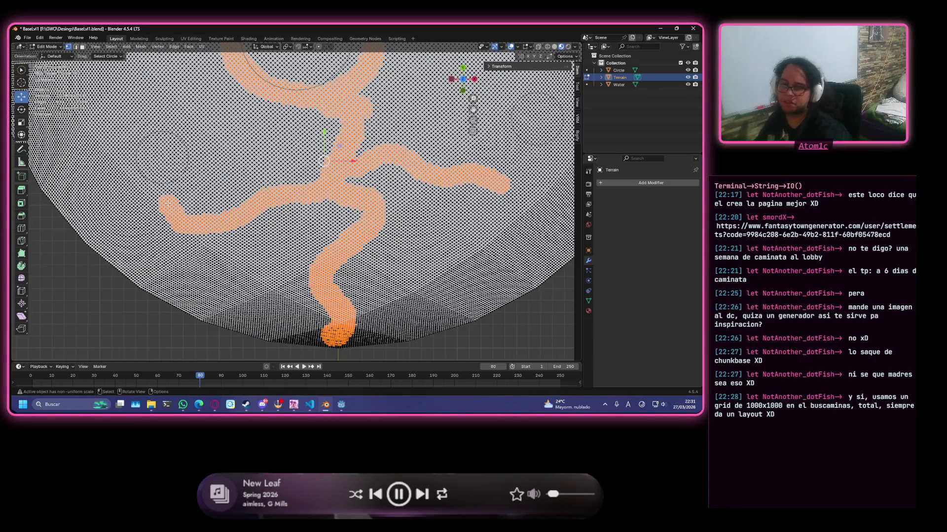
scroll(169, 203, "down", 2)
scroll(170, 204, "down", 2)
scroll(169, 204, "up", 2)
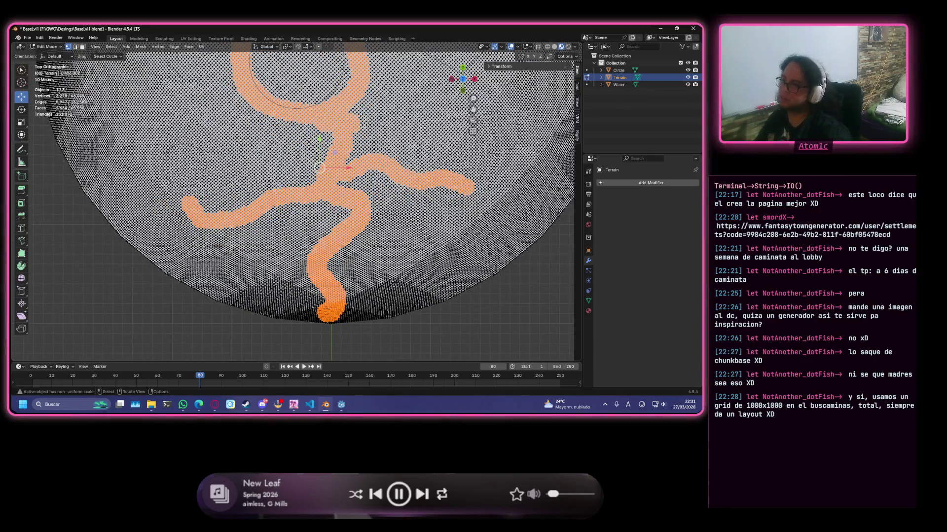
key("ctrl+z")
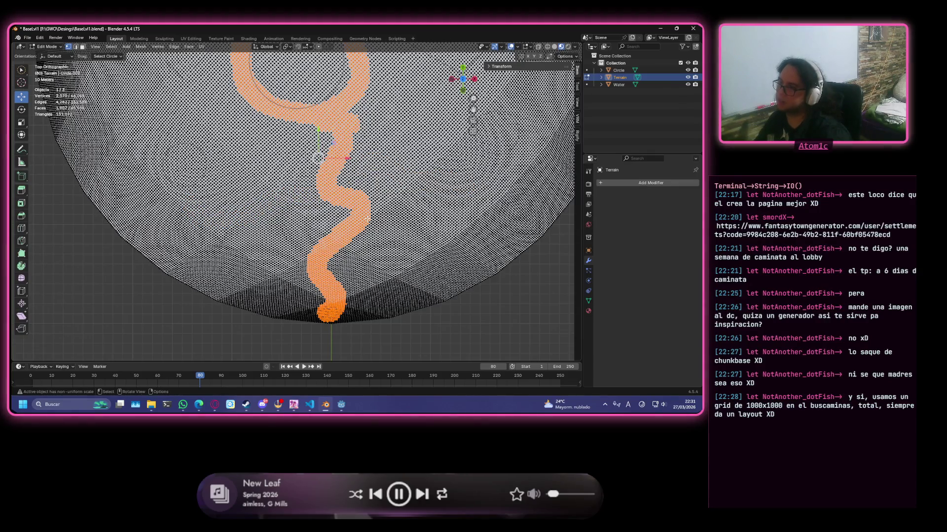
key("ctrl+z")
left_click_drag(363, 227, 430, 210)
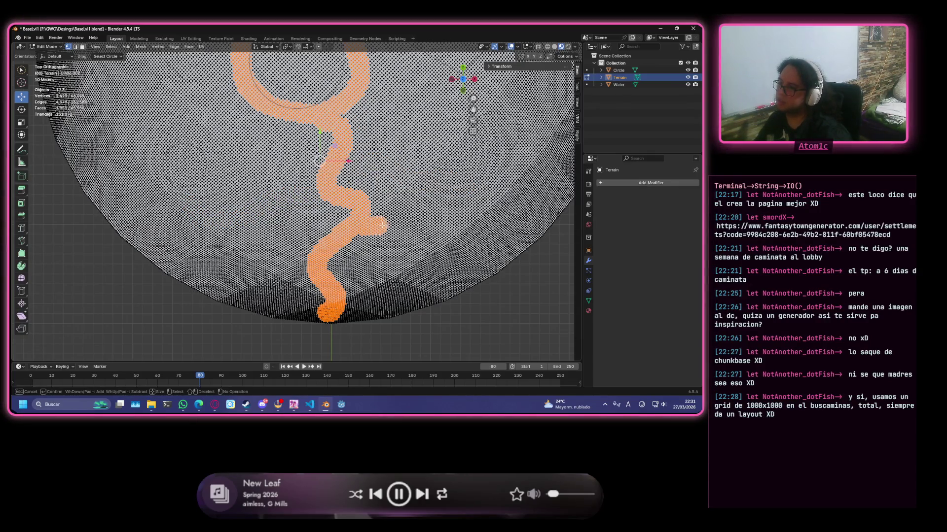
mouse_move(463, 207)
left_mouse_down()
mouse_move(541, 126)
mouse_move(511, 90)
mouse_move(449, 85)
left_mouse_up()
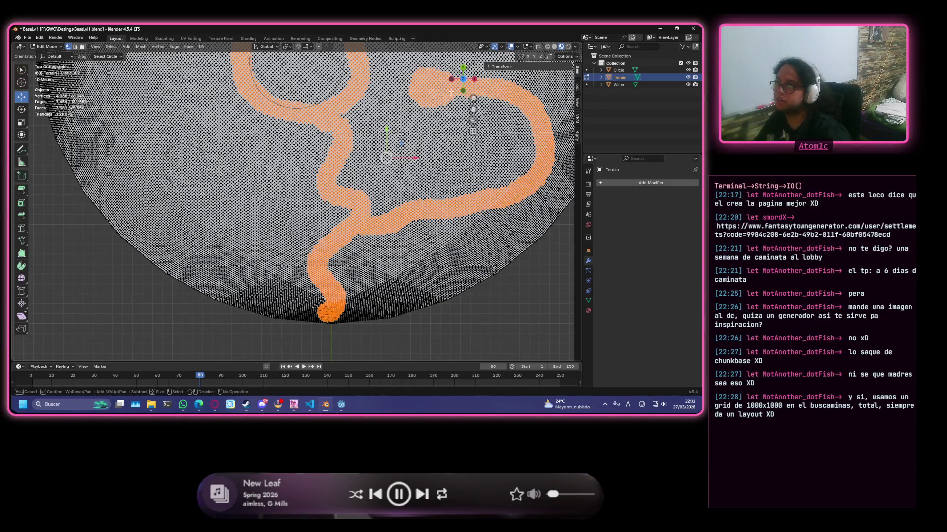
left_click_drag(420, 89, 425, 87)
middle_click_drag(426, 87, 300, 175)
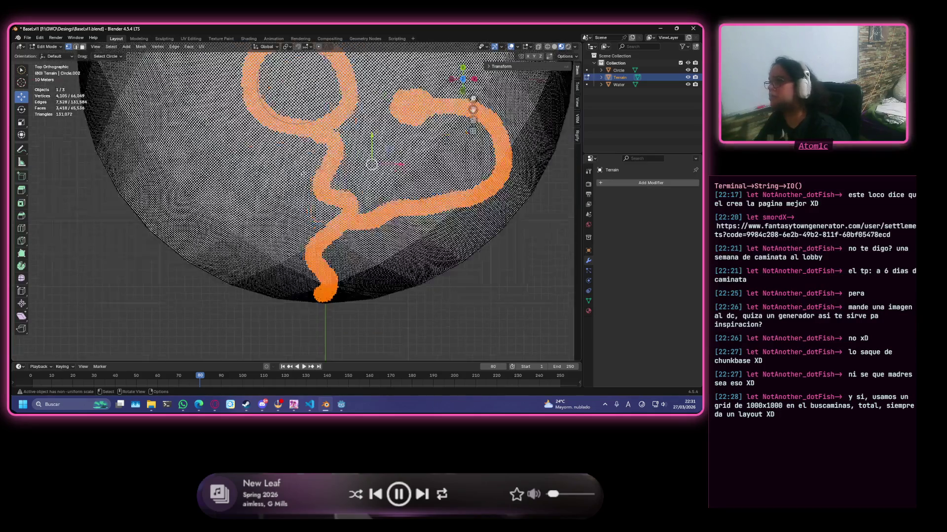
key("KP_7")
scroll(326, 169, "down", 2)
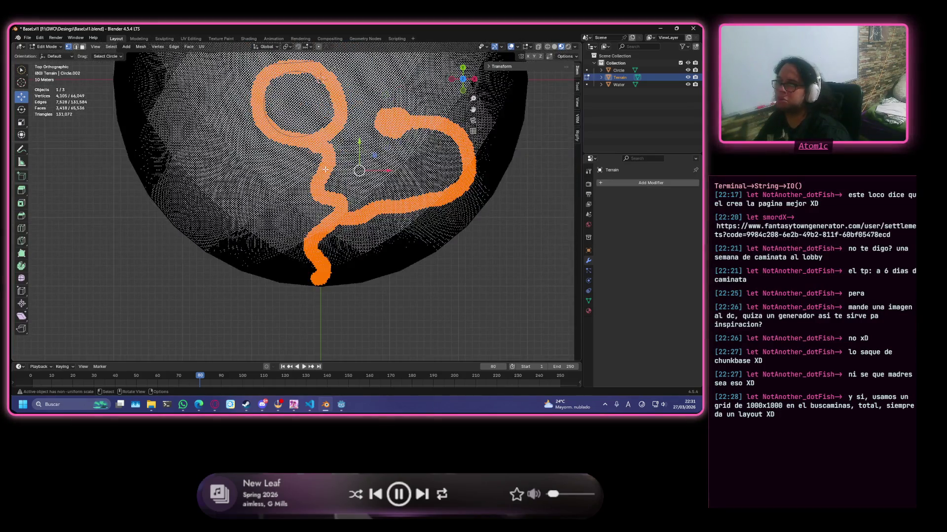
scroll(325, 169, "up", 1)
scroll(323, 171, "up", 2)
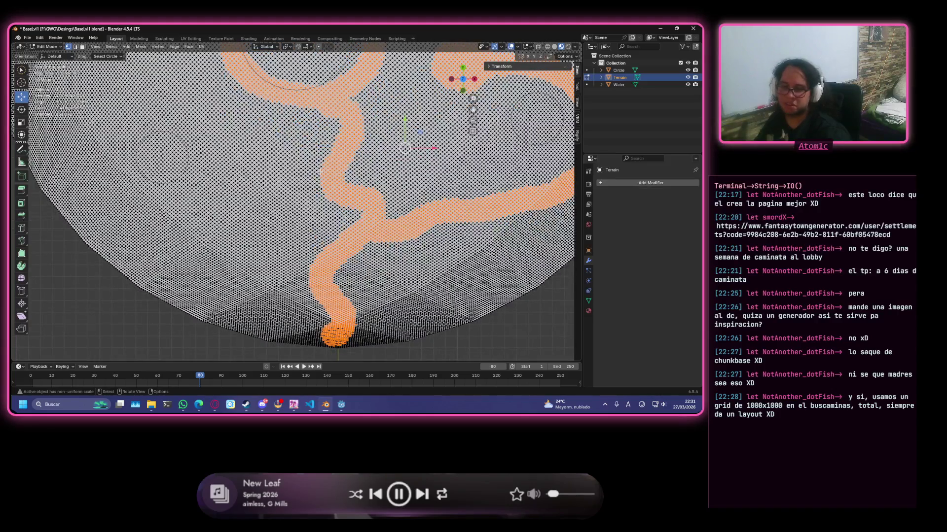
- Extend the selection along the left branch and refine its forked tip, checking it from several angles
mouse_move(339, 120)
left_mouse_down()
mouse_move(311, 154)
mouse_move(225, 155)
mouse_move(211, 181)
mouse_move(201, 150)
mouse_move(190, 148)
left_mouse_up()
right_click(190, 148)
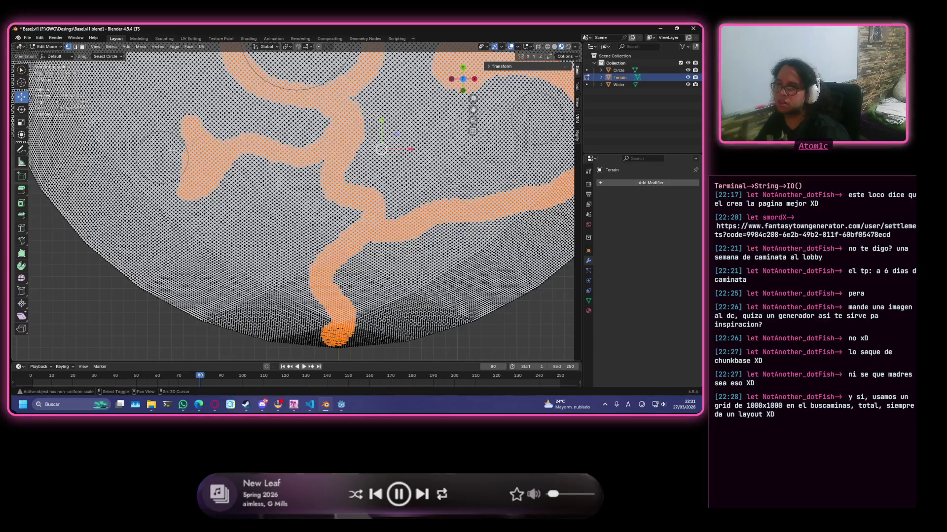
key("g")
key("Return")
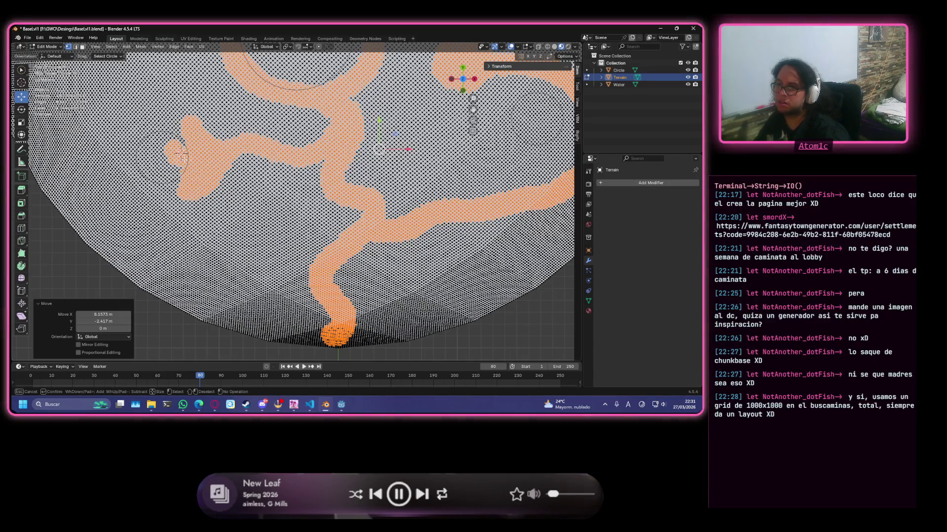
left_click_drag(178, 151, 178, 154, "shift")
key("c")
middle_click_drag(170, 149, 180, 158)
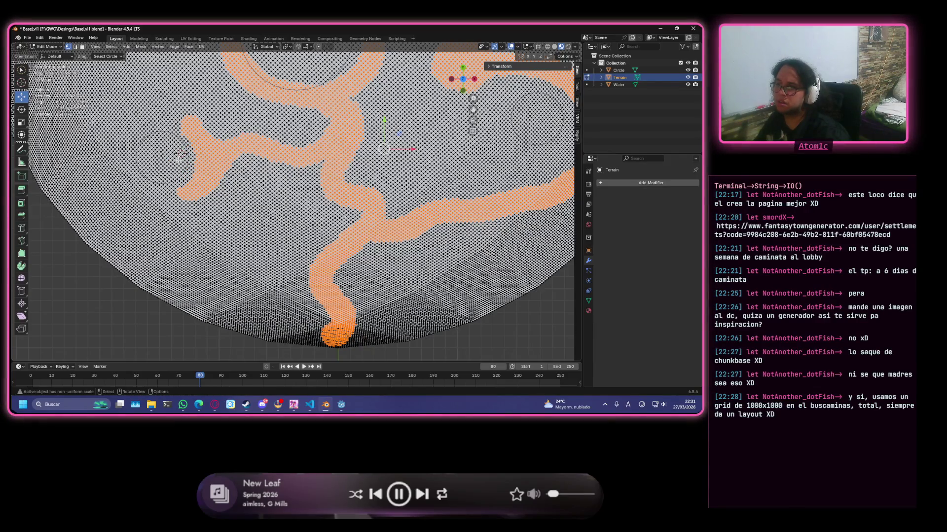
mouse_move(183, 155)
middle_mouse_down()
mouse_move(318, 216)
mouse_move(364, 286)
middle_mouse_up()
key("KP_7")
scroll(393, 329, "up", 2)
mouse_move(394, 330)
middle_mouse_down()
mouse_move(296, 281)
mouse_move(313, 268)
mouse_move(284, 223)
middle_mouse_up()
middle_click_drag(203, 233, 229, 193)
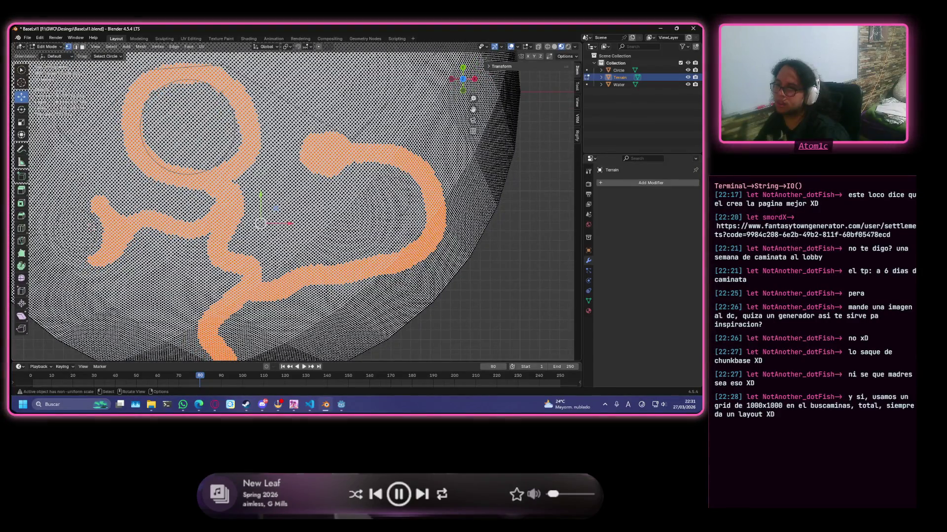
- Paint a winding river upward from the ring with a left tributary and a longer main trunk
key("KP_7")
scroll(297, 207, "up", 3)
scroll(296, 207, "up", 2)
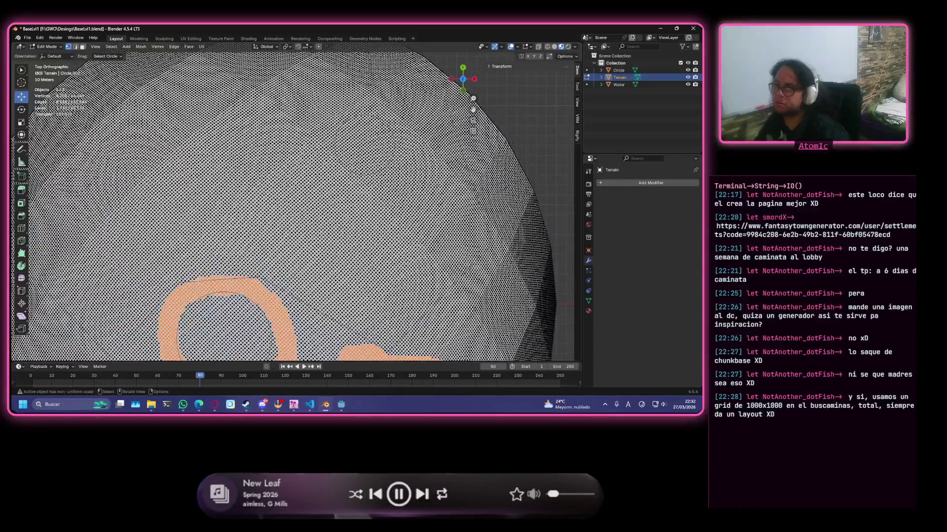
scroll(197, 279, "up", 1)
scroll(196, 279, "up", 2)
middle_click_drag(196, 279, 172, 297, "shift")
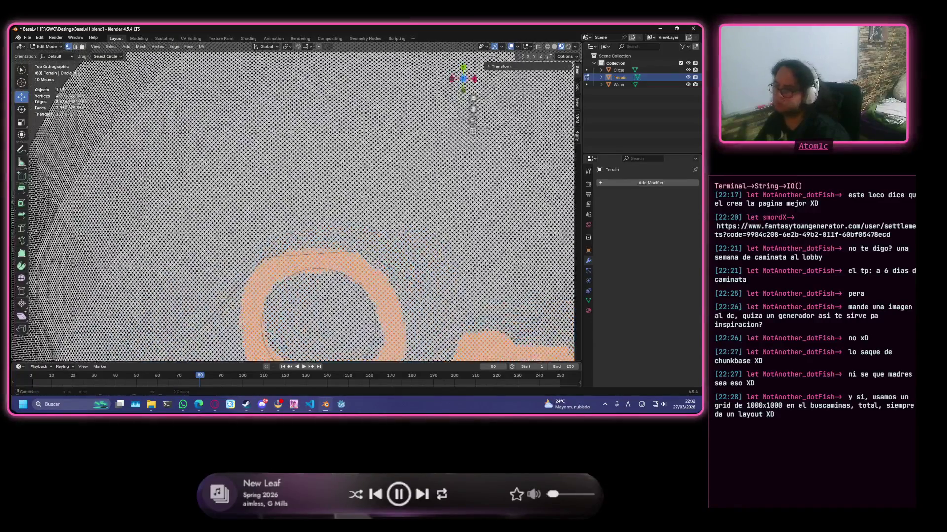
scroll(295, 296, "up", 2)
scroll(296, 297, "up", 1)
mouse_move(325, 289)
left_mouse_down()
mouse_move(259, 136)
mouse_move(174, 136)
mouse_move(77, 195)
left_mouse_up()
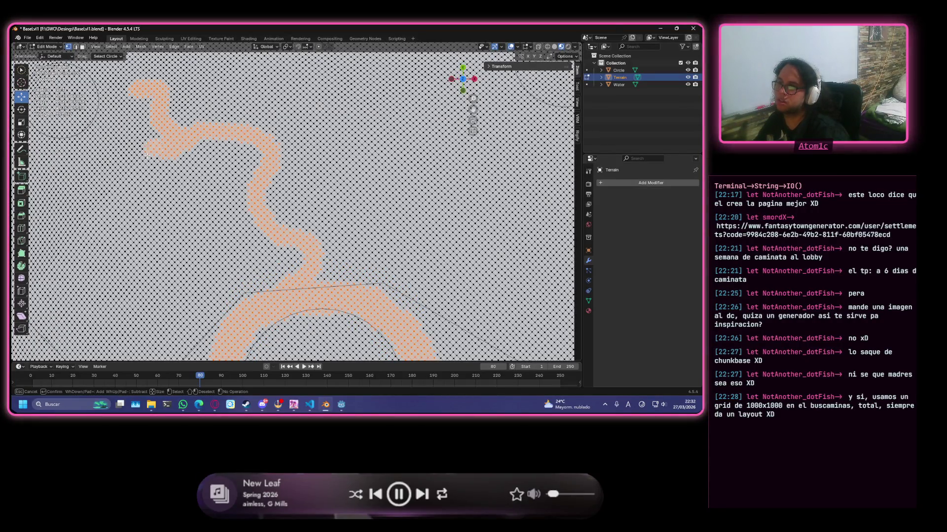
left_click(279, 139)
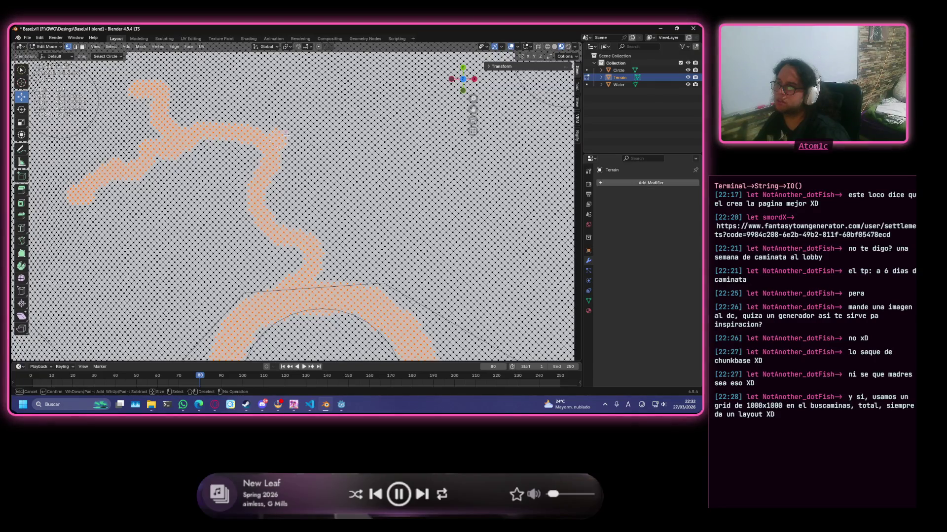
scroll(291, 95, "down", 2)
scroll(303, 148, "down", 2)
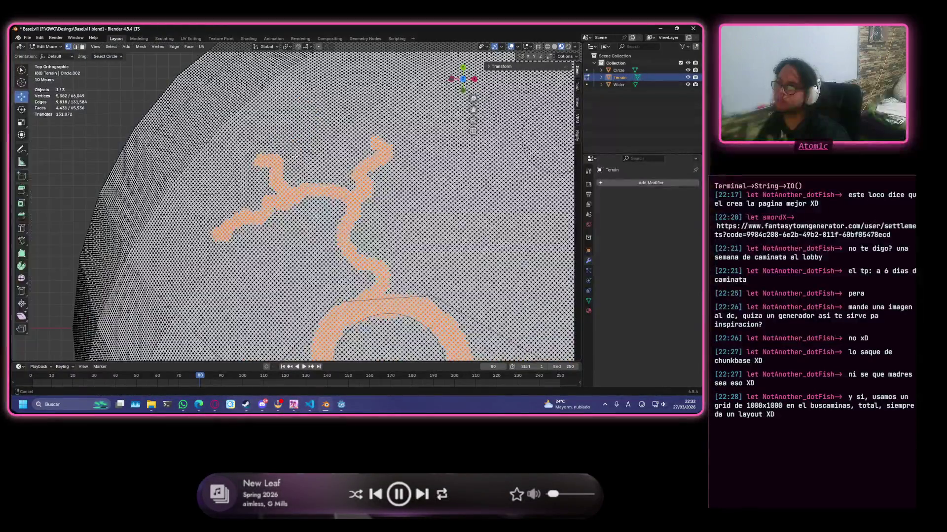
scroll(322, 218, "down", 2)
scroll(321, 218, "up", 3)
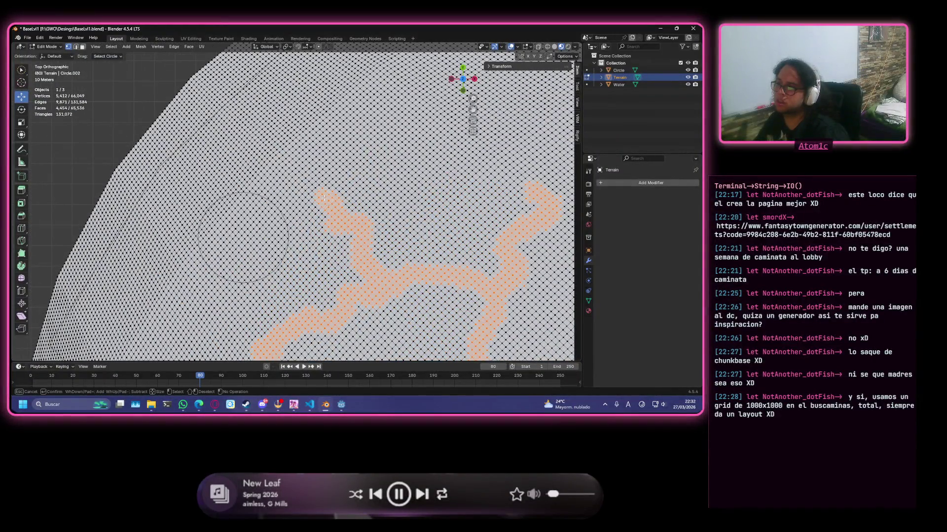
scroll(326, 207, "up", 2)
scroll(304, 185, "up", 2)
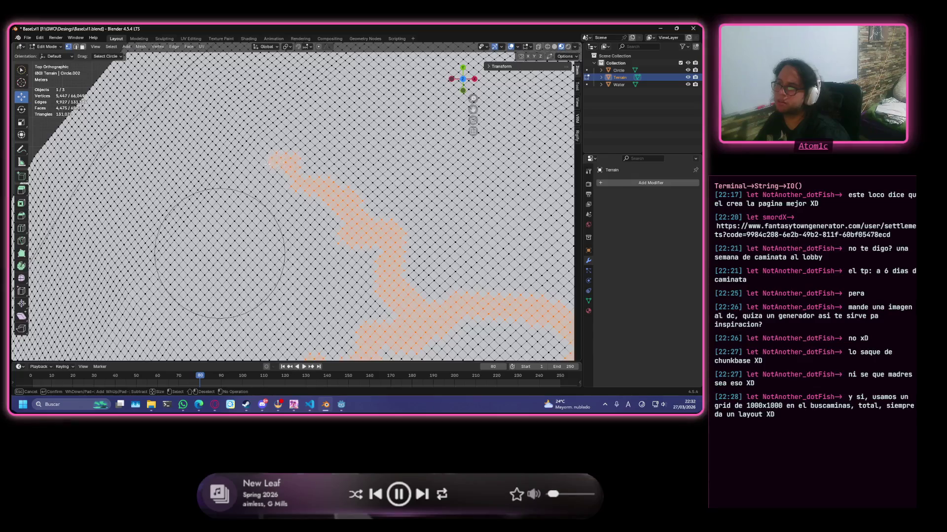
scroll(270, 170, "down", 2)
scroll(310, 215, "down", 2)
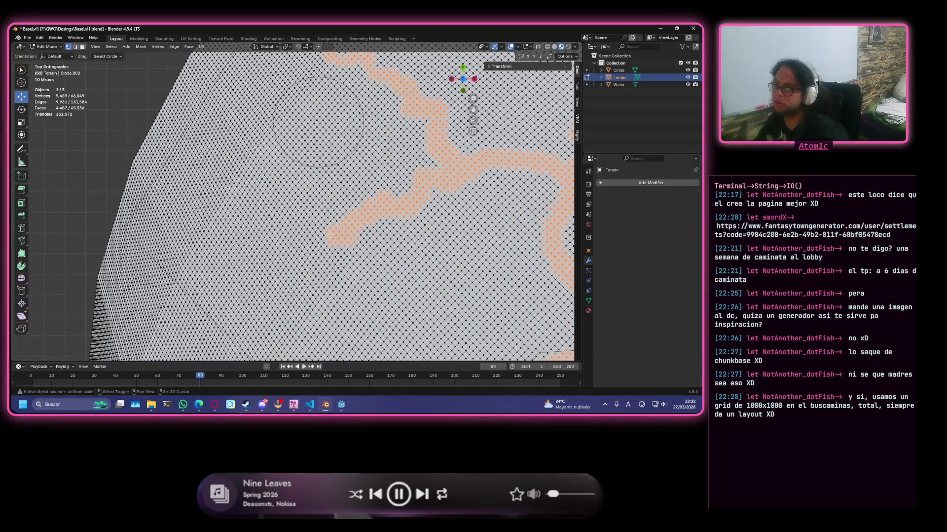
left_click_drag(331, 235, 221, 179)
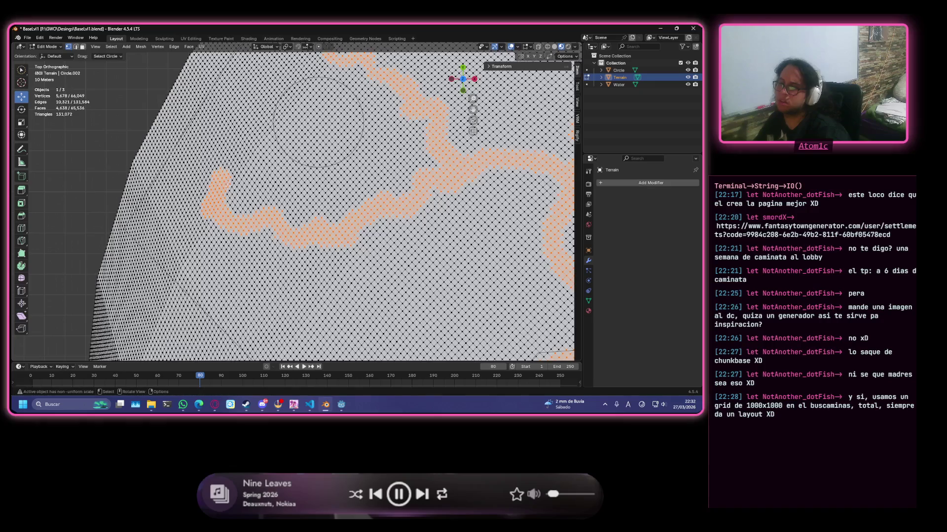
scroll(251, 204, "up", 2)
scroll(288, 225, "up", 2)
scroll(325, 251, "up", 2)
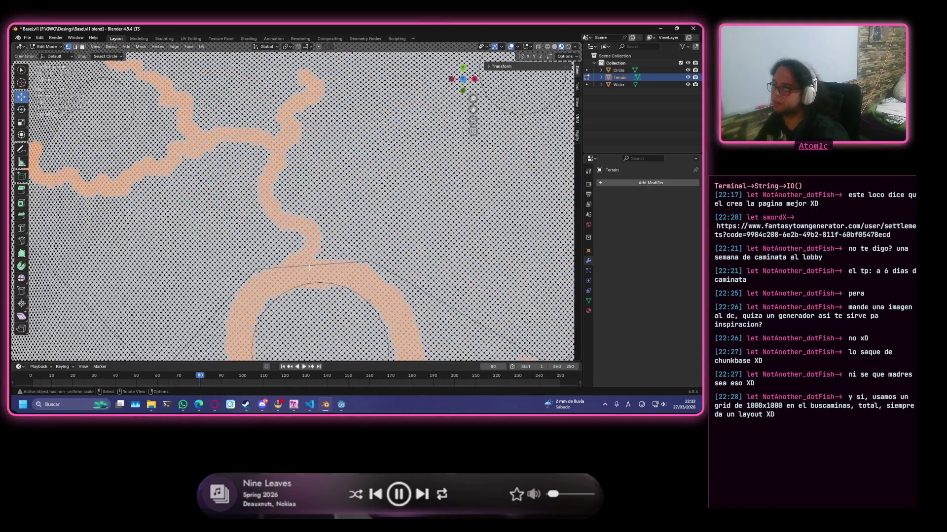
scroll(316, 266, "down", 2)
left_click_drag(320, 240, 304, 208)
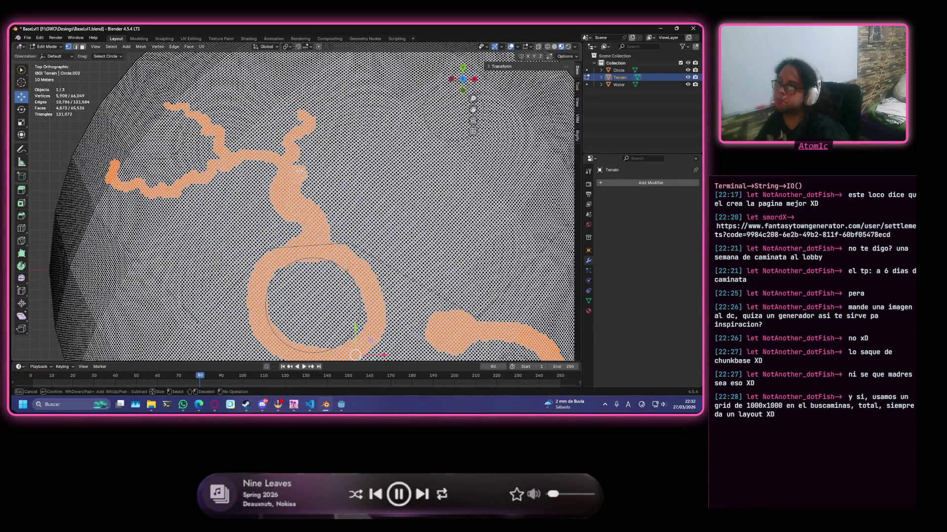
mouse_move(305, 144)
left_mouse_down()
mouse_move(303, 111)
mouse_move(294, 139)
left_mouse_up()
left_click_drag(299, 106, 297, 83)
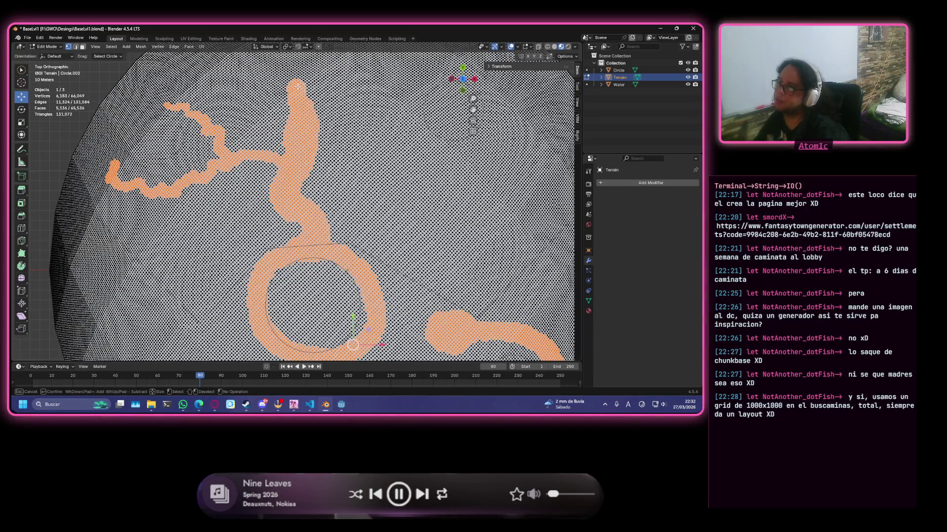
scroll(312, 137, "down", 3)
scroll(312, 138, "up", 3)
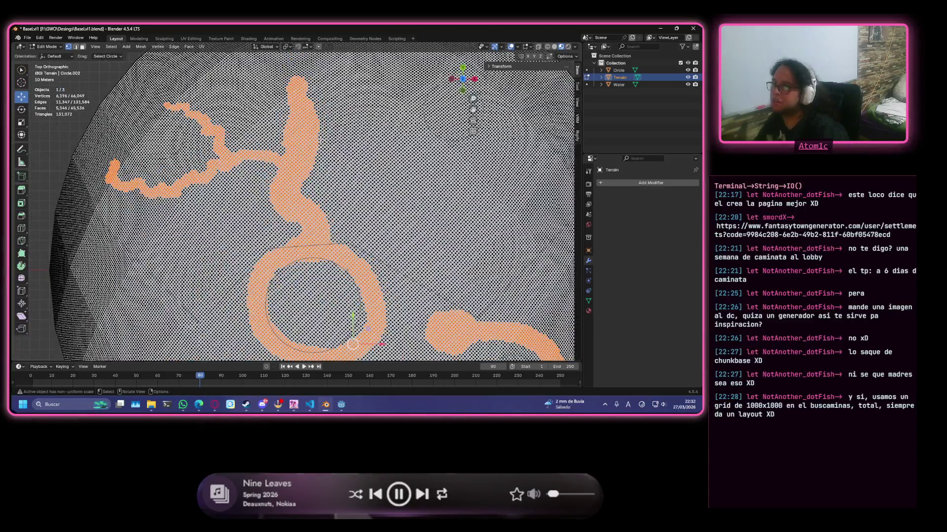
scroll(314, 154, "up", 2)
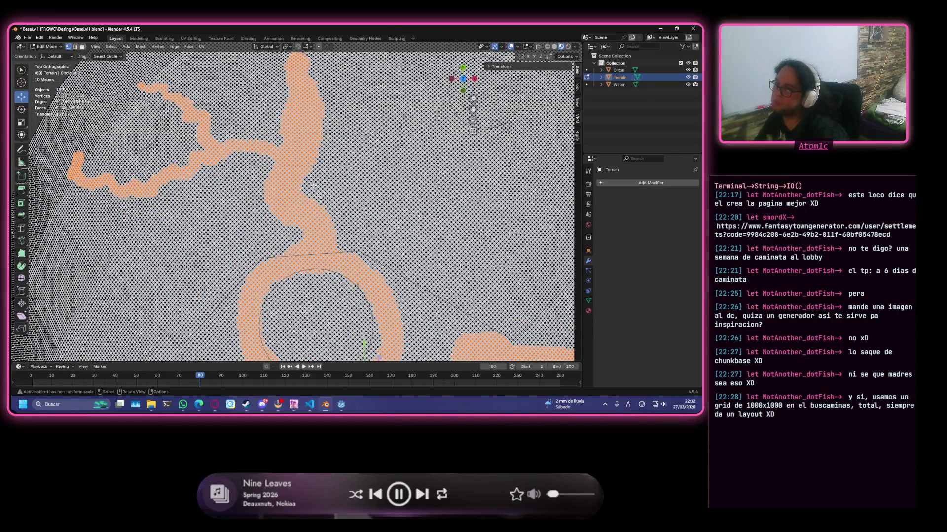
scroll(318, 155, "up", 2)
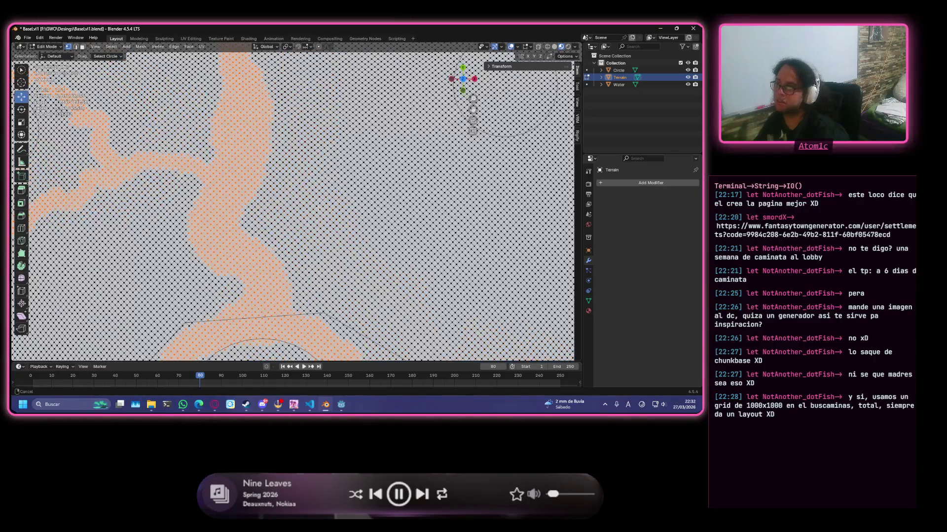
scroll(472, 134, "down", 2)
- Thicken the trunk and add right and downward tributaries, finishing the branching network
left_click_drag(262, 334, 277, 327)
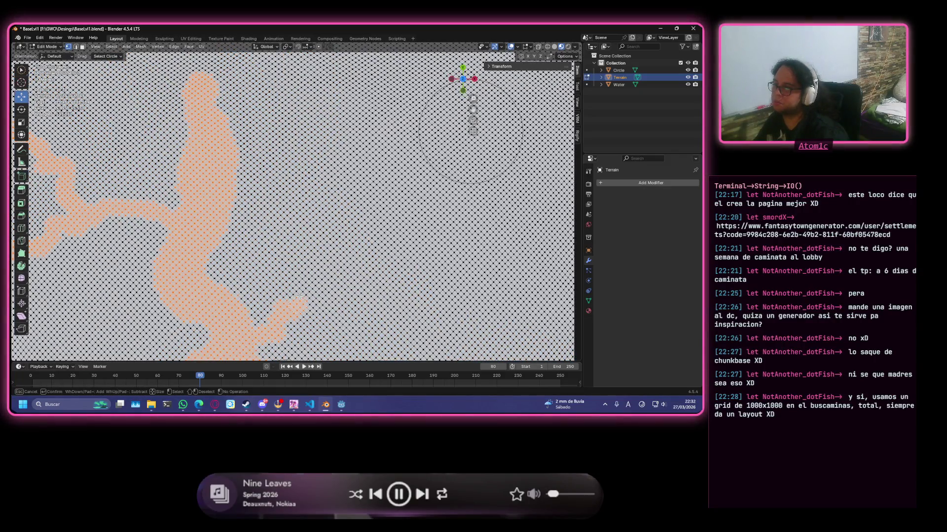
key("Escape")
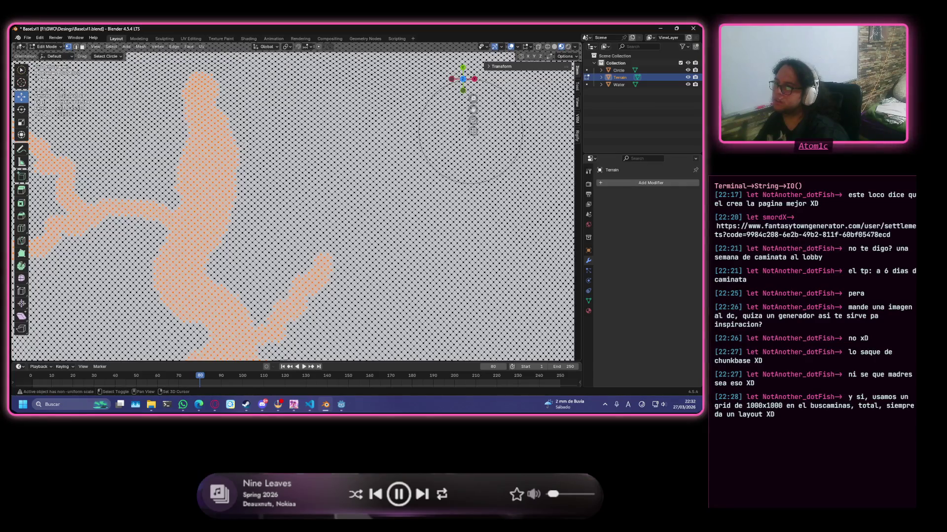
left_click_drag(242, 141, 244, 142)
key("Escape")
mouse_move(311, 142)
left_mouse_down()
mouse_move(331, 141)
mouse_move(356, 81)
mouse_move(411, 118)
left_mouse_up()
left_click_drag(294, 158, 306, 197)
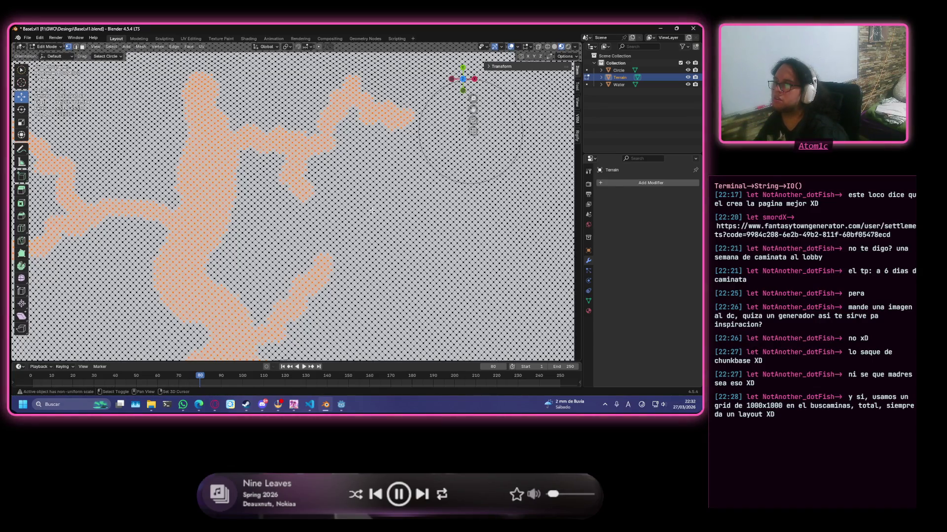
scroll(371, 210, "down", 3)
scroll(378, 214, "down", 3)
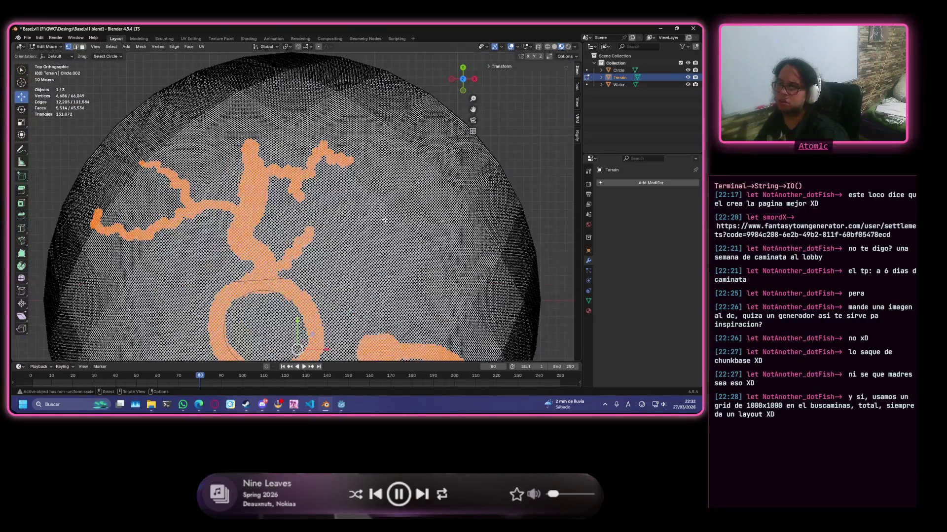
scroll(384, 221, "up", 2)
key("c")
left_click(263, 124)
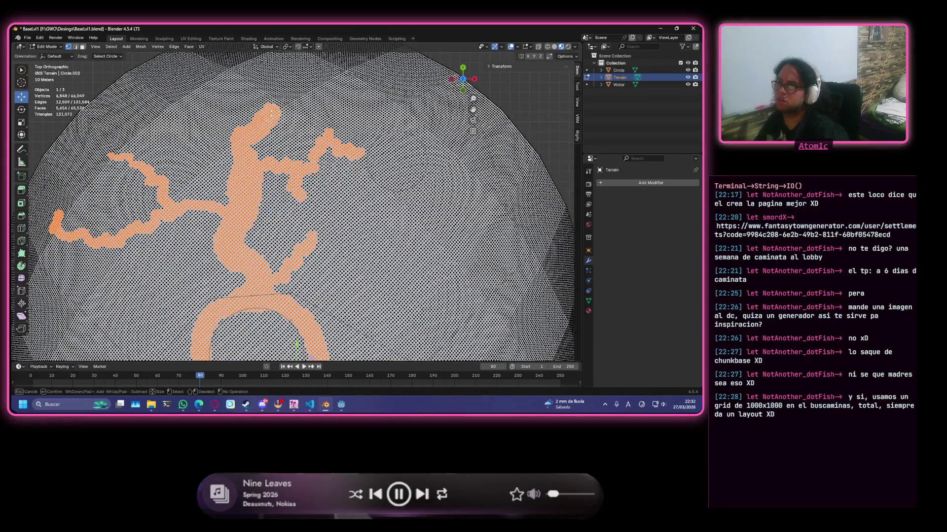
scroll(266, 110, "up", 1)
scroll(252, 100, "up", 2)
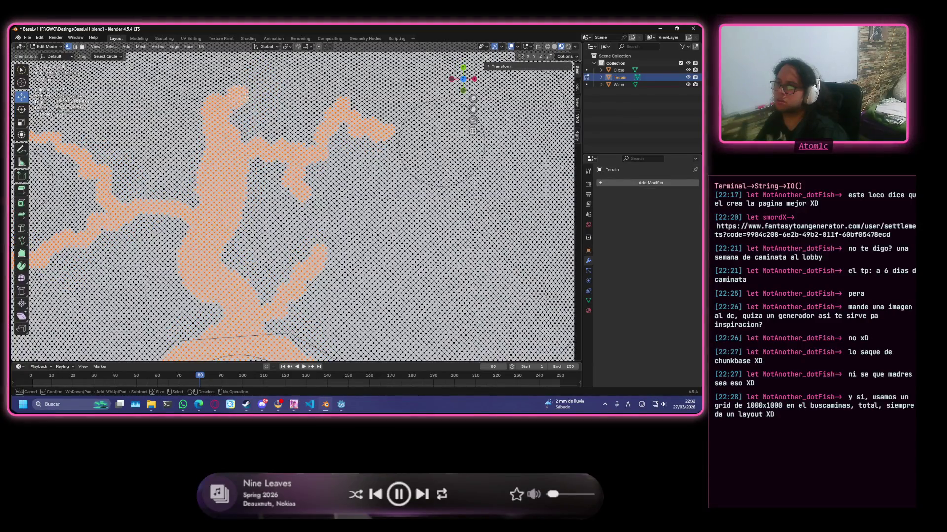
right_click(244, 95)
scroll(332, 177, "down", 2)
scroll(417, 259, "down", 2)
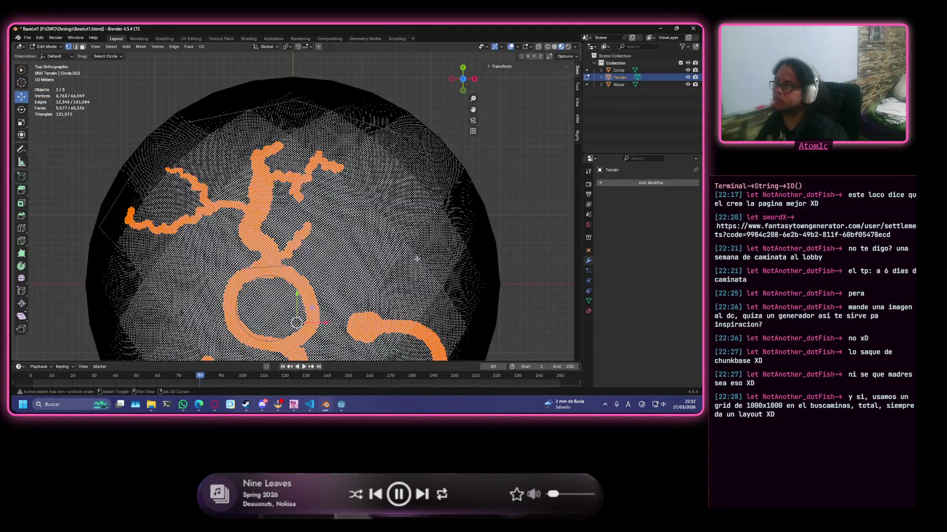
scroll(416, 258, "up", 2)
scroll(416, 258, "up", 2)
scroll(417, 258, "up", 2)
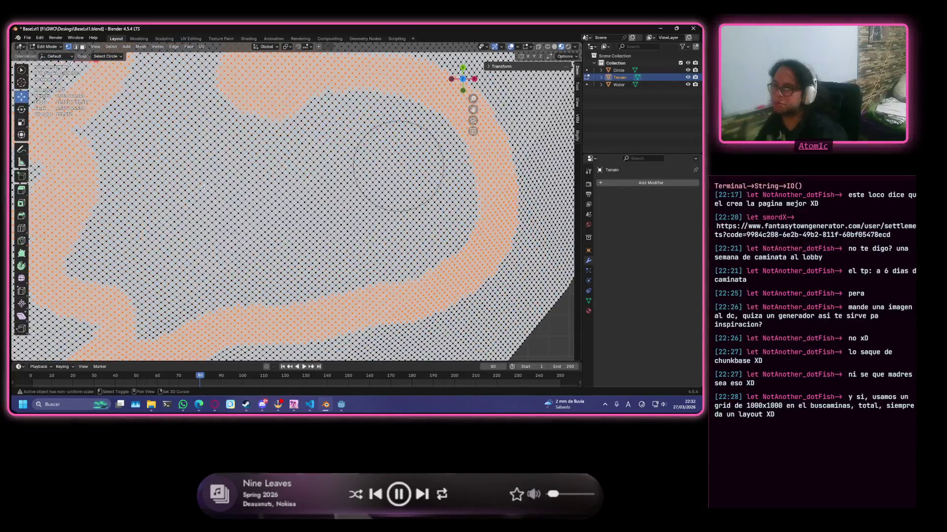
- Circle-select a few more vertices onto the central ring and pan to another part of the terrain
key("c")
left_click_drag(194, 194, 210, 200)
scroll(397, 167, "down", 2)
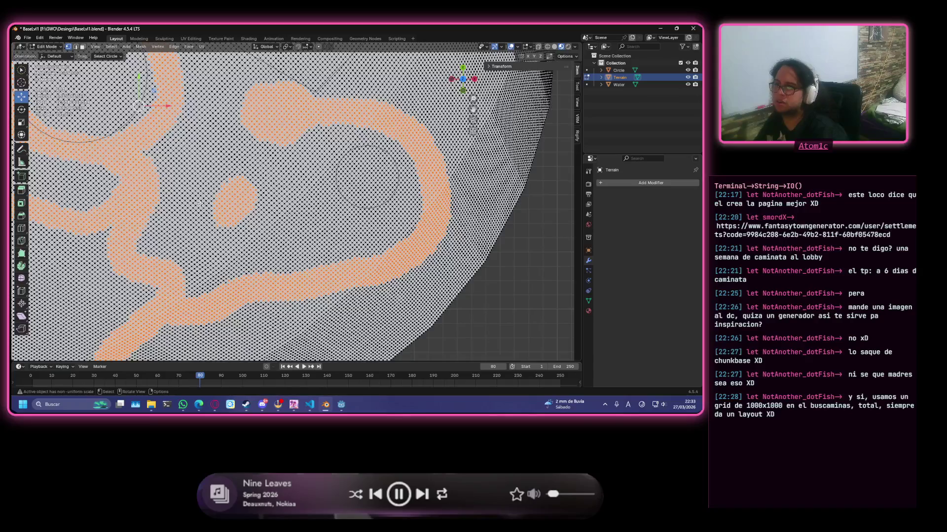
middle_click_drag(397, 167, 296, 206, "shift")
key("Escape")
scroll(296, 206, "down", 3)
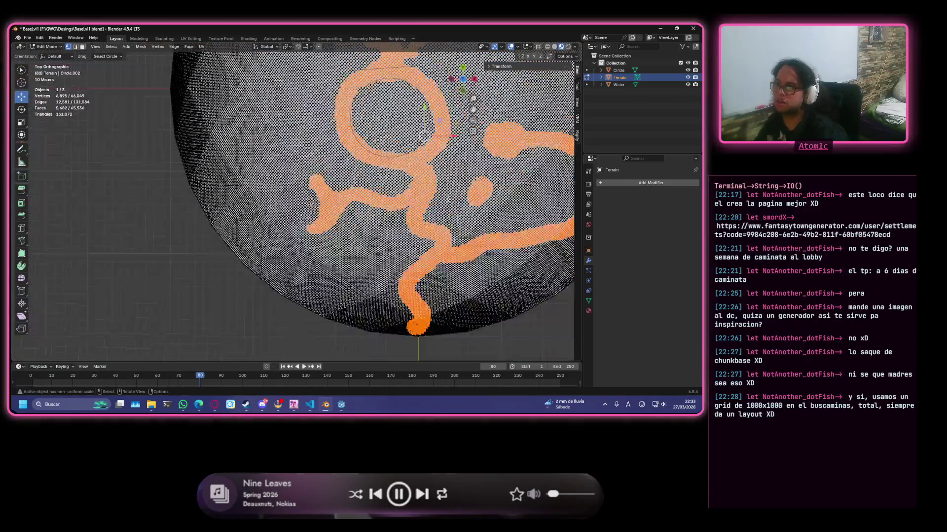
scroll(361, 229, "up", 2)
scroll(362, 230, "up", 2)
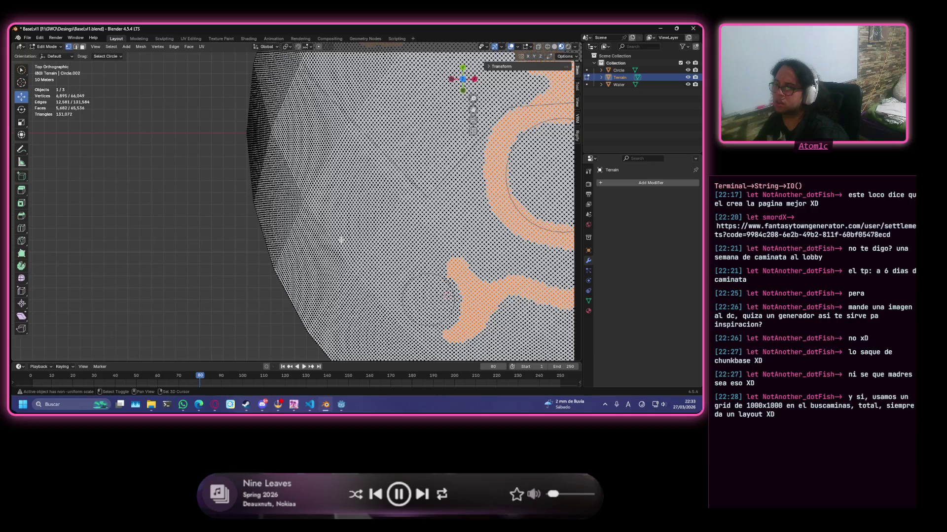
scroll(342, 241, "down", 2)
scroll(333, 221, "down", 2)
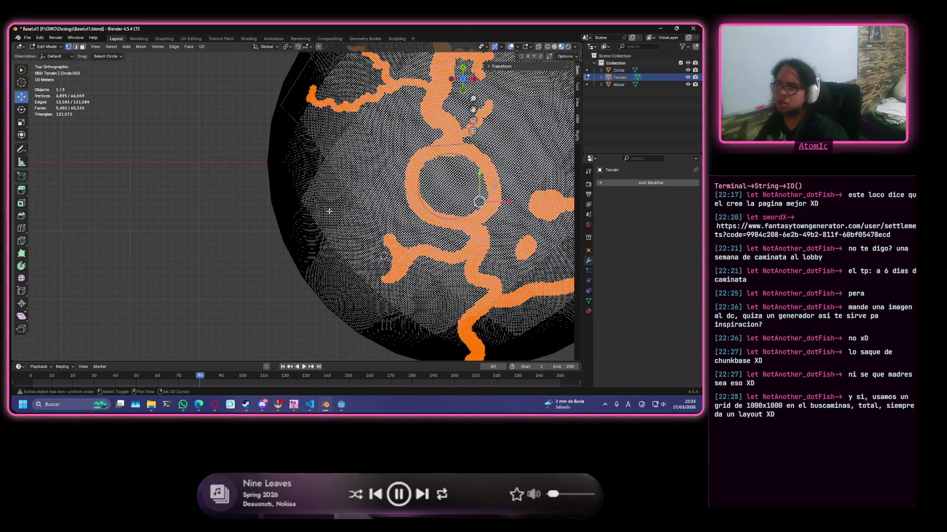
scroll(329, 212, "up", 1)
- Circle-select a small pond blob of vertices left of the central ring
key("c")
left_click(328, 212)
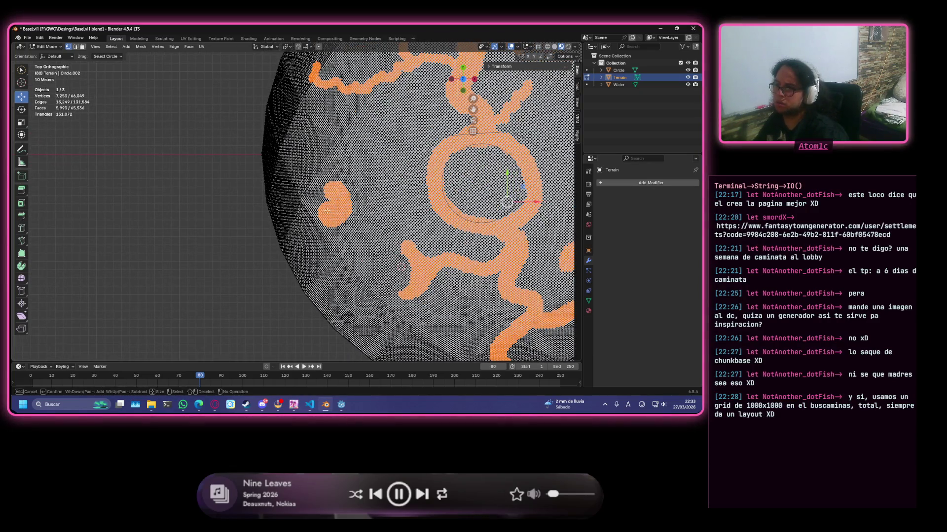
left_click(322, 198)
key("Escape")
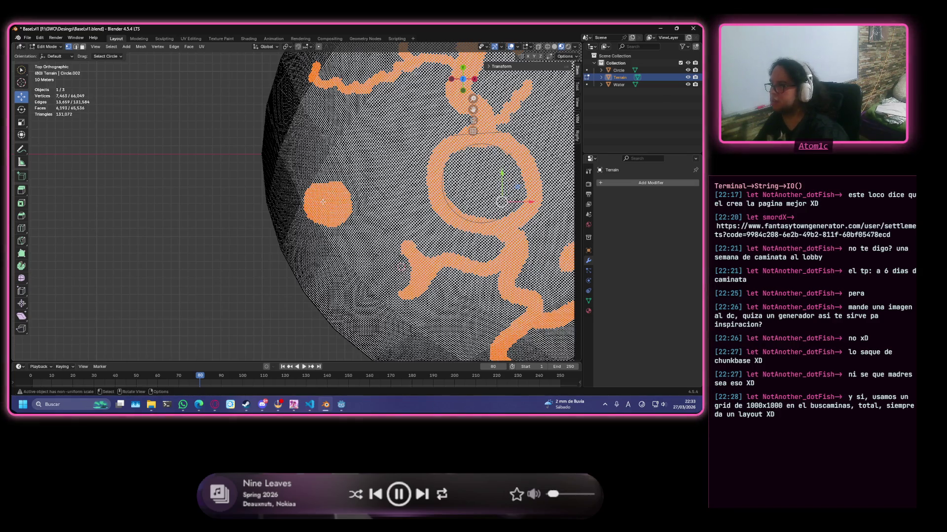
scroll(322, 200, "down", 1)
scroll(321, 201, "up", 3)
- Circle-select a second pond blob beside the branching river, then shift the view toward the rim
middle_click_drag(321, 201, 411, 197, "shift")
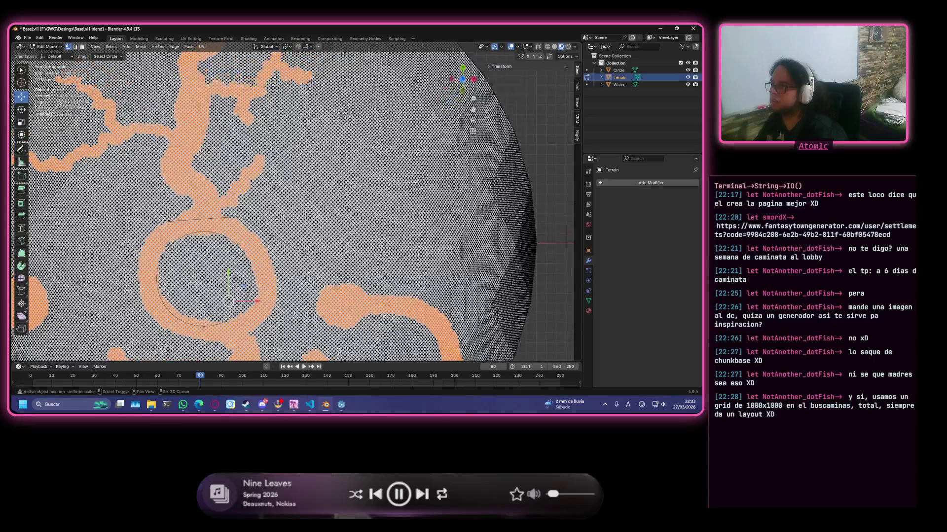
key("c")
mouse_move(370, 198)
left_mouse_down()
mouse_move(381, 188)
mouse_move(394, 196)
left_mouse_up()
key("Escape")
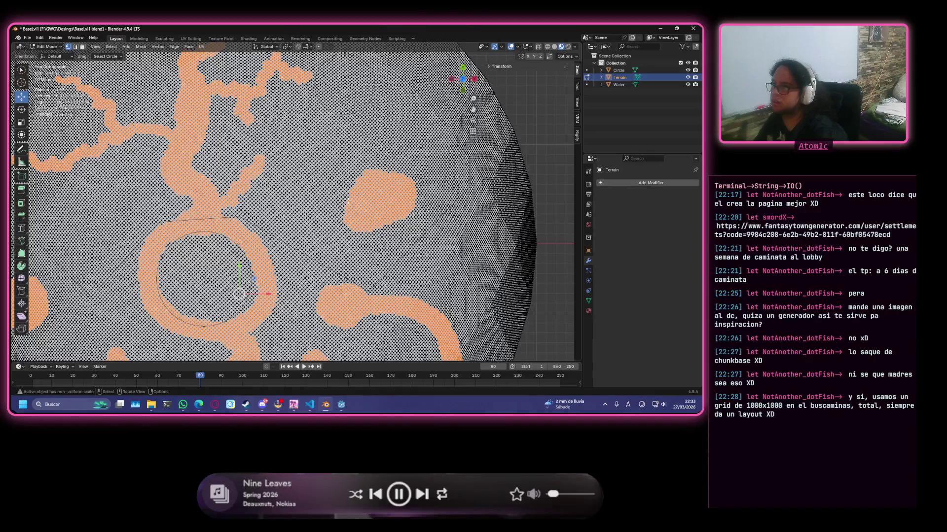
scroll(380, 185, "down", 2)
scroll(346, 105, "up", 3)
scroll(346, 106, "down", 1)
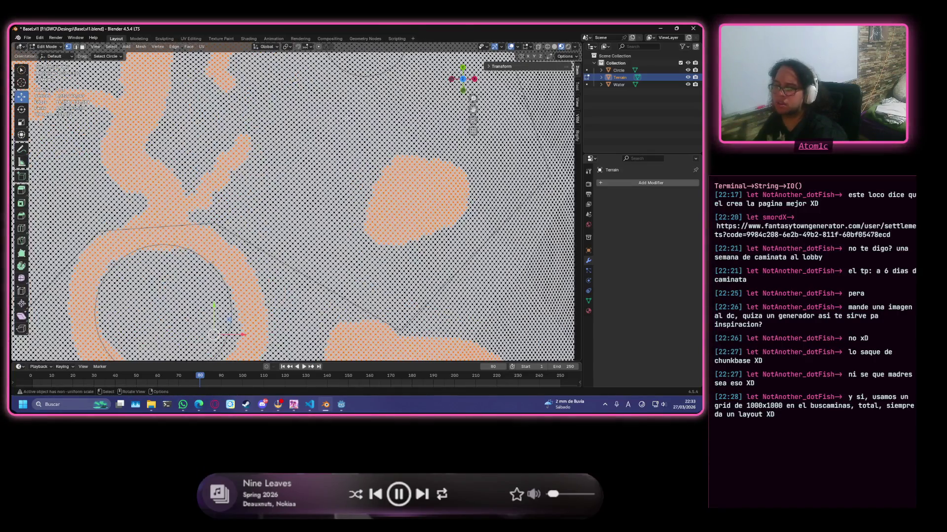
mouse_move(346, 106)
middle_mouse_down()
mouse_move(339, 242)
mouse_move(368, 279)
middle_mouse_up()
key("c")
scroll(368, 280, "down", 5)
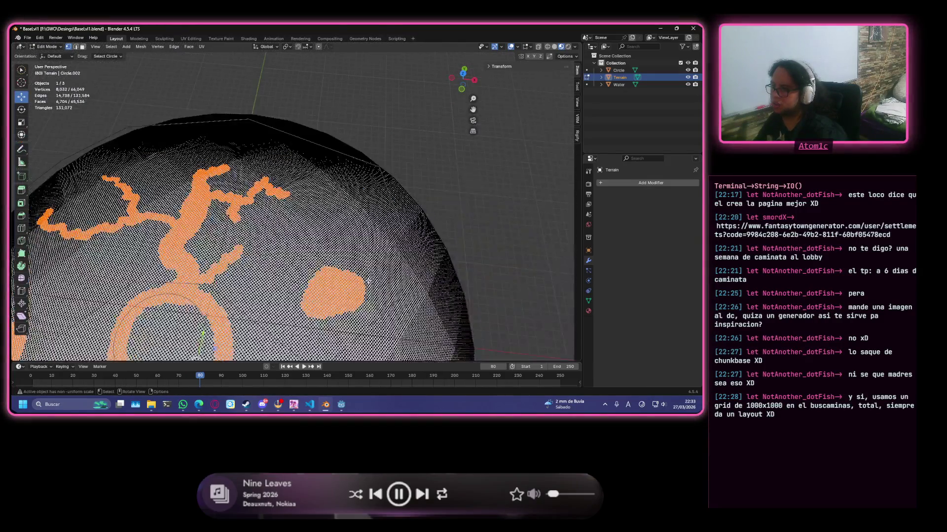
scroll(363, 292, "up", 6)
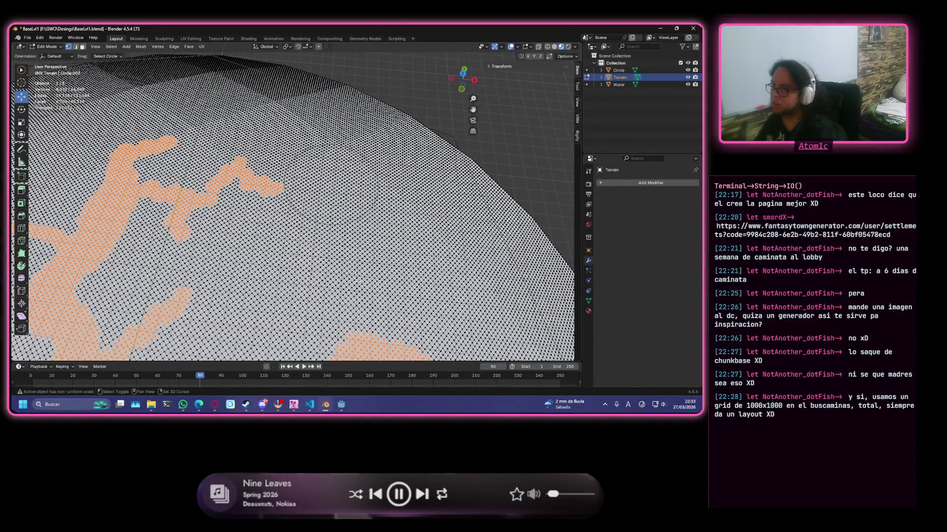
scroll(333, 188, "down", 4)
scroll(332, 188, "up", 4)
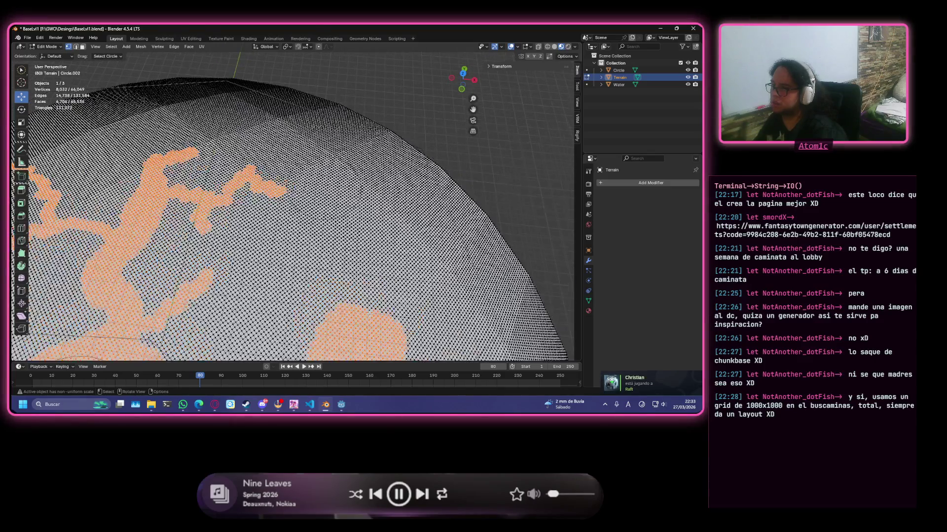
- Enlarge the pond blob upward with circle select, orbiting to check it from above
left_click_drag(365, 339, 333, 280)
scroll(333, 279, "down", 3)
scroll(344, 302, "up", 2)
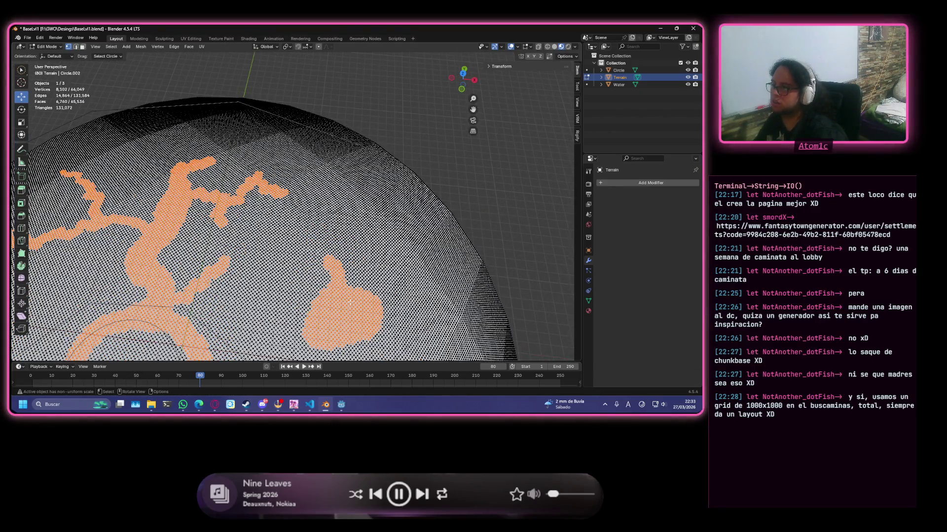
scroll(348, 175, "up", 5)
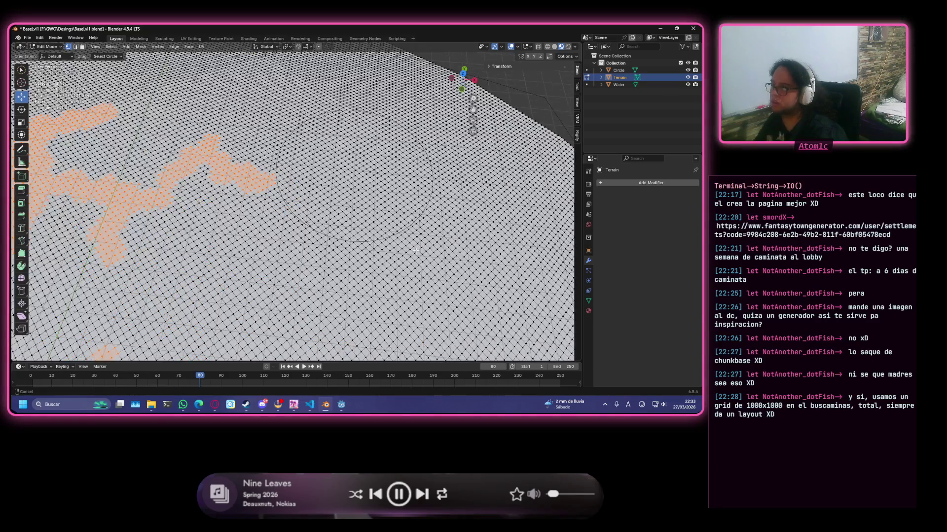
scroll(416, 251, "down", 3)
scroll(362, 267, "down", 3)
scroll(304, 282, "down", 3)
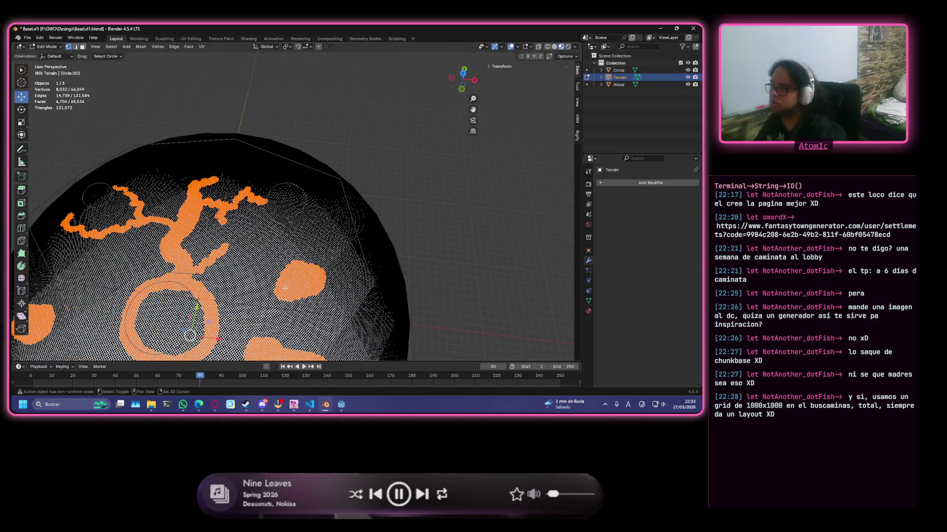
mouse_move(285, 288)
middle_mouse_down()
mouse_move(285, 170)
mouse_move(363, 220)
middle_mouse_up()
scroll(363, 221, "up", 4)
scroll(364, 220, "up", 2)
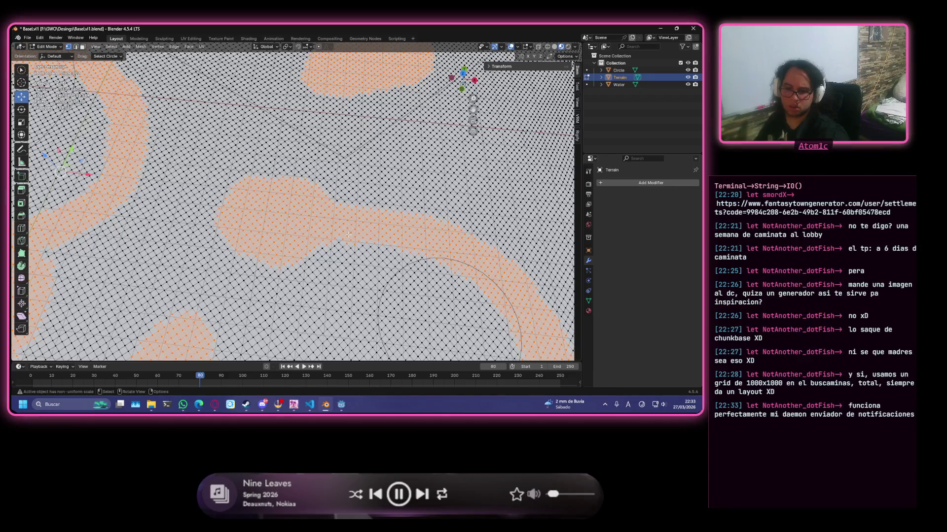
scroll(338, 241, "down", 10)
scroll(339, 240, "up", 5)
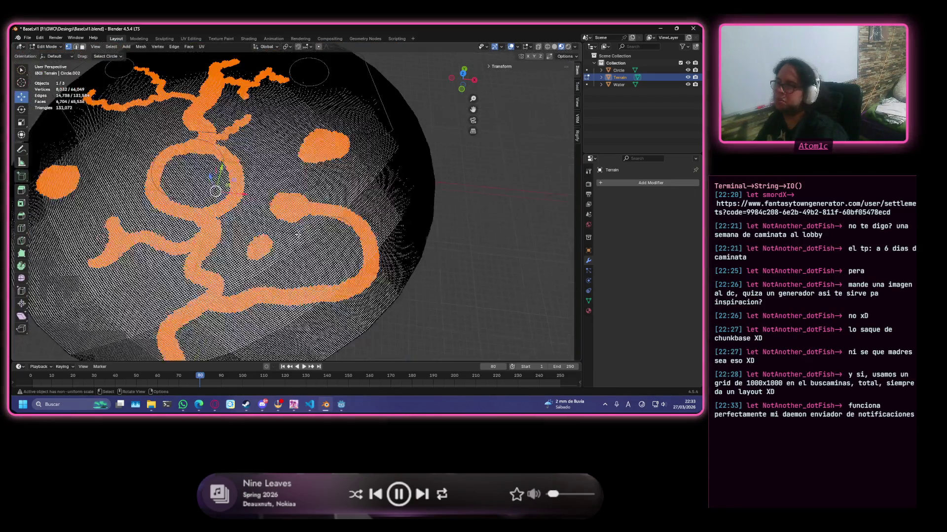
mouse_move(339, 240)
middle_mouse_down()
mouse_move(351, 195)
mouse_move(309, 268)
middle_mouse_up()
scroll(350, 195, "down", 5)
scroll(349, 194, "up", 3)
scroll(333, 223, "up", 3)
scroll(307, 268, "up", 2)
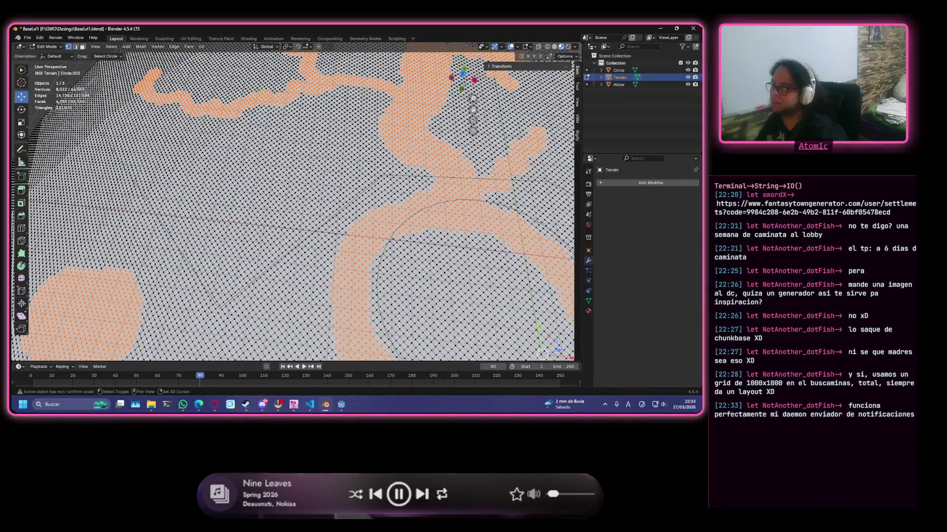
- Paint a new pond blob and extra winding stream patches branching off the rivers
mouse_move(378, 142)
left_mouse_down()
mouse_move(370, 153)
mouse_move(201, 162)
left_mouse_up()
mouse_move(201, 162)
middle_mouse_down()
mouse_move(230, 178)
mouse_move(244, 148)
middle_mouse_up()
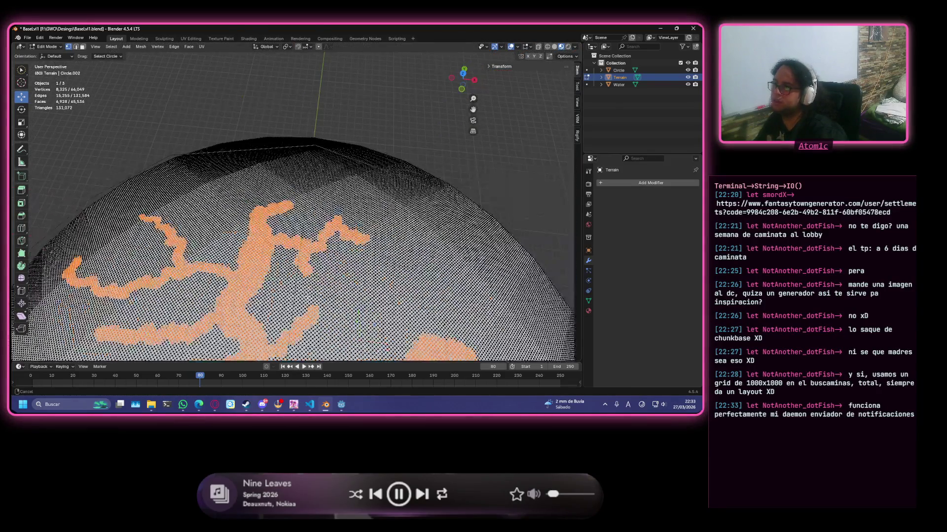
scroll(296, 203, "up", 4)
left_click_drag(196, 211, 165, 183)
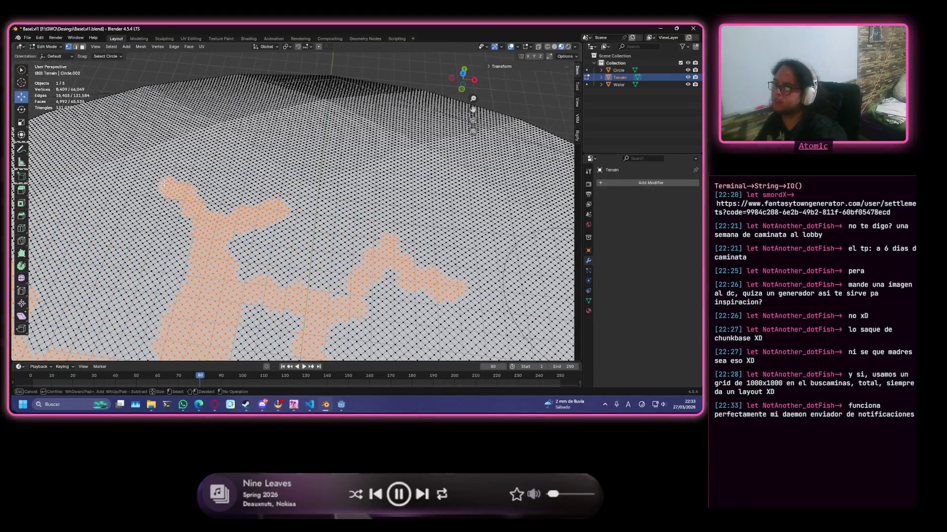
scroll(132, 132, "down", 4)
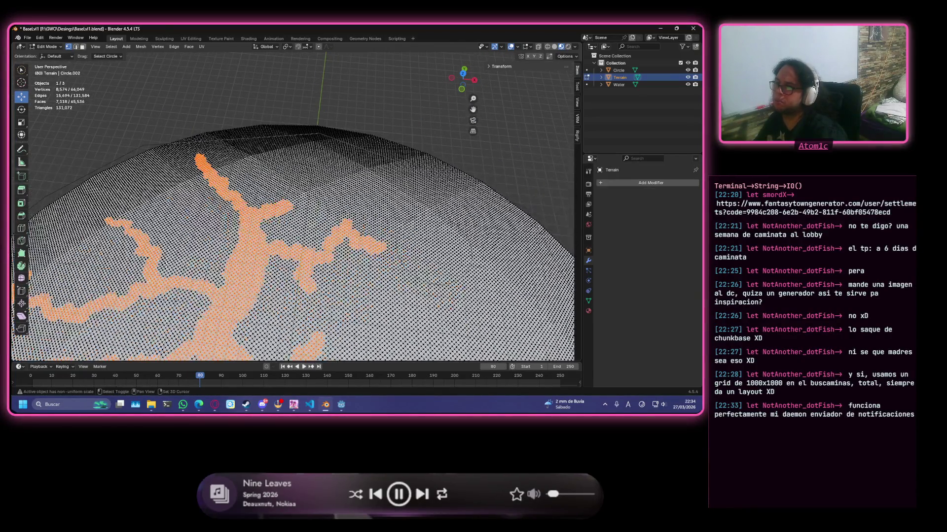
middle_click_drag(131, 132, 384, 244)
scroll(384, 243, "up", 3)
scroll(385, 246, "up", 2)
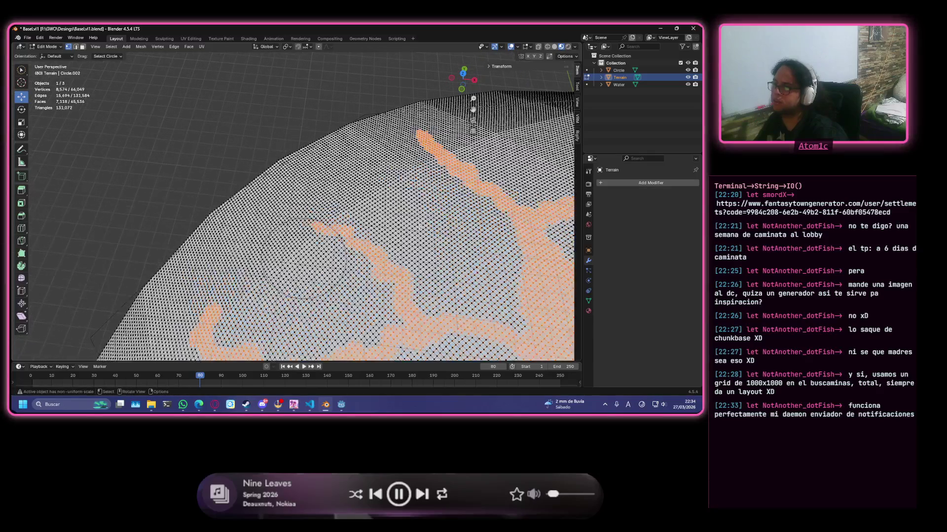
key("c")
left_click(452, 241)
key("Escape")
scroll(305, 260, "up", 3)
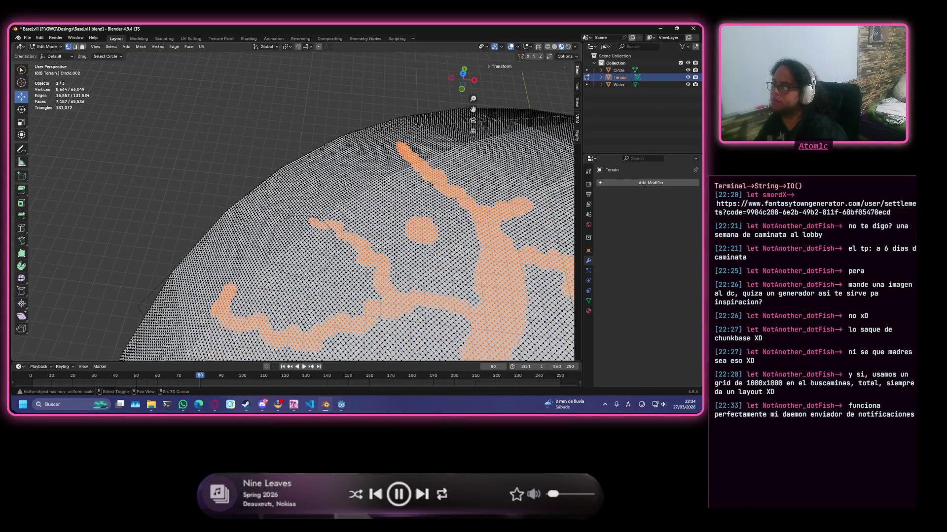
scroll(305, 259, "up", 2)
- Circle-select another rounded pond blob near the disc's rim and orbit to view the whole terrain
mouse_move(305, 260)
middle_mouse_down()
mouse_move(305, 192)
mouse_move(300, 251)
middle_mouse_up()
scroll(293, 203, "up", 2)
scroll(273, 237, "down", 3)
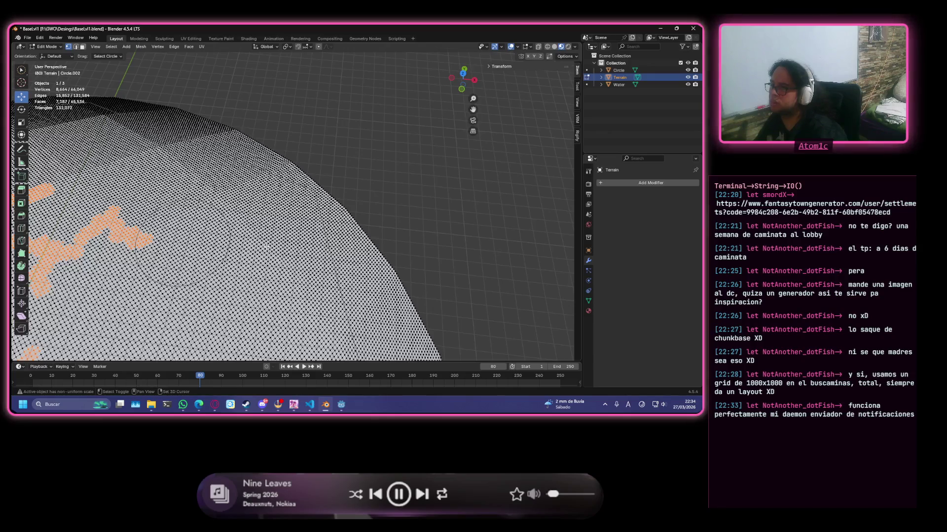
mouse_move(261, 247)
left_mouse_down()
mouse_move(259, 238)
mouse_move(231, 238)
left_mouse_up()
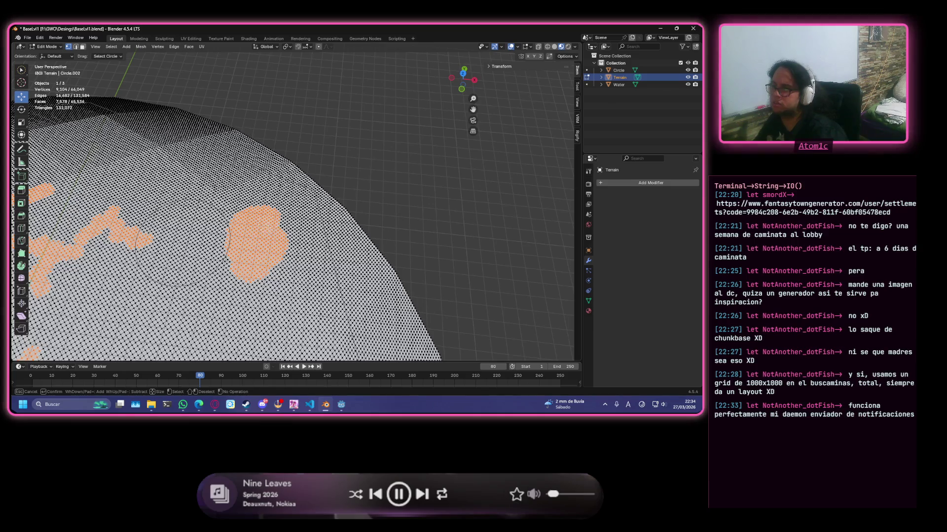
scroll(269, 227, "down", 5)
middle_click_drag(269, 228, 285, 216)
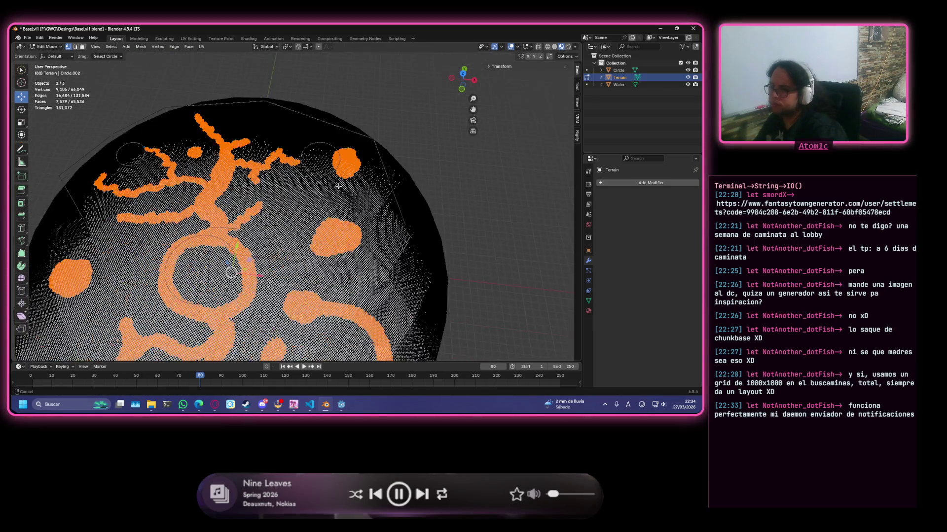
scroll(284, 217, "up", 5)
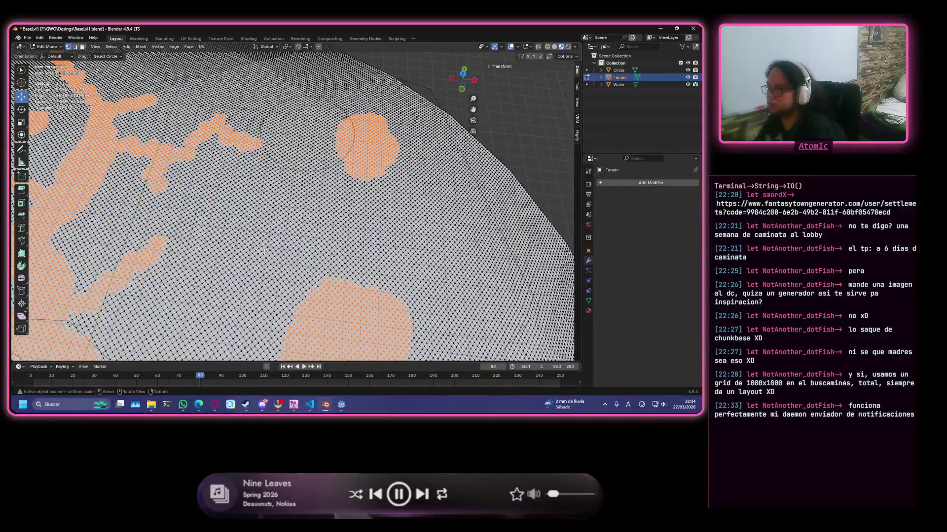
key("shift")
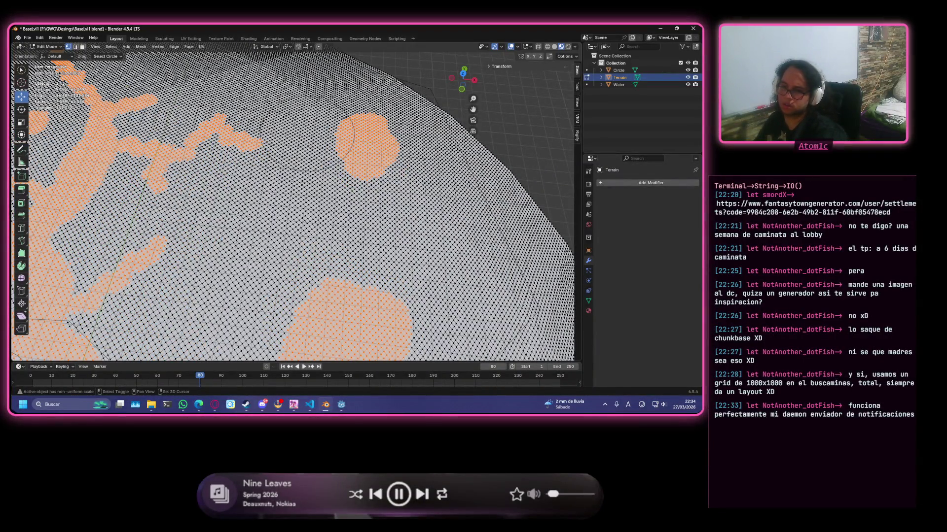
scroll(250, 269, "down", 5)
middle_click_drag(250, 269, 300, 178)
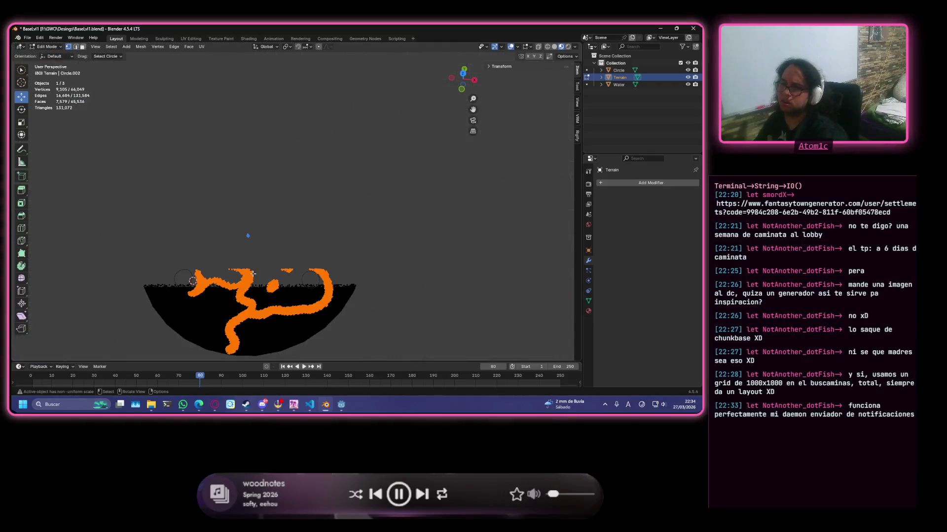
scroll(254, 276, "up", 2)
scroll(254, 275, "up", 3)
scroll(389, 191, "up", 3)
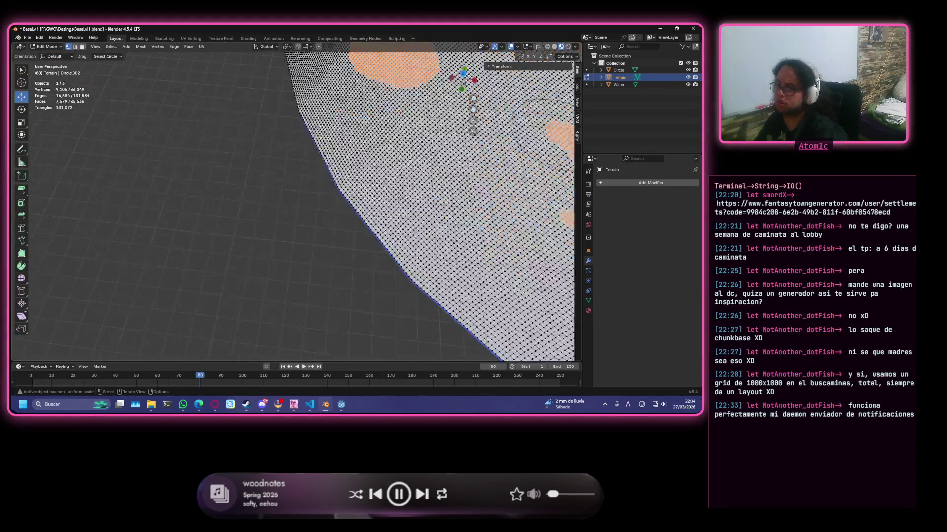
scroll(390, 191, "up", 3)
- Orbit over the ring and streams, then leave Edit Mode so the terrain shows as a solid grey disc
middle_click_drag(388, 191, 236, 184)
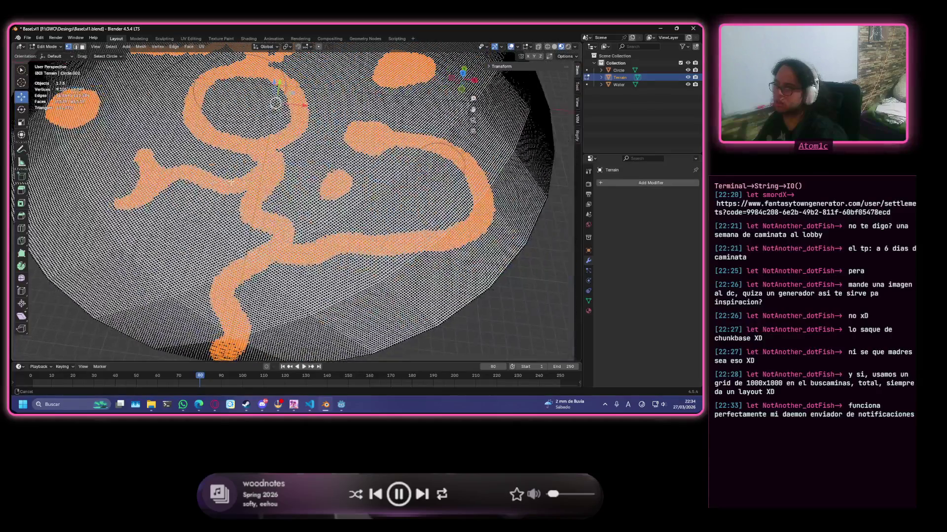
scroll(235, 185, "down", 5)
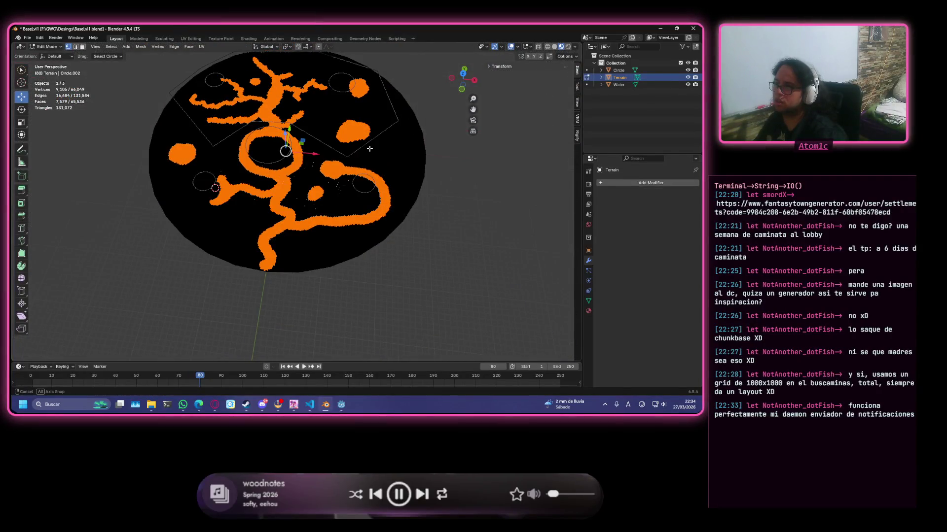
scroll(369, 148, "up", 3)
scroll(370, 148, "up", 3)
scroll(357, 145, "up", 2)
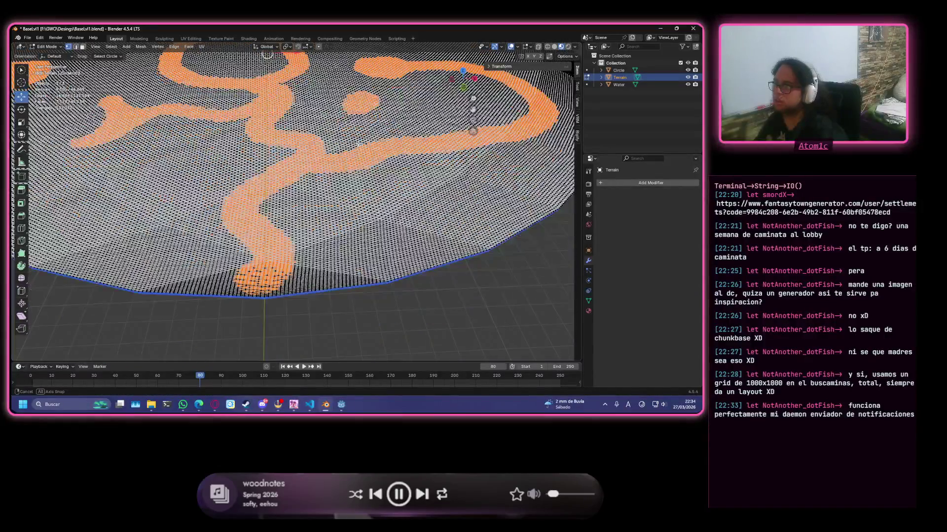
scroll(359, 144, "down", 3)
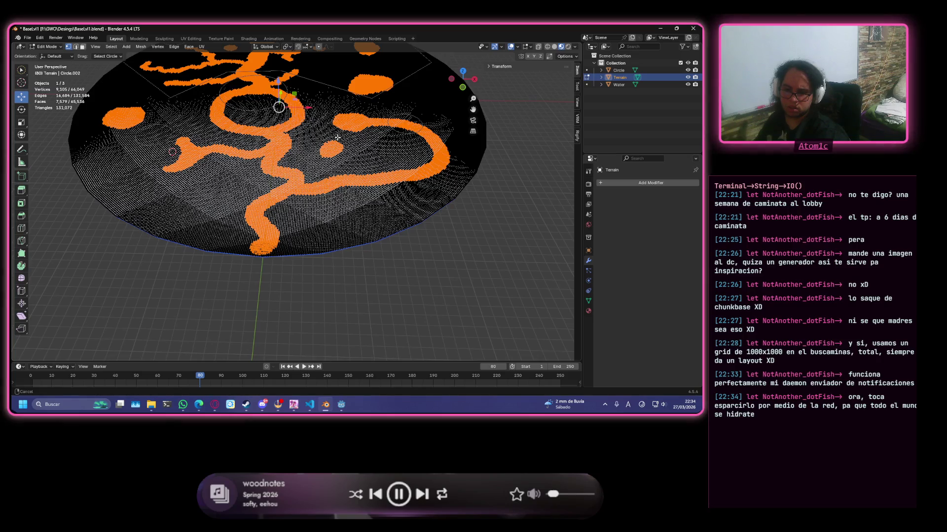
middle_click_drag(338, 137, 329, 199)
scroll(325, 190, "up", 2)
scroll(325, 190, "up", 2)
scroll(325, 190, "up", 1)
scroll(403, 215, "down", 5)
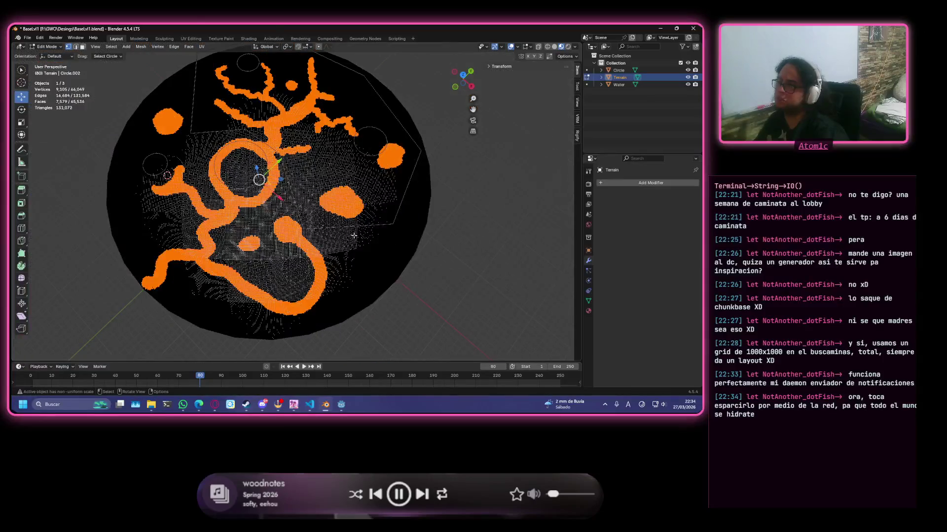
mouse_move(404, 215)
middle_mouse_down()
mouse_move(380, 222)
mouse_move(412, 207)
mouse_move(324, 239)
middle_mouse_up()
scroll(323, 240, "up", 4)
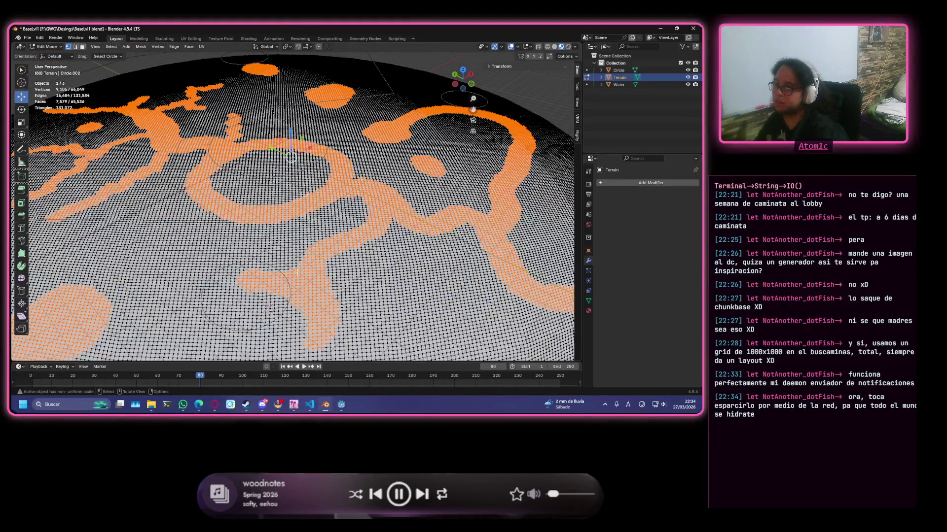
scroll(285, 283, "down", 3)
scroll(285, 283, "down", 2)
mouse_move(285, 283)
middle_mouse_down()
mouse_move(500, 171)
mouse_move(491, 194)
middle_mouse_up()
scroll(490, 197, "up", 2)
key("Tab")
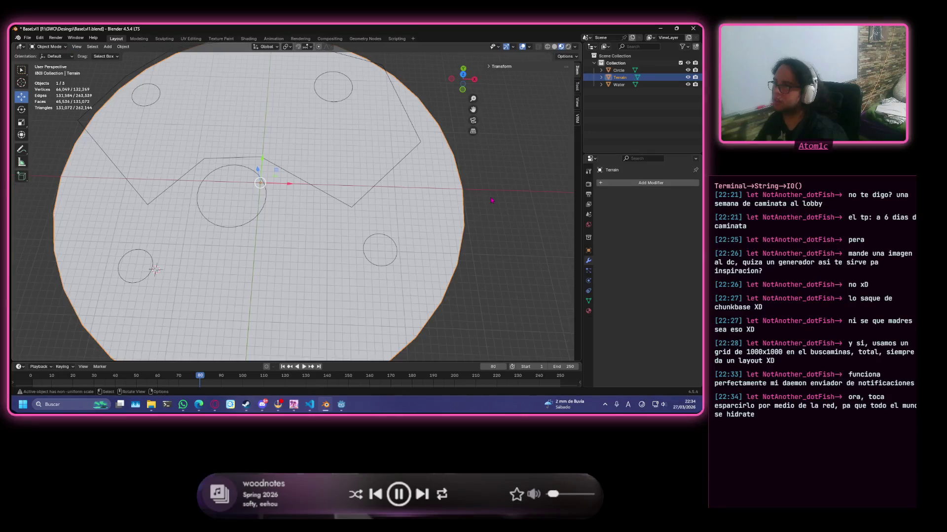
- Toggle between Object and Edit Mode while orbiting to confirm the river and pond selection is intact
key("Tab")
key("Tab")
middle_click_drag(155, 271, 180, 260)
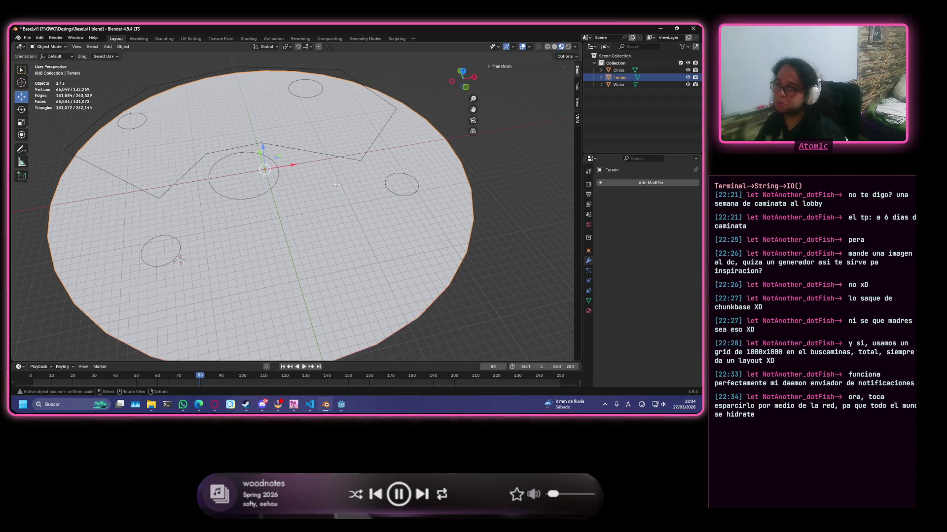
key("Tab")
middle_click_drag(180, 260, 326, 89)
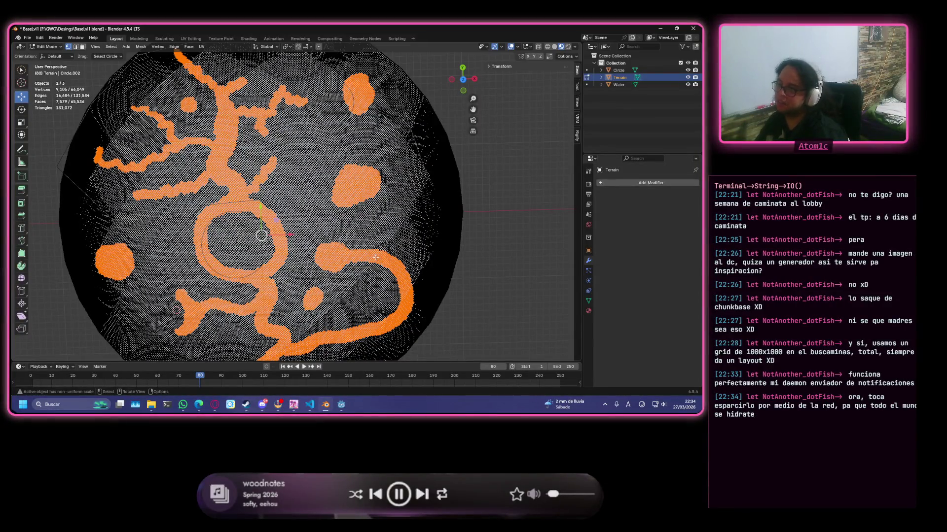
middle_click_drag(377, 258, 412, 184)
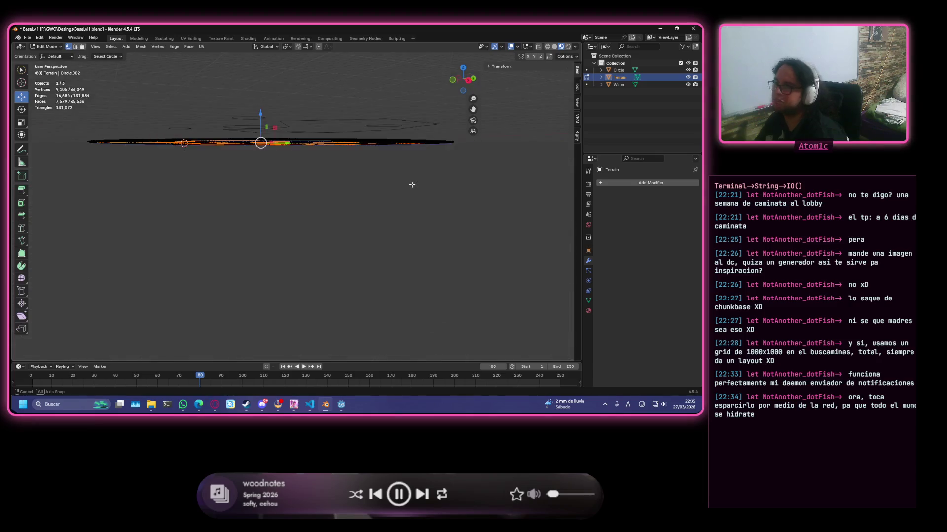
middle_click_drag(412, 184, 421, 175)
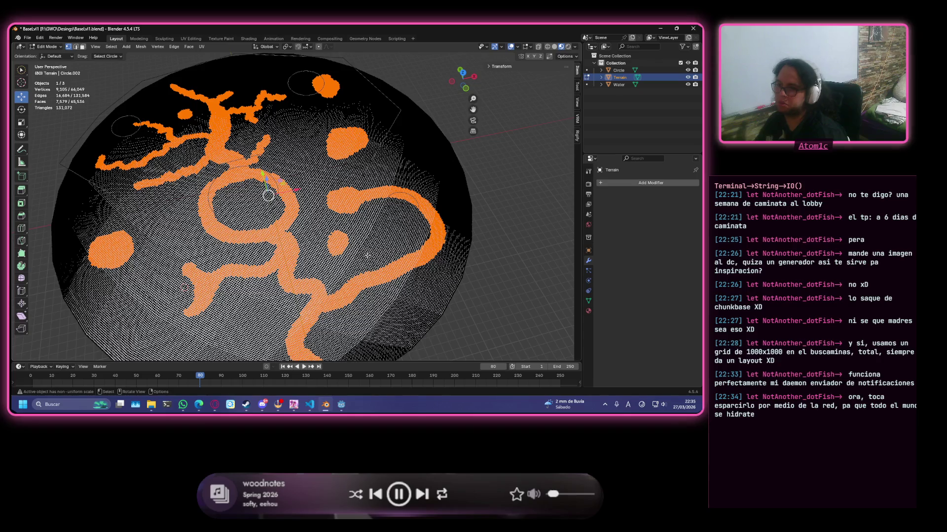
key("Tab")
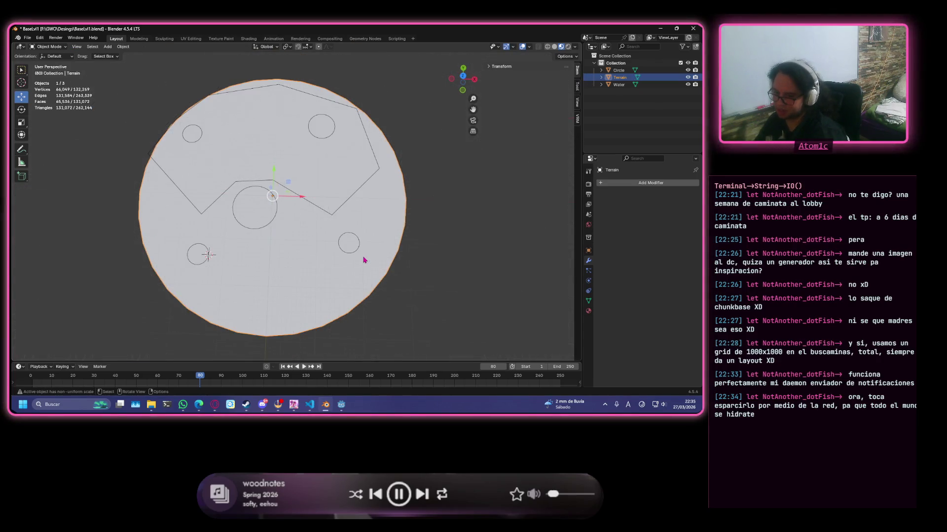
key("Tab")
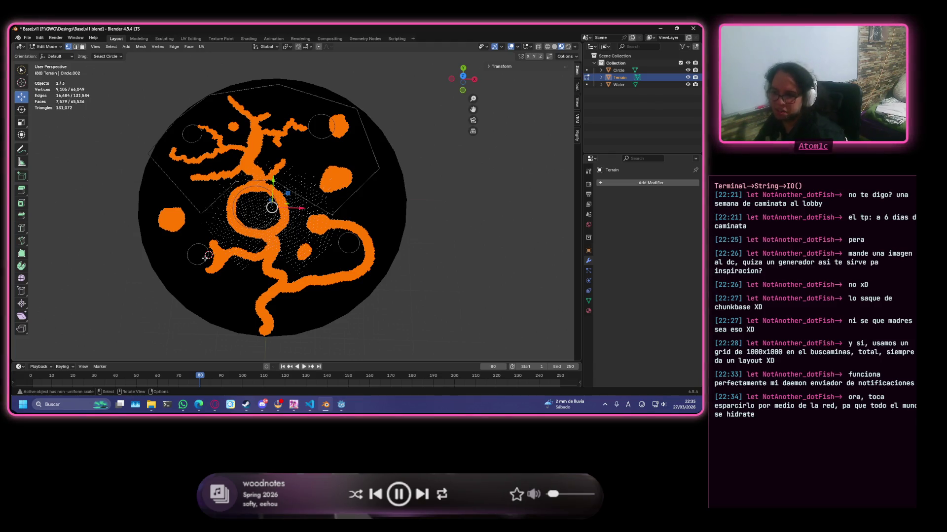
scroll(196, 260, "up", 2)
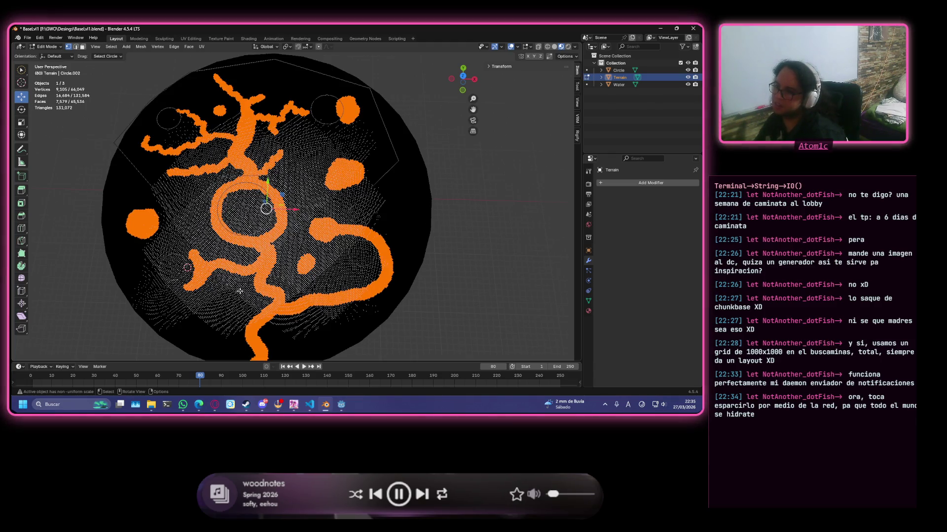
scroll(239, 290, "down", 2)
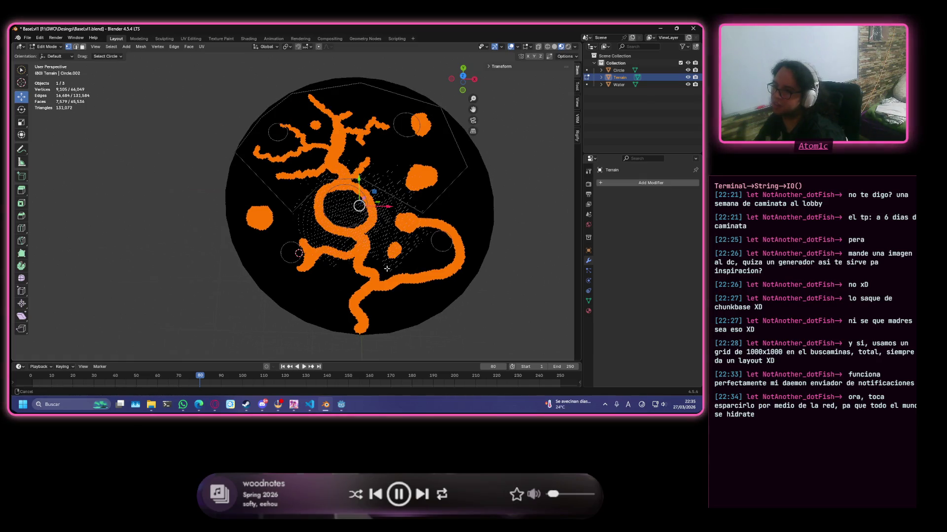
scroll(309, 269, "up", 4)
- Pan over the mesh, undo a stray change, and circle-deselect vertices in the middle of a pond blob
middle_click_drag(440, 271, 268, 237, "shift")
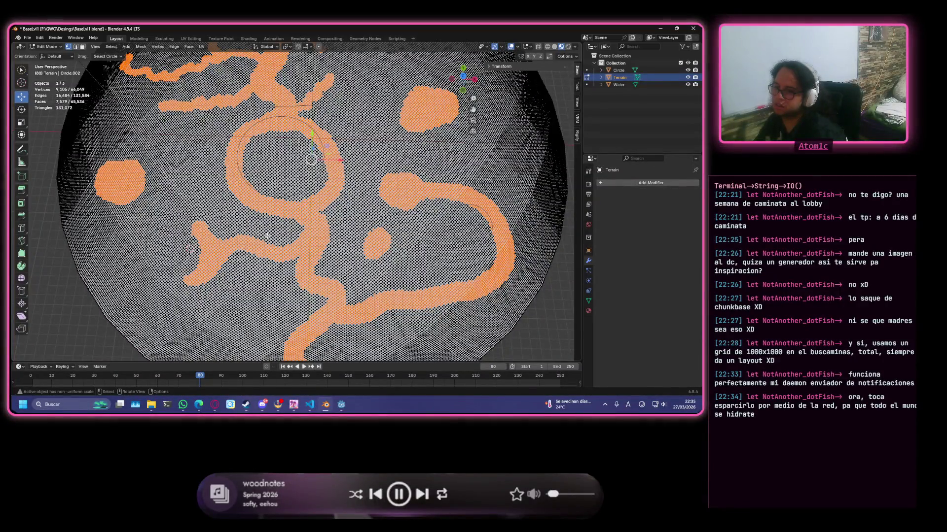
scroll(268, 236, "up", 2)
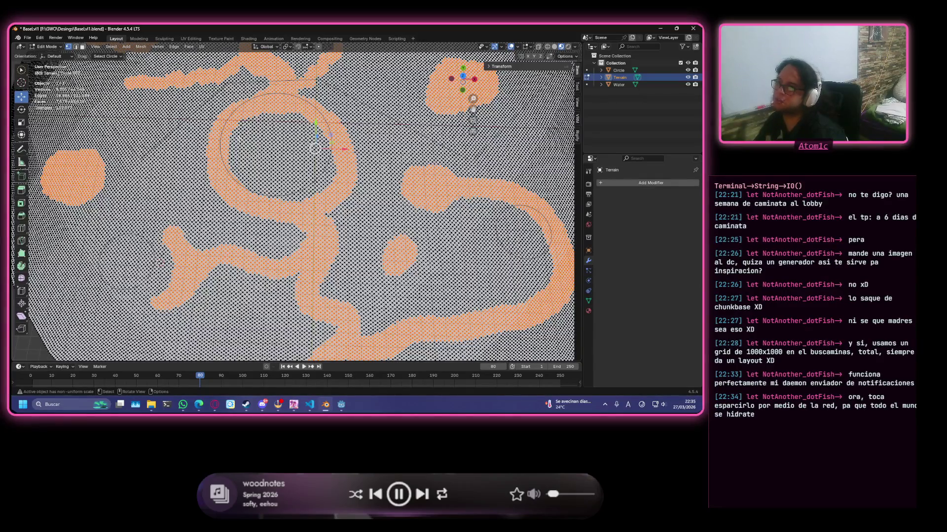
scroll(251, 139, "up", 1)
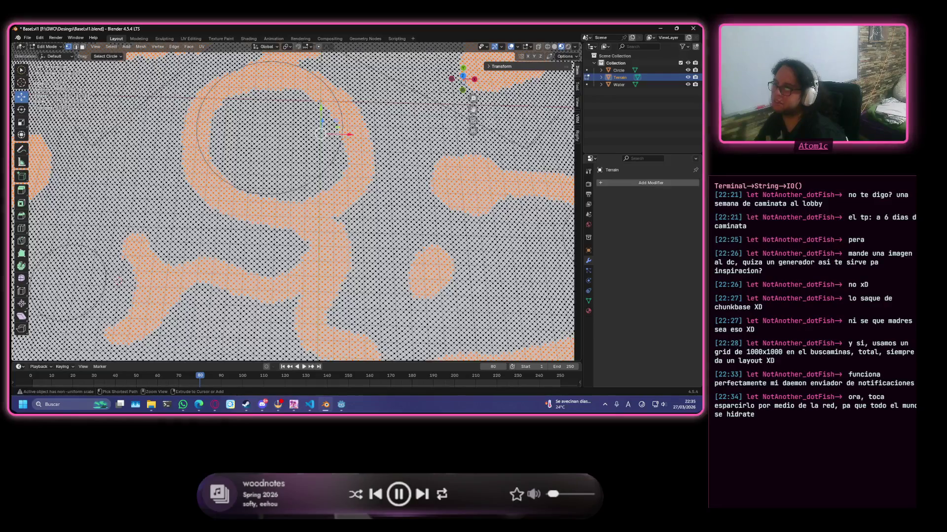
left_click_drag(270, 137, 370, 126)
key("ctrl+z")
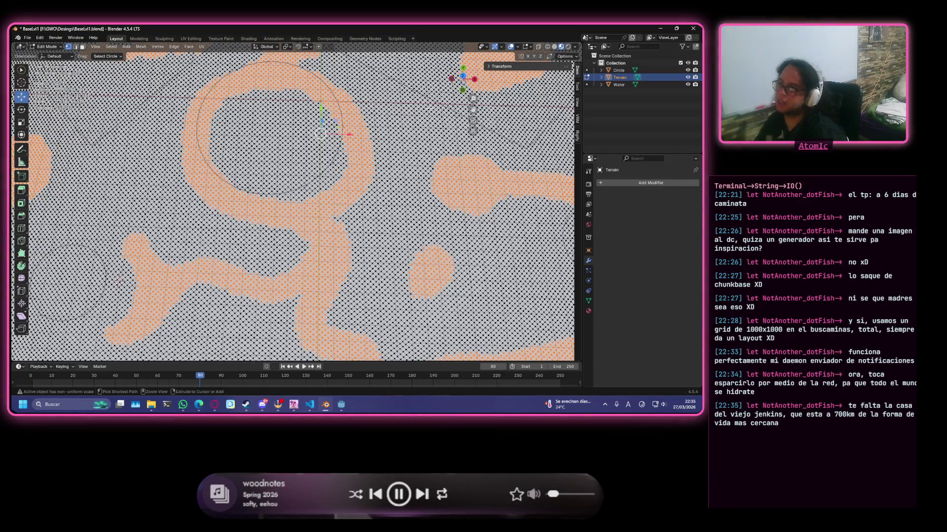
scroll(397, 122, "down", 4)
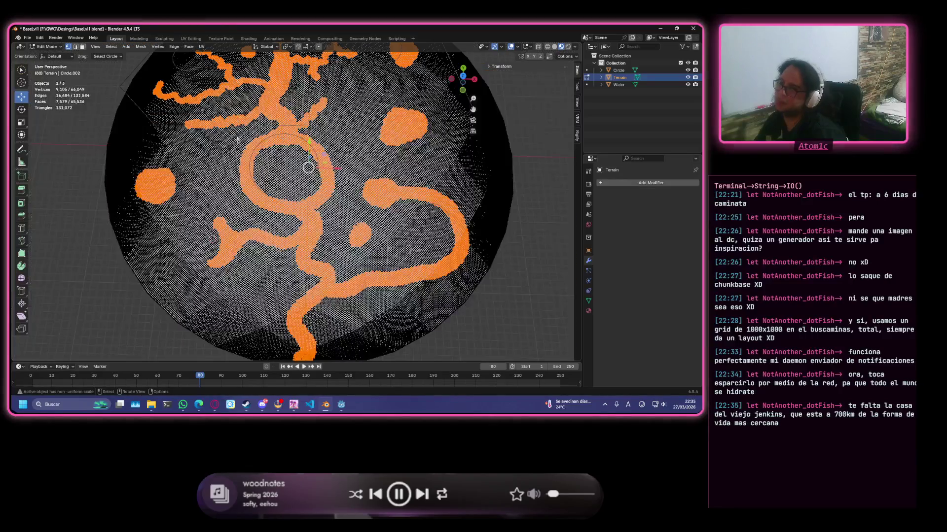
scroll(510, 247, "up", 4)
middle_click_drag(226, 145, 362, 178, "shift")
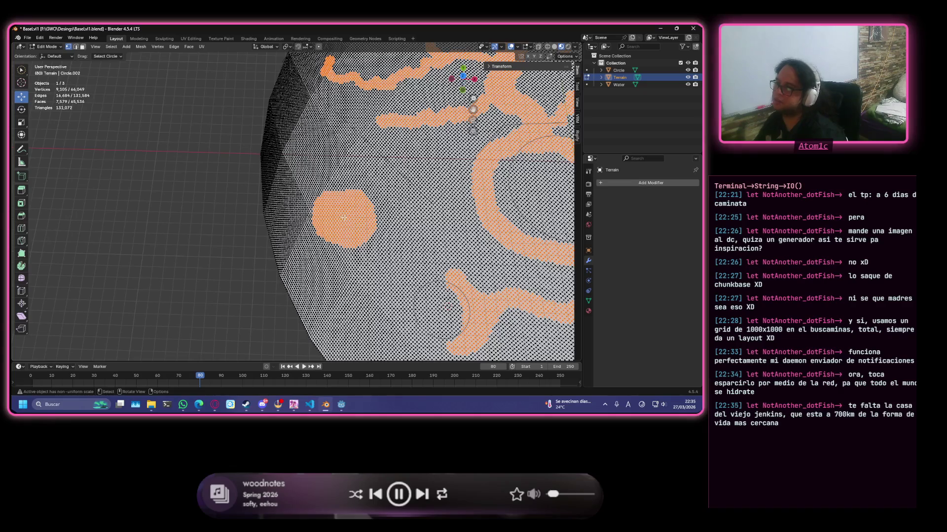
scroll(345, 218, "up", 5)
left_click(458, 246, "ctrl")
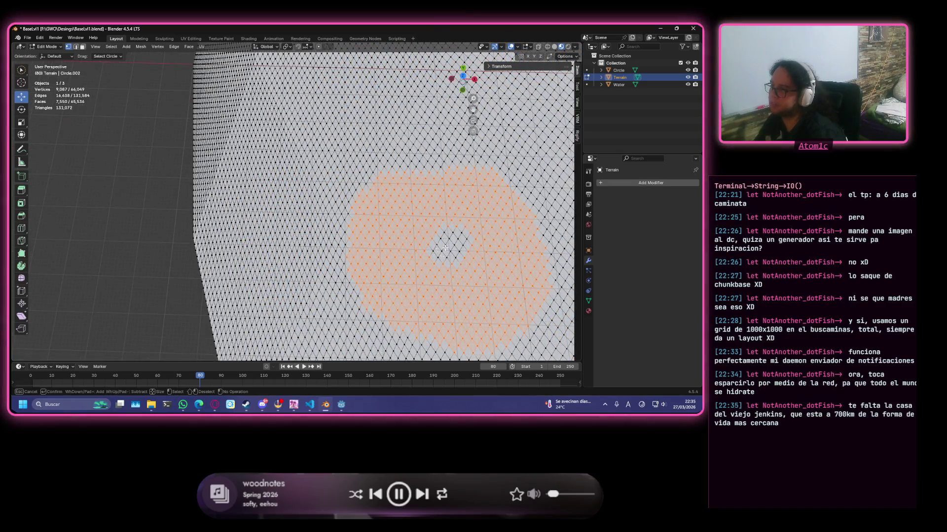
scroll(444, 247, "down", 3)
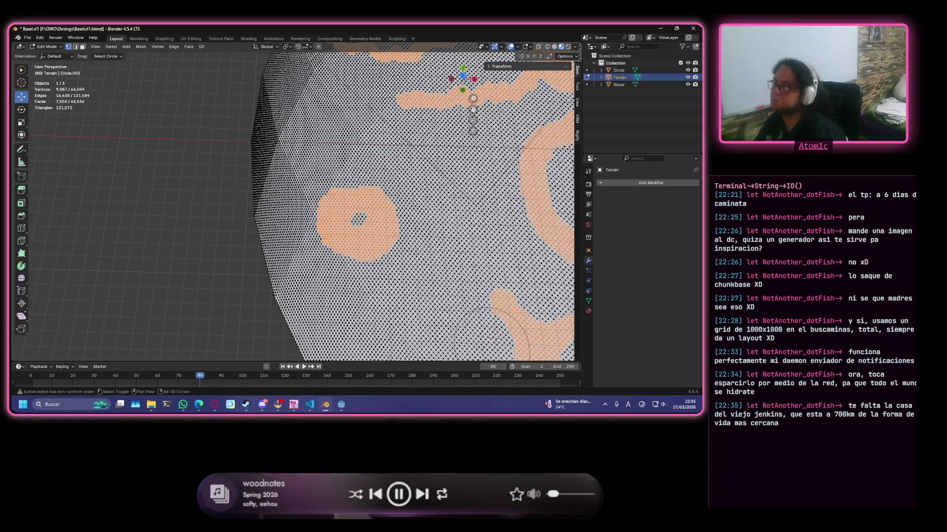
scroll(414, 207, "up", 4)
scroll(296, 185, "up", 4)
key("c")
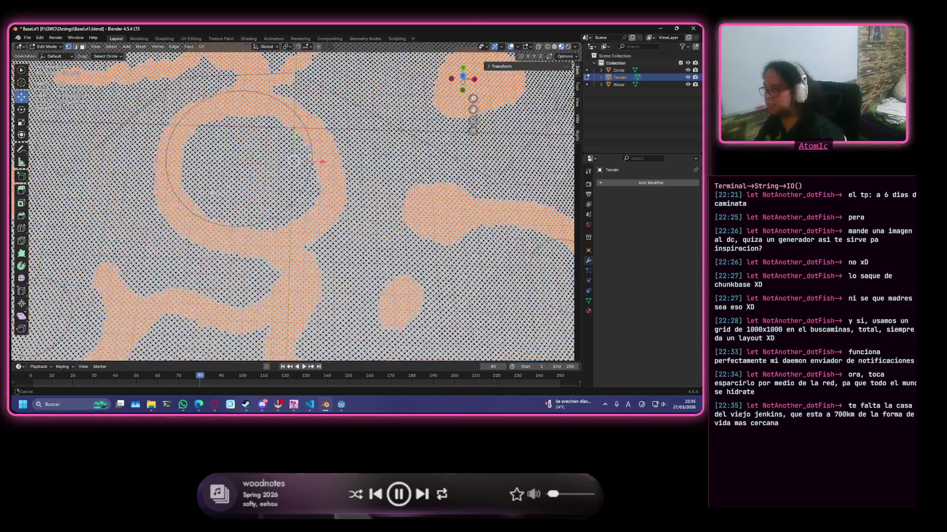
key("Escape")
- Zoom in on the mesh grid and make the Terrain object active in the Outliner
mouse_move(255, 157)
middle_mouse_down()
mouse_move(292, 258)
mouse_move(248, 192)
middle_mouse_up()
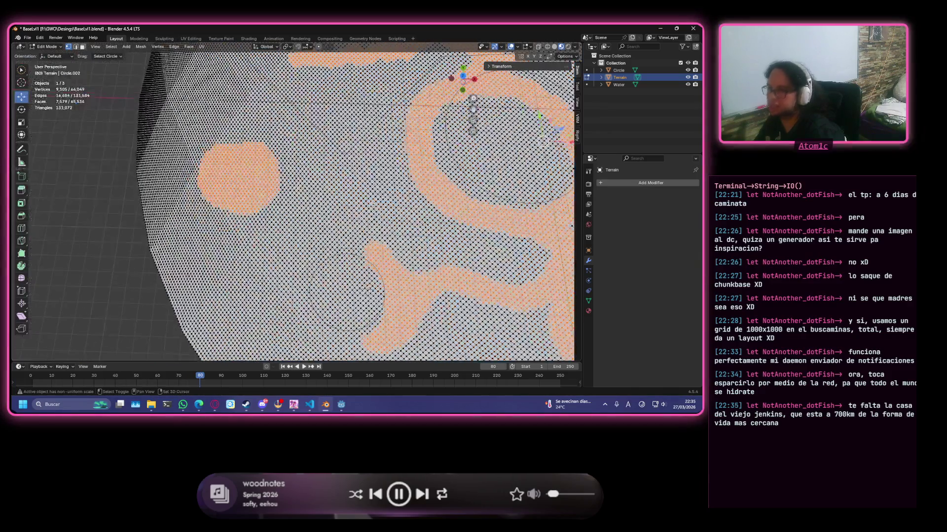
mouse_move(372, 203)
middle_mouse_down("ctrl")
mouse_move(158, 138)
mouse_move(346, 284)
mouse_move(431, 195)
mouse_move(281, 163)
middle_mouse_up("ctrl")
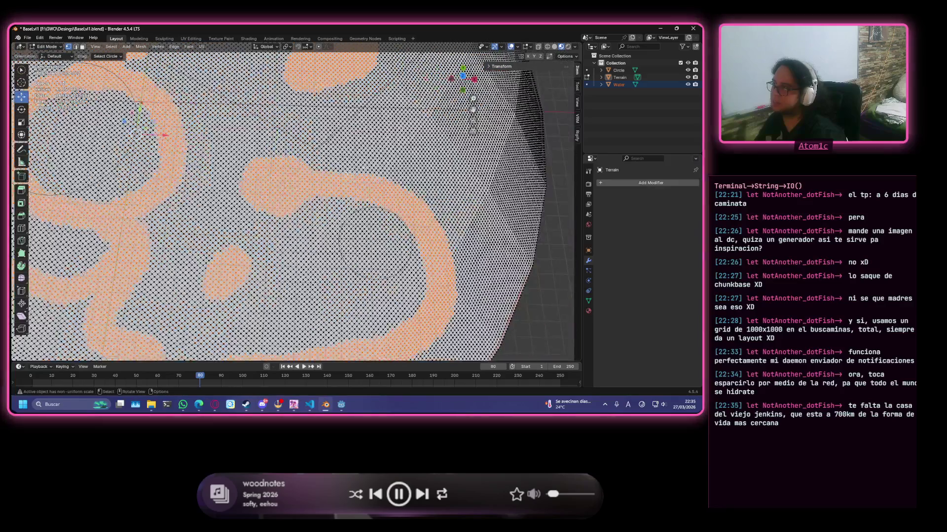
left_click(629, 78)
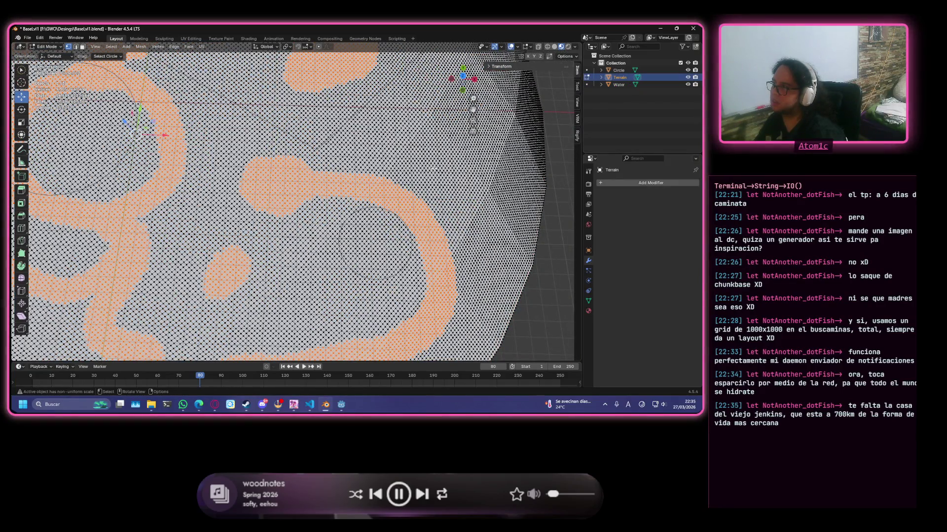
scroll(433, 169, "down", 3)
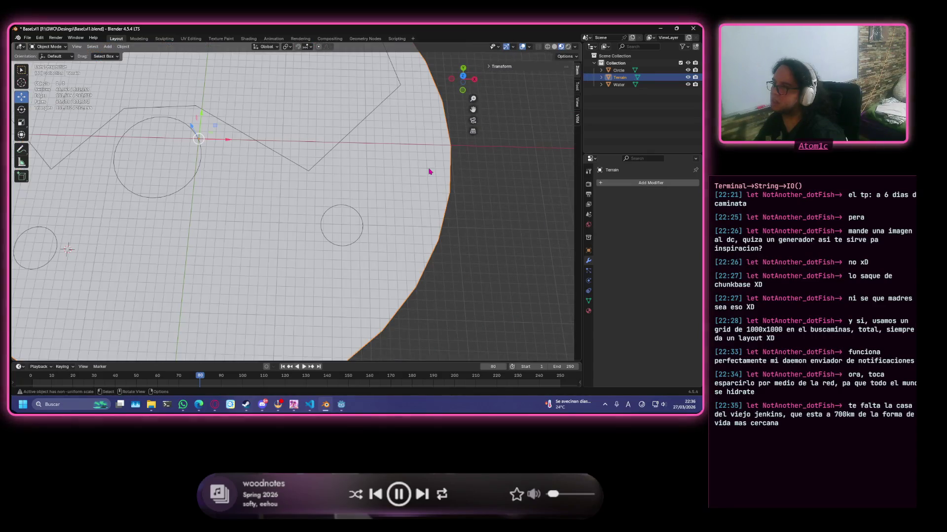
- Circle-deselect a stretch of vertices on the central ring's lower-left side, leaving a gap
mouse_move(427, 168)
middle_mouse_down()
mouse_move(417, 115)
mouse_move(452, 159)
mouse_move(436, 164)
middle_mouse_up()
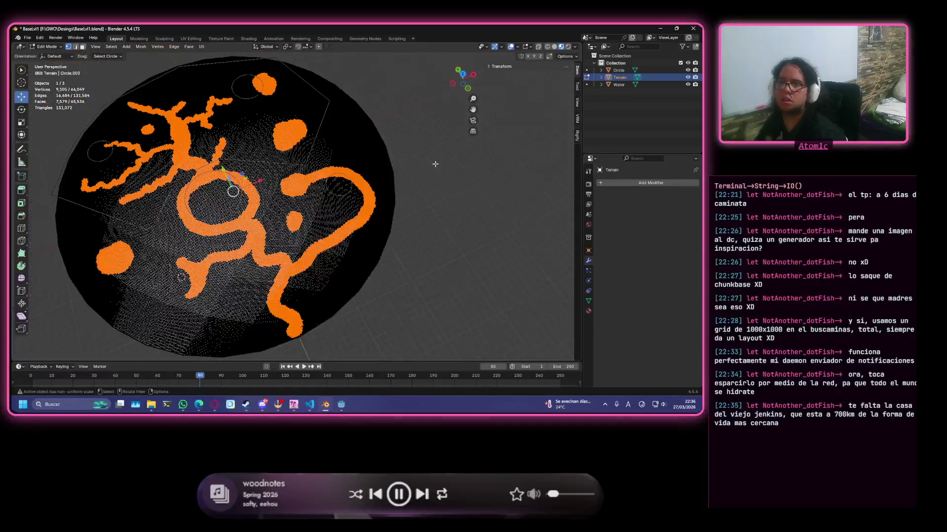
scroll(435, 164, "up", 2)
scroll(436, 164, "up", 3)
middle_click_drag(214, 163, 273, 196)
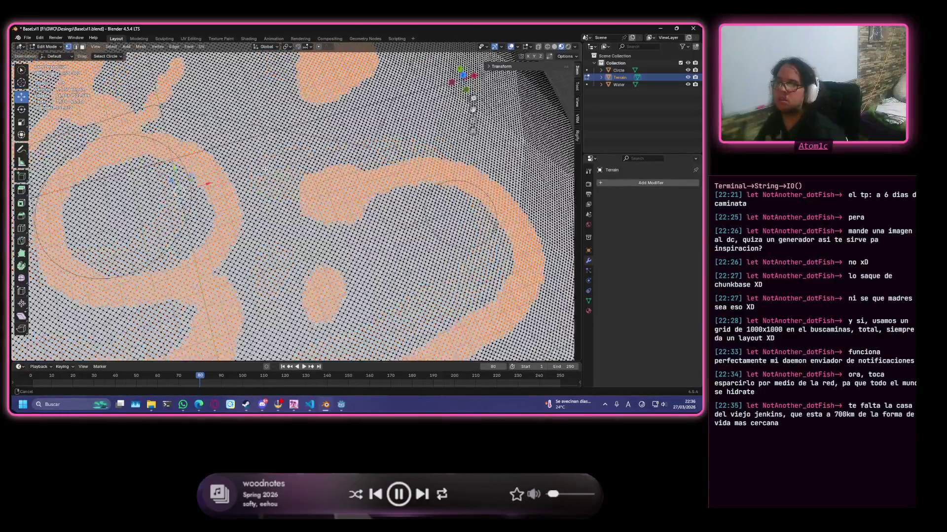
key("c")
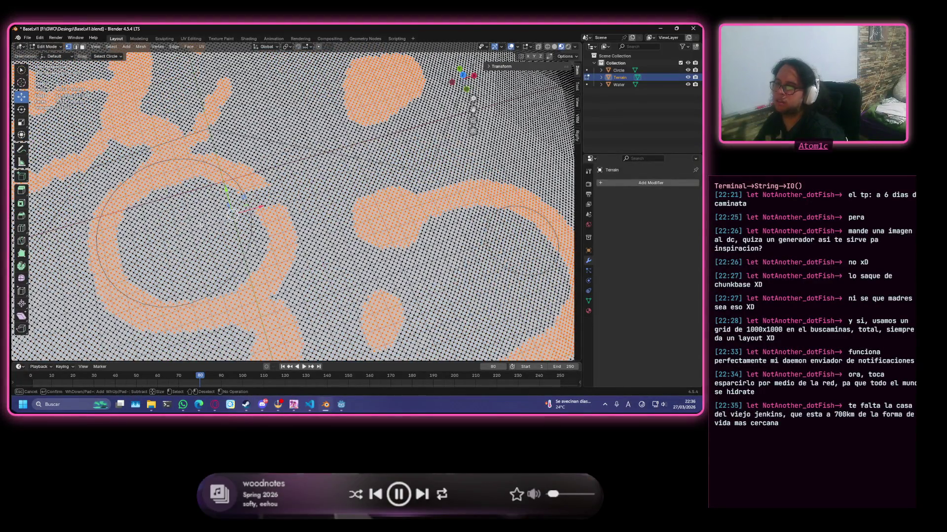
middle_click_drag(114, 296, 103, 324)
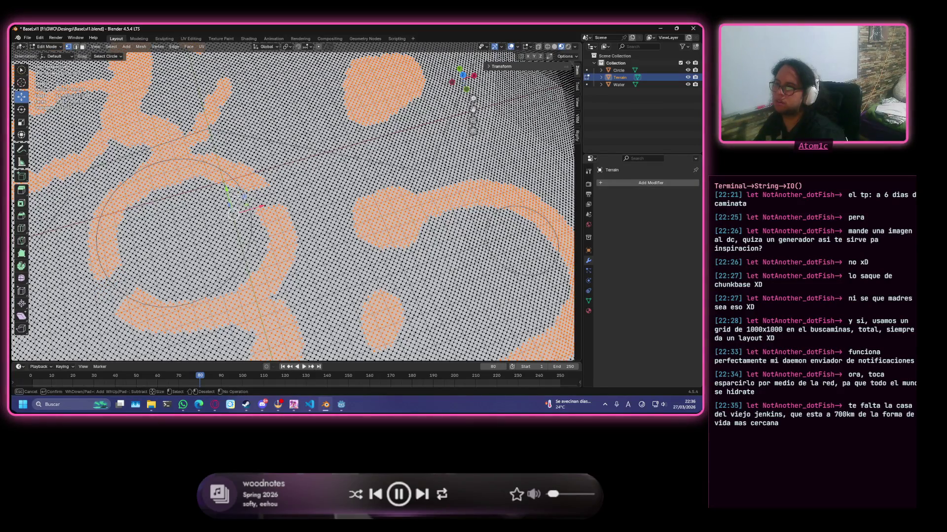
key("Escape")
scroll(236, 196, "down", 5)
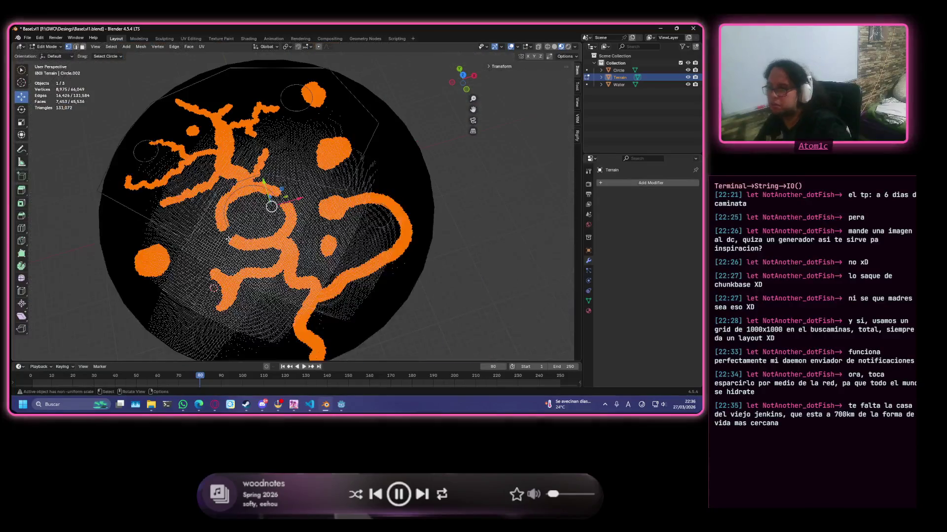
scroll(230, 239, "up", 3)
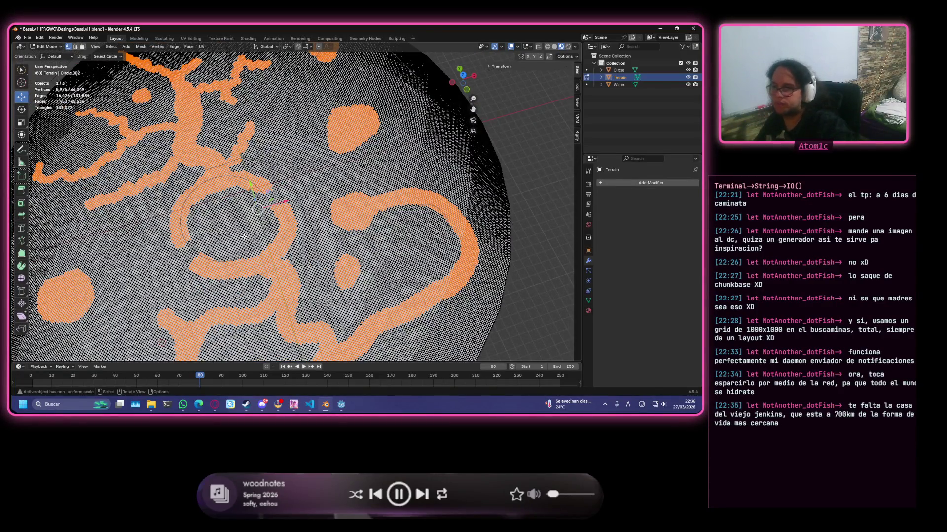
scroll(243, 237, "up", 4)
scroll(240, 223, "down", 3)
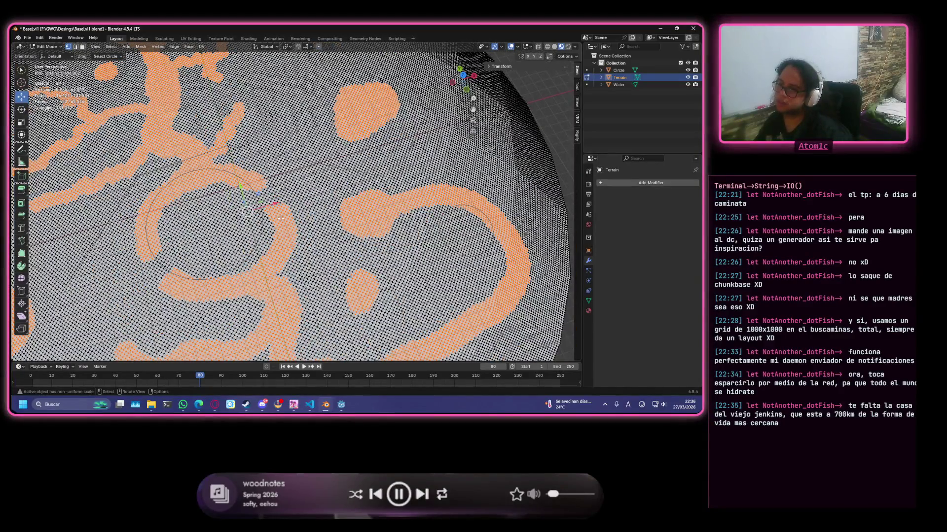
scroll(280, 229, "down", 3)
scroll(280, 228, "up", 2)
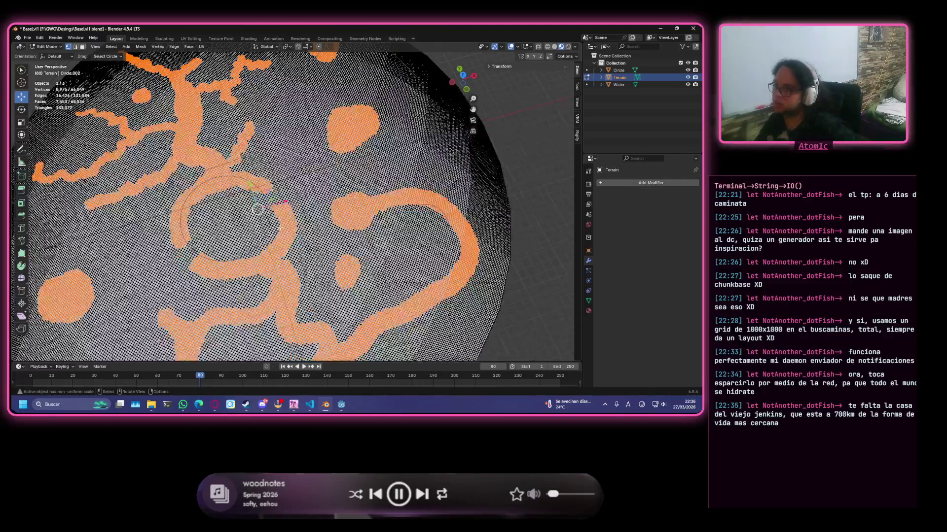
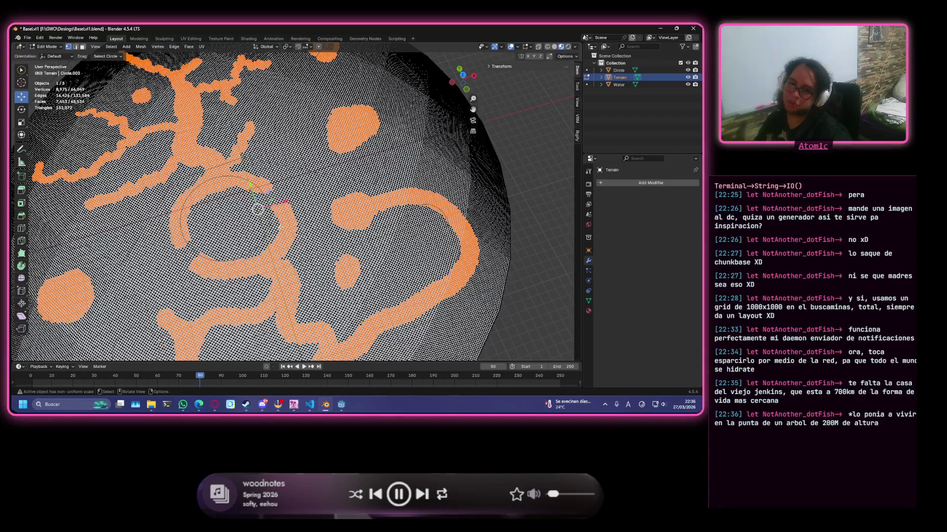
scroll(258, 210, "down", 4)
scroll(257, 210, "up", 4)
scroll(265, 207, "down", 1)
scroll(266, 208, "up", 2)
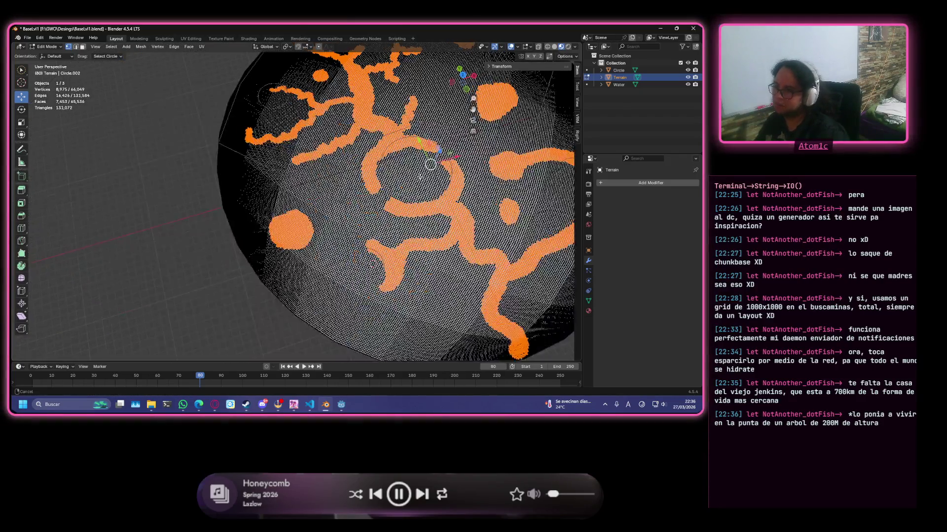
scroll(302, 212, "down", 3)
scroll(302, 211, "up", 5)
scroll(300, 214, "down", 4)
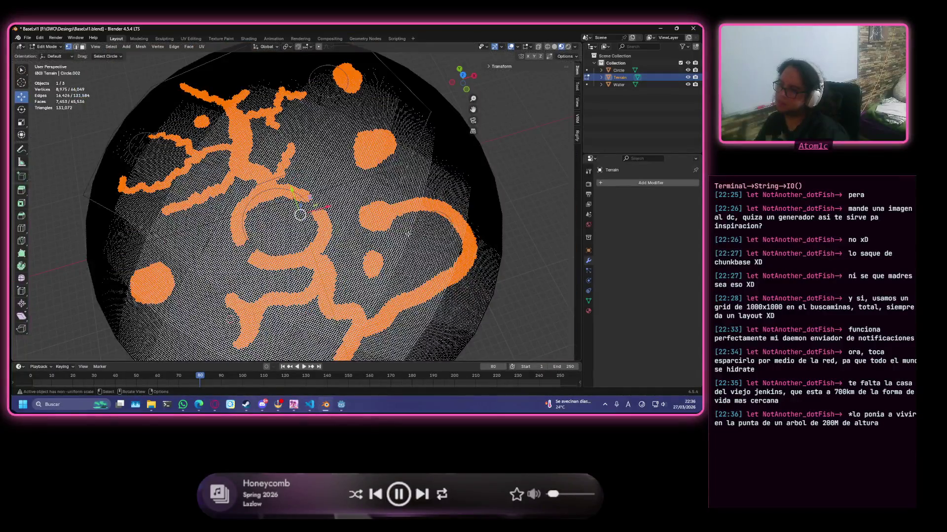
- Deselect the channel vertices on the central ring's right side, then leave Edit Mode
middle_click_drag(319, 218, 299, 229)
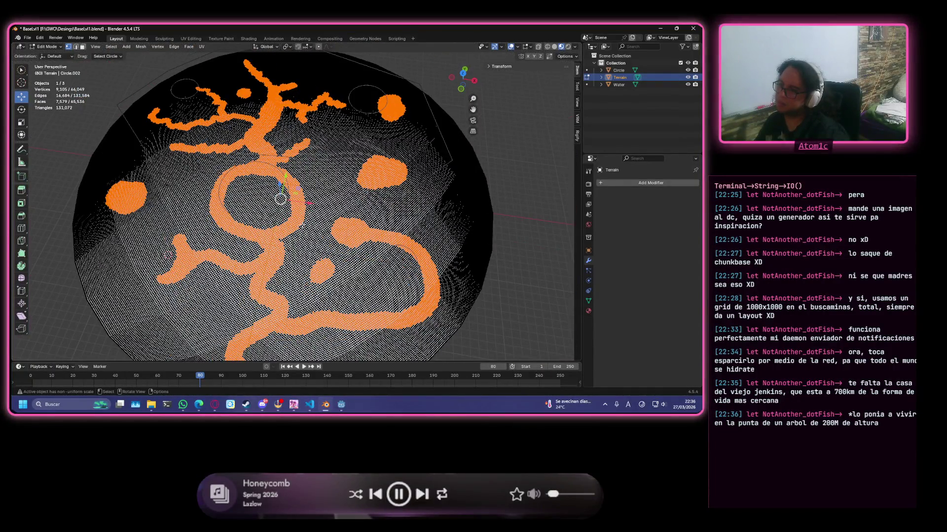
scroll(303, 224, "up", 3)
scroll(329, 217, "up", 2)
left_click_drag(326, 231, 298, 175, "ctrl")
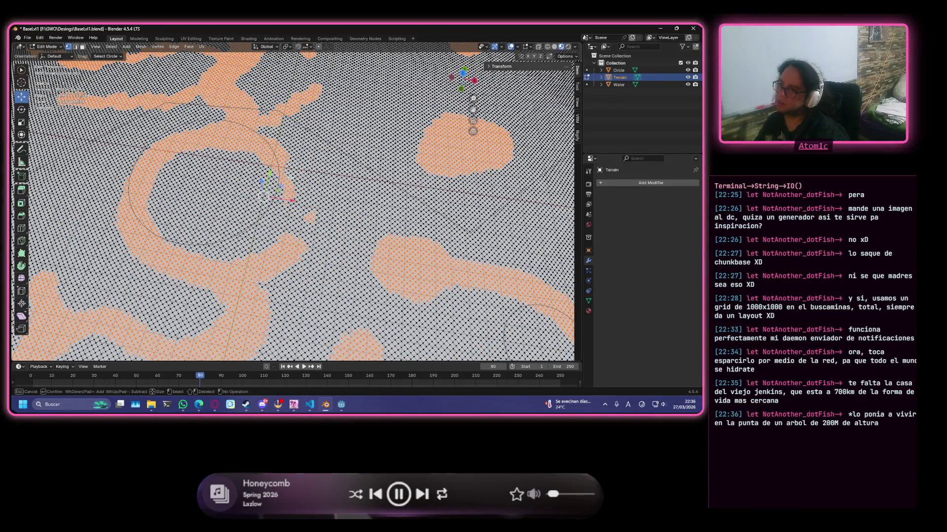
right_click(290, 178)
scroll(291, 178, "down", 5)
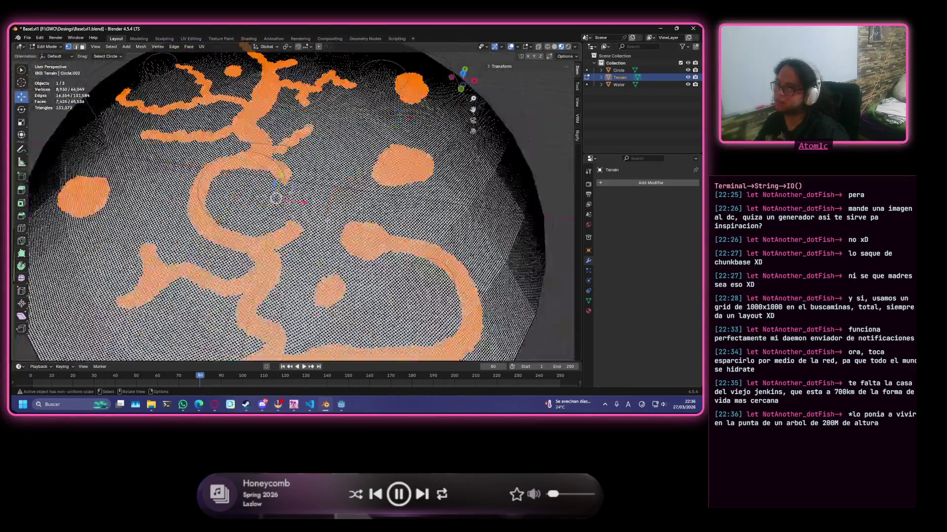
middle_click_drag(326, 219, 309, 205)
scroll(308, 205, "up", 2)
scroll(310, 224, "up", 2)
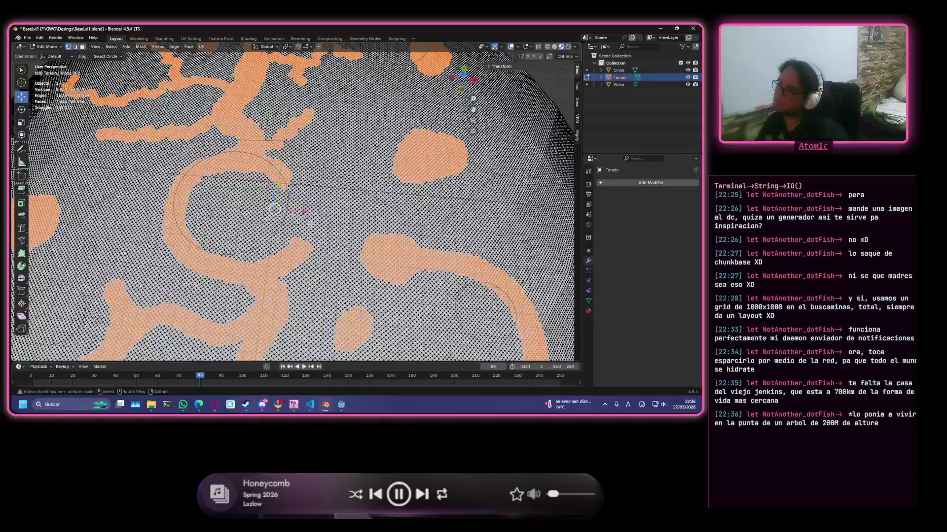
scroll(310, 223, "down", 5)
scroll(310, 221, "up", 3)
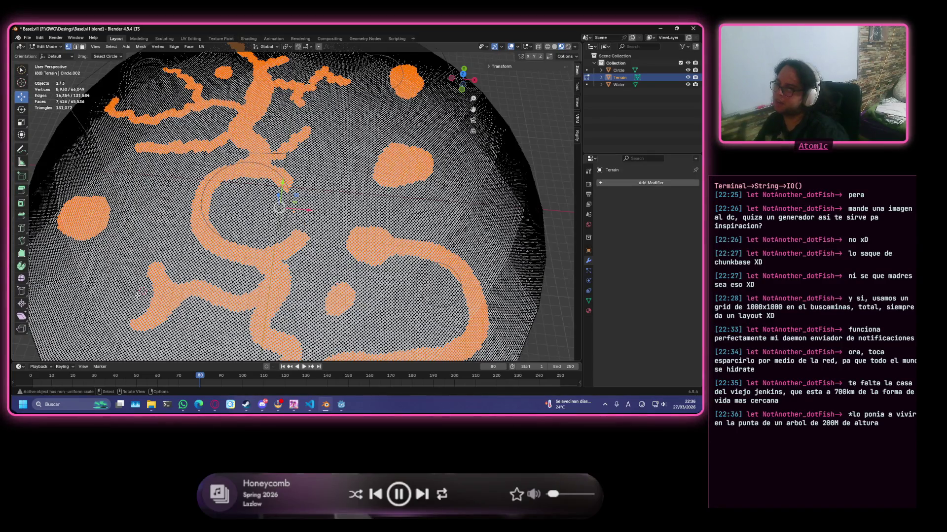
mouse_move(147, 296)
middle_mouse_down("shift")
mouse_move(246, 233)
mouse_move(258, 180)
middle_mouse_up("shift")
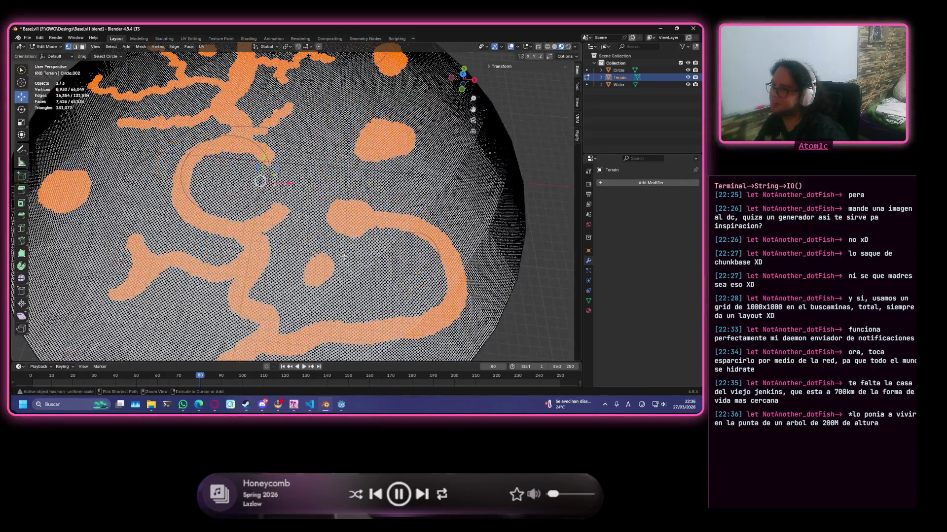
key("Tab")
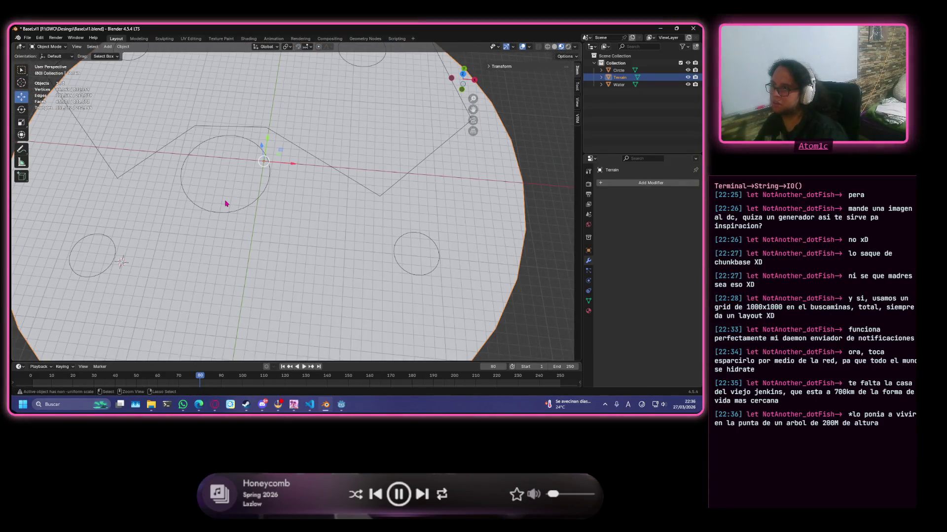
- Back in Edit Mode, circle-deselect the ring's left-side faces, redoing it once after an undo
key("Tab")
key("c")
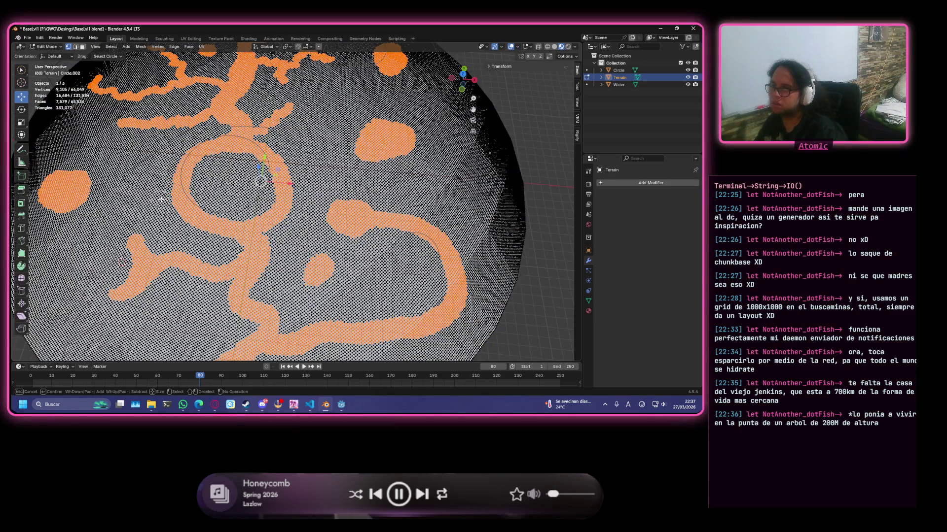
left_click_drag(172, 200, 190, 187, "shift")
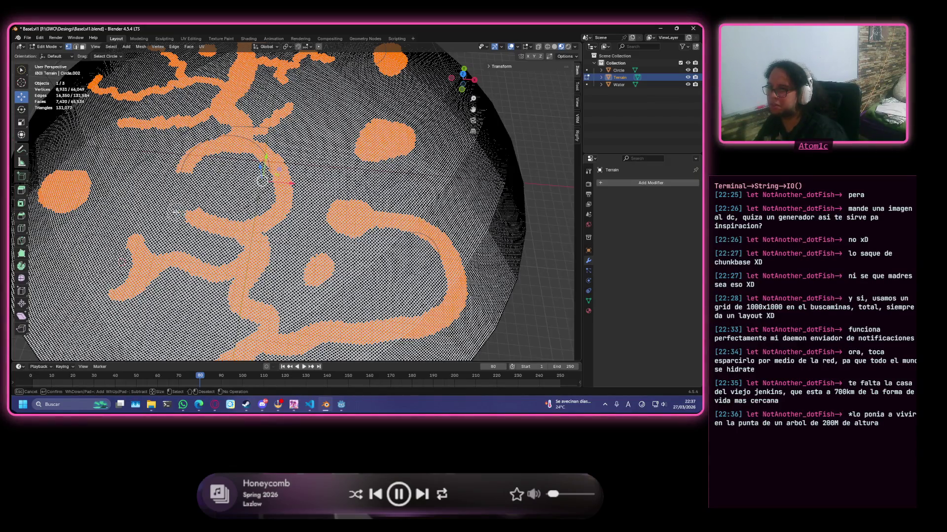
key("Escape")
key("ctrl+z")
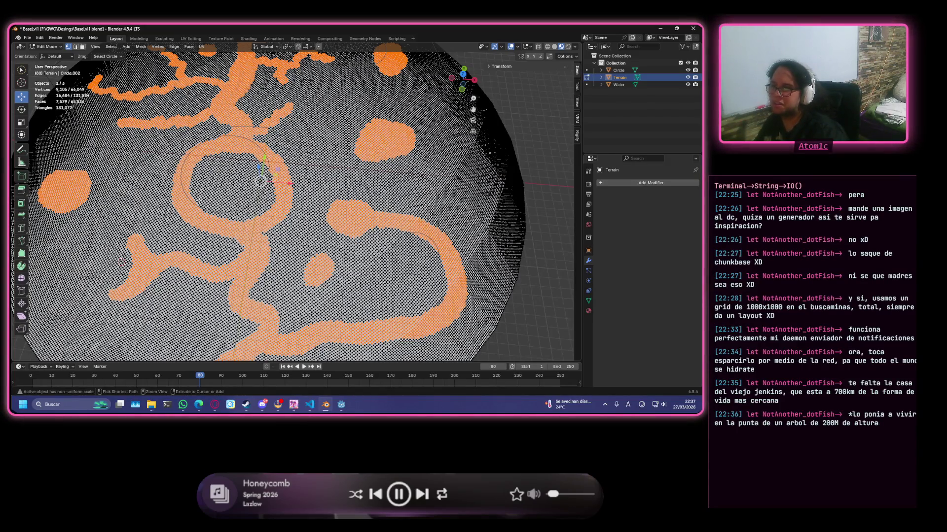
key("c")
mouse_move(177, 202)
left_mouse_down("shift")
mouse_move(191, 198)
mouse_move(182, 199)
left_mouse_up("shift")
key("Escape")
scroll(199, 189, "down", 5)
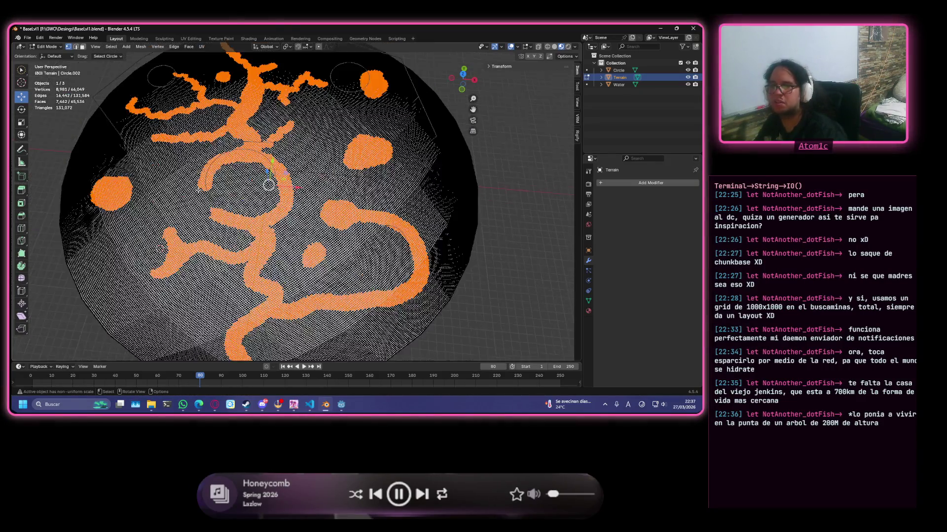
scroll(203, 189, "up", 4)
scroll(209, 190, "up", 2)
scroll(209, 191, "down", 3)
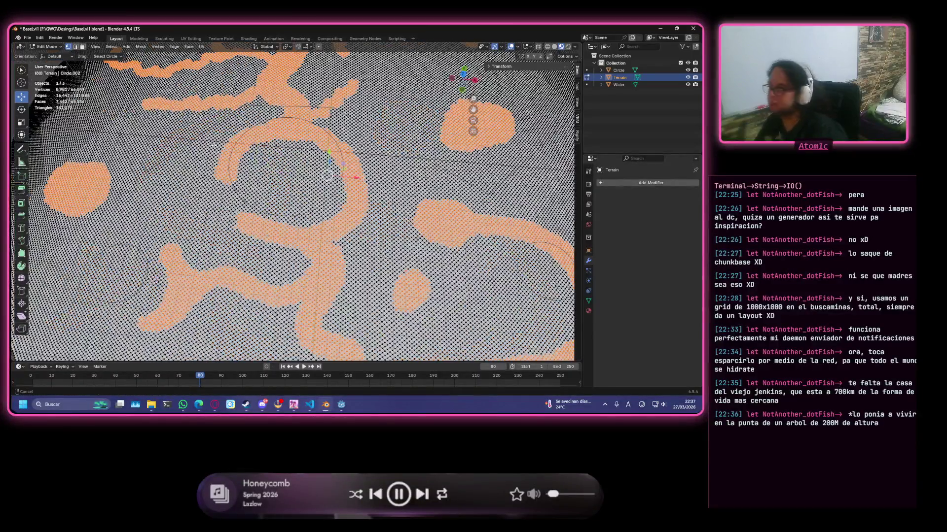
scroll(209, 191, "down", 2)
- Look straight down on the terrain and begin a vertical (G, Z) move of the selected channels
middle_click_drag(209, 191, 346, 190)
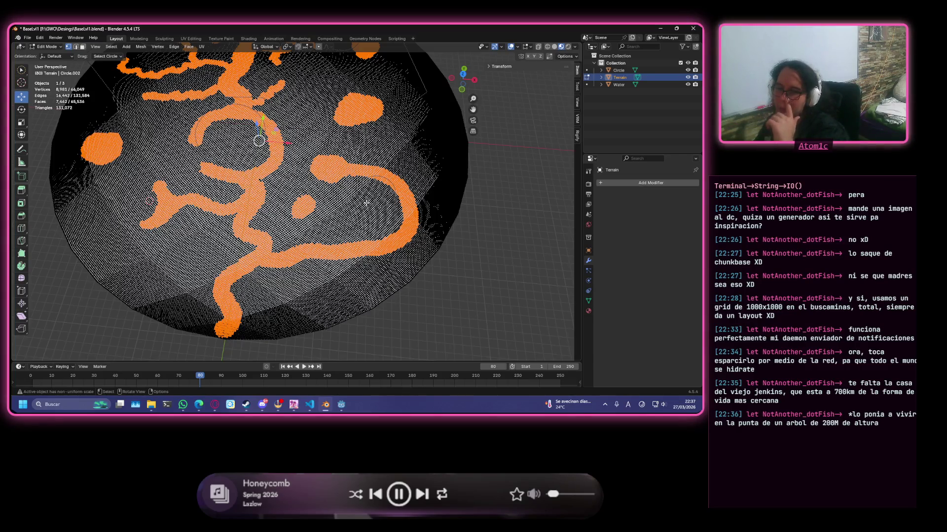
scroll(365, 202, "up", 3)
scroll(365, 203, "up", 2)
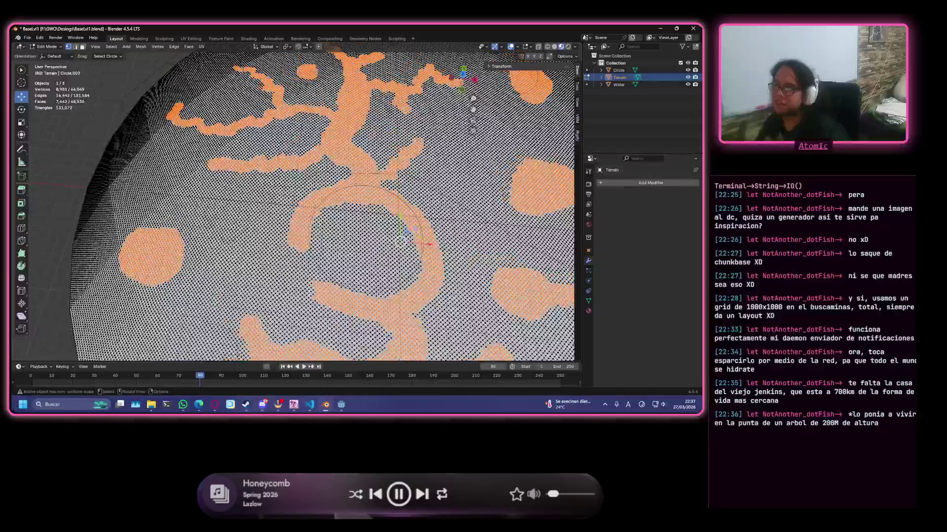
scroll(368, 244, "up", 2)
scroll(370, 194, "up", 1)
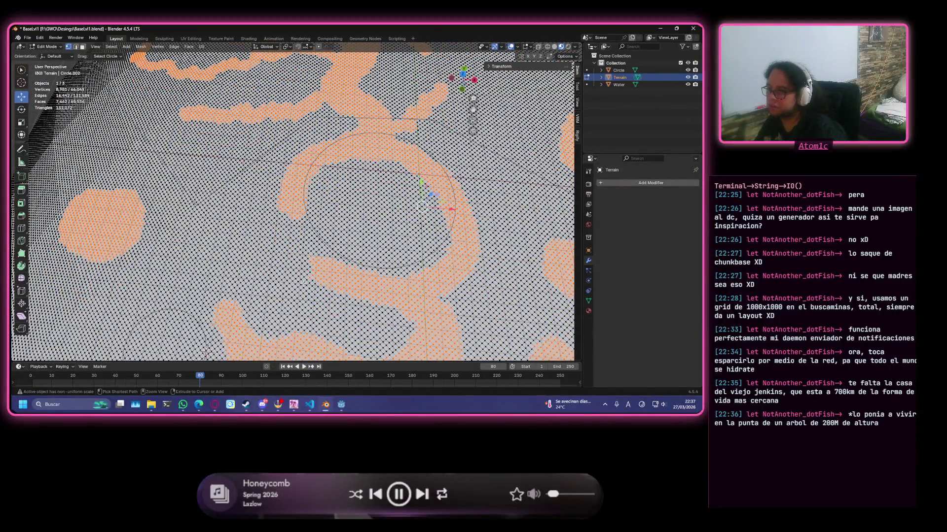
scroll(304, 284, "down", 3)
middle_click_drag(303, 284, 358, 205)
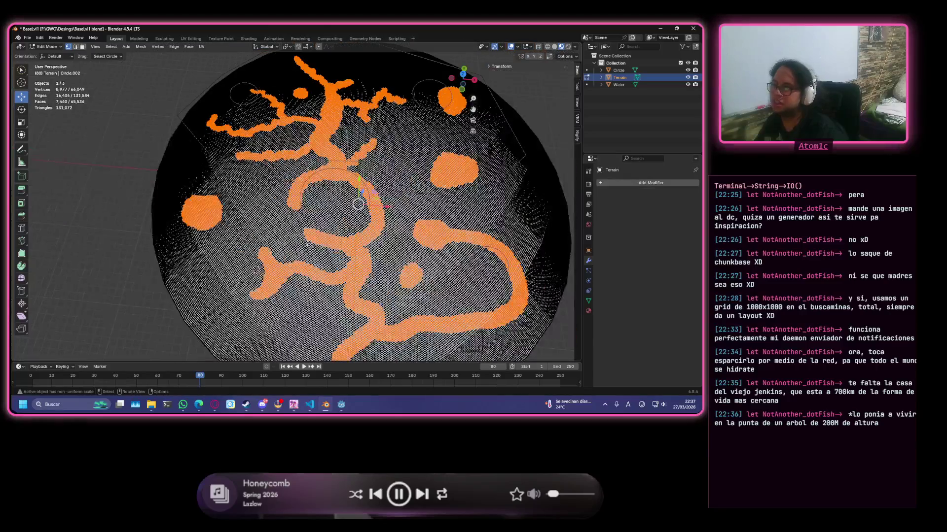
scroll(358, 204, "down", 2)
scroll(358, 205, "up", 2)
mouse_move(422, 210)
middle_mouse_down("shift")
mouse_move(239, 298)
mouse_move(220, 220)
middle_mouse_up("shift")
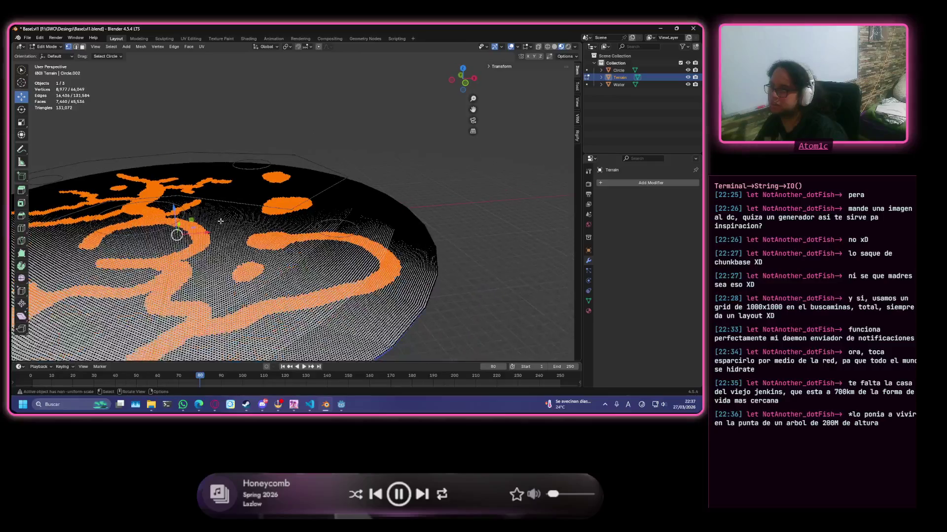
scroll(221, 220, "down", 3)
scroll(220, 220, "up", 2)
scroll(252, 231, "up", 2)
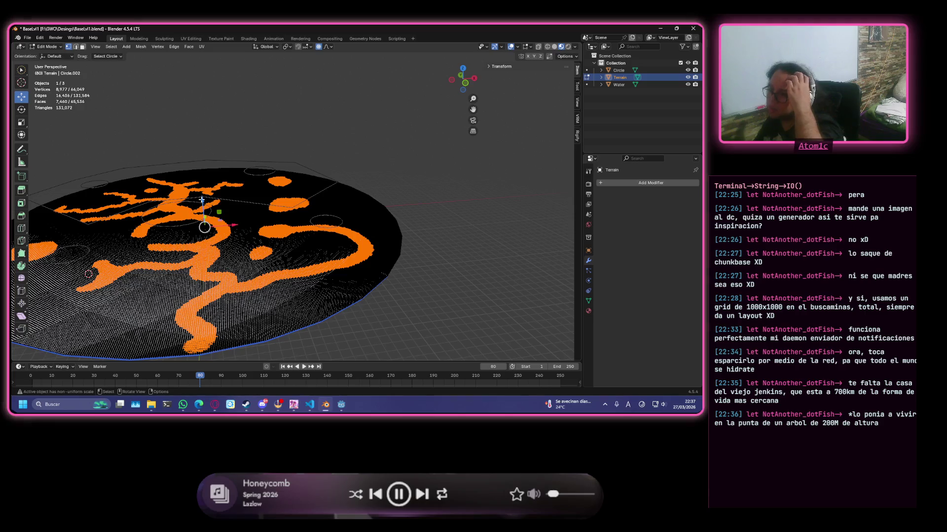
key("g")
key("z")
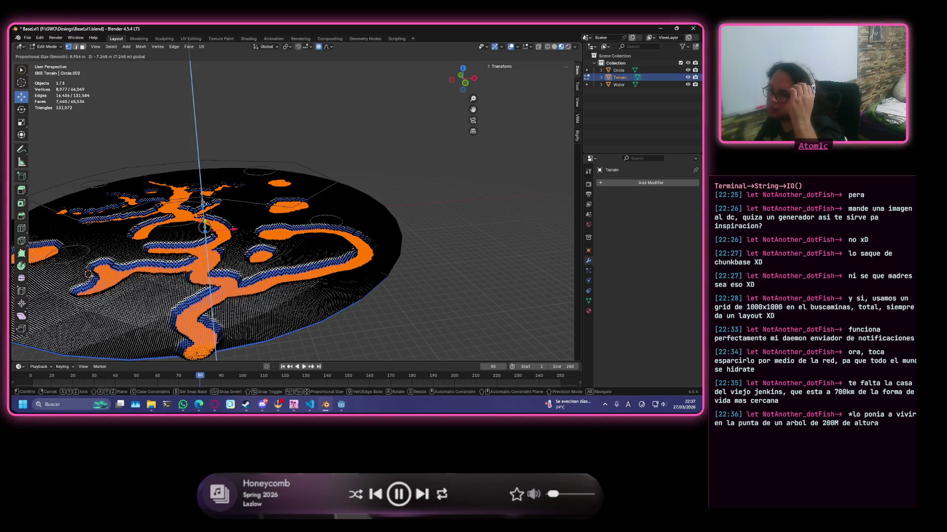
- Lower the channels about 7.2 m, then undo that depth after checking it from the side
key("Return")
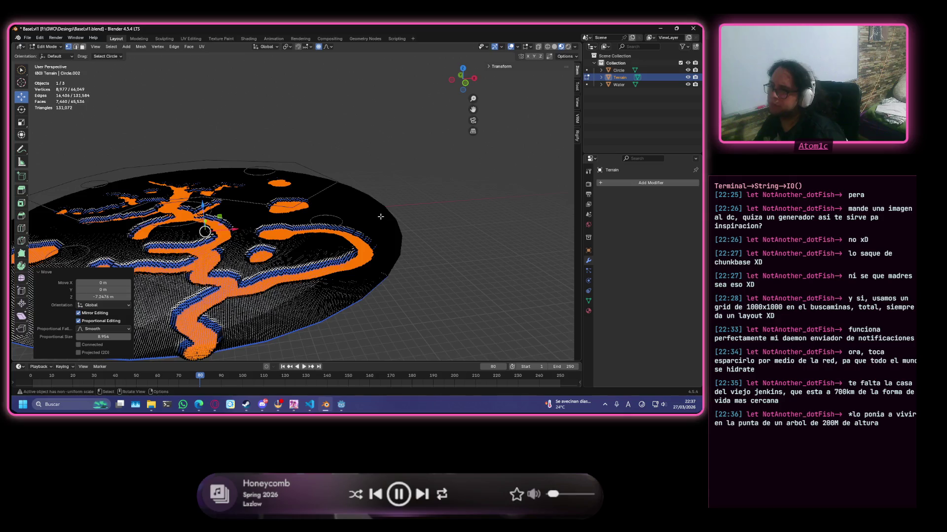
mouse_move(374, 245)
middle_mouse_down()
mouse_move(377, 203)
mouse_move(384, 207)
middle_mouse_up()
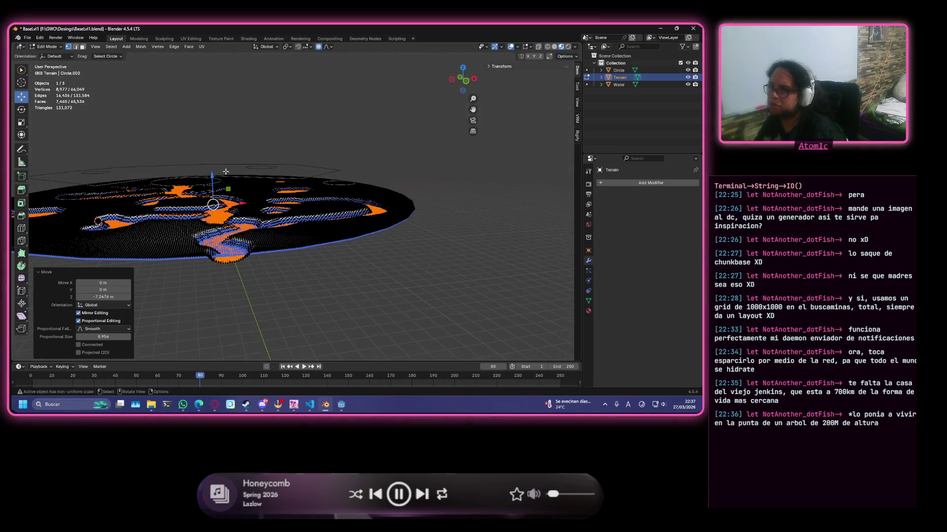
key("g")
key("z")
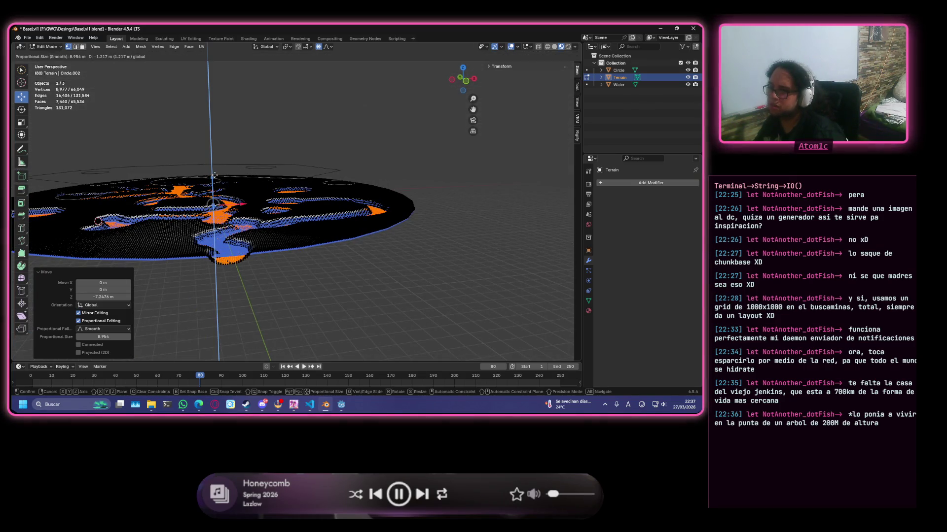
key("Escape")
key("ctrl+z")
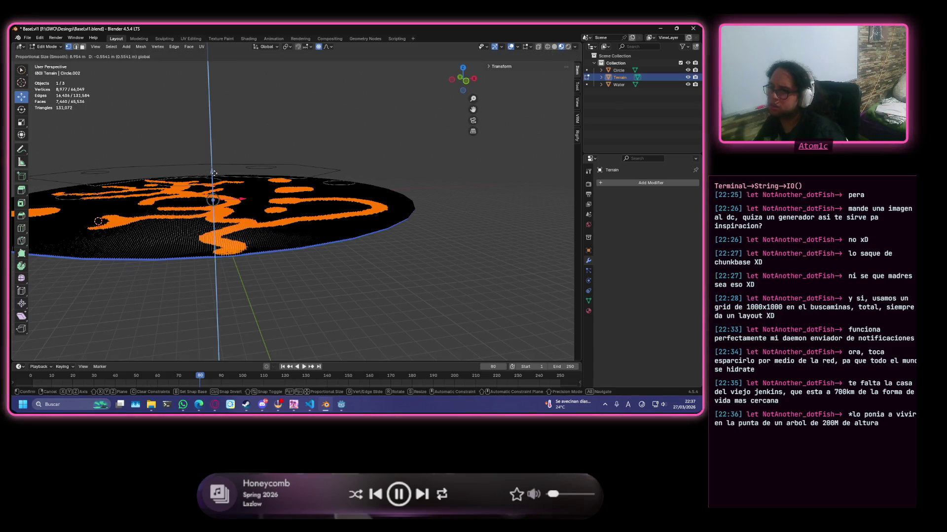
- Sink the channels about 5.6 m with smooth proportional falloff and finish mesh editing
left_click_drag(213, 172, 214, 177)
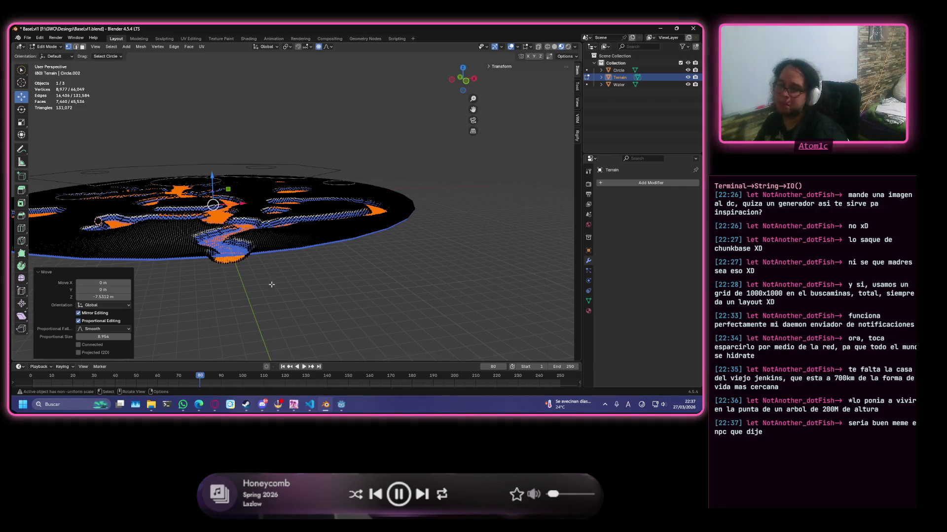
mouse_move(266, 288)
middle_mouse_down()
mouse_move(278, 283)
mouse_move(261, 214)
middle_mouse_up()
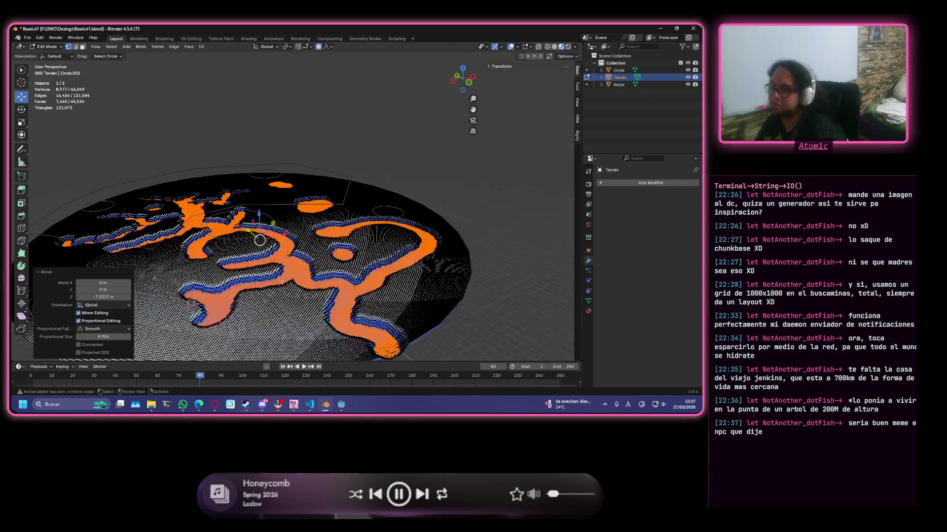
key("g")
key("z")
left_click(260, 214)
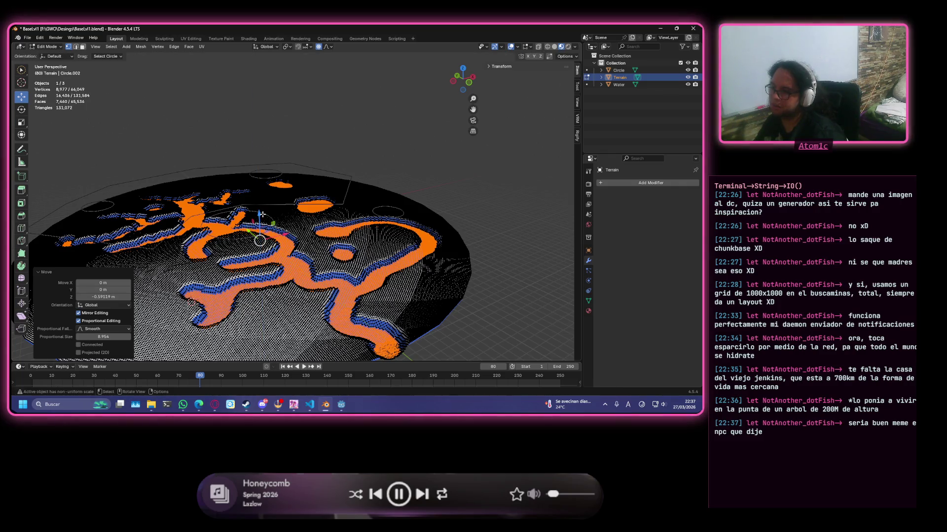
key("Tab")
mouse_move(260, 214)
middle_mouse_down()
mouse_move(280, 253)
mouse_move(298, 257)
middle_mouse_up()
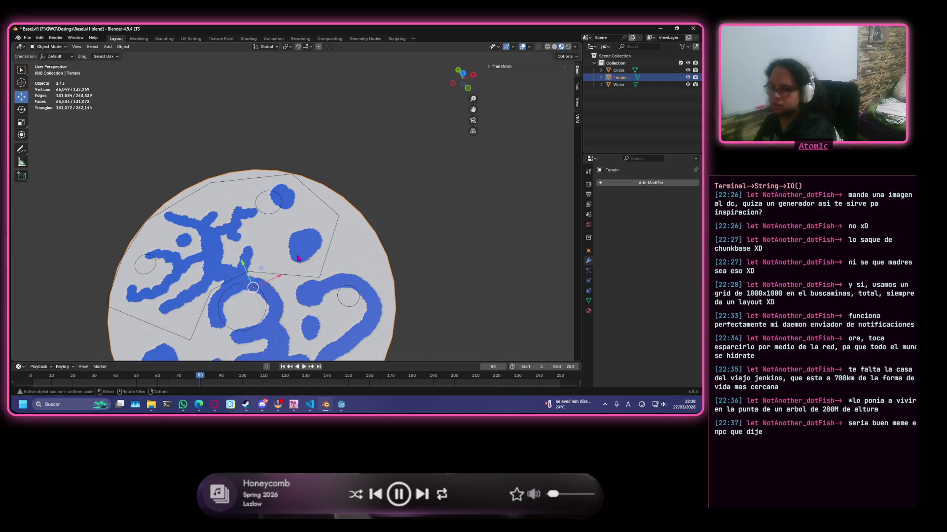
key("KP_7")
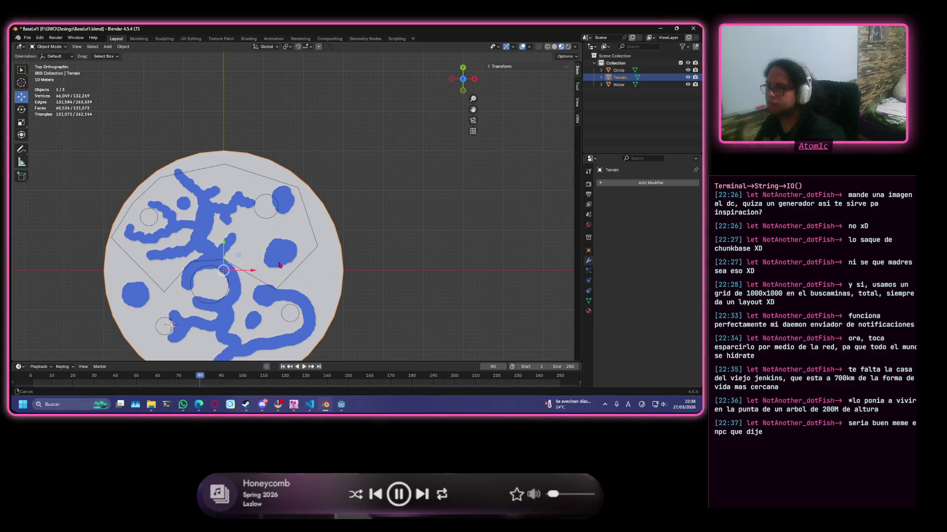
scroll(321, 205, "up", 2)
scroll(323, 214, "up", 1)
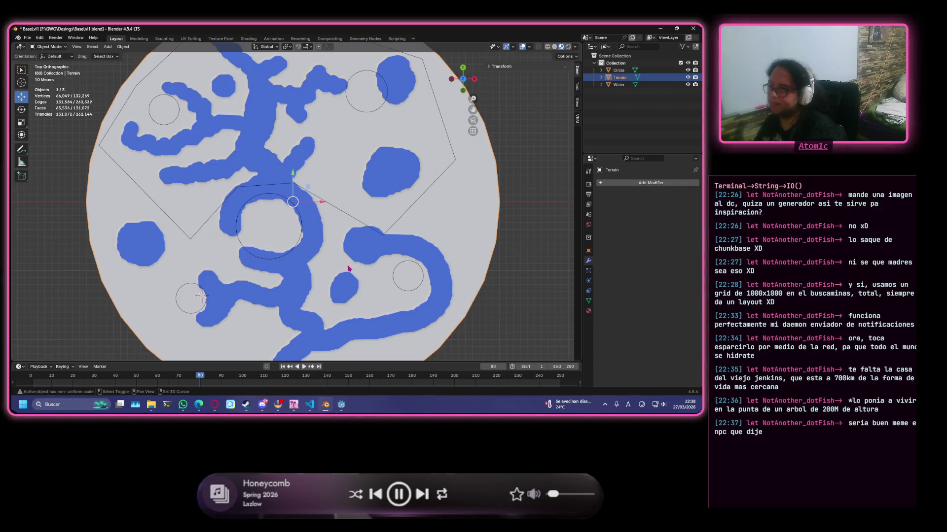
middle_click_drag(348, 269, 402, 238, "shift")
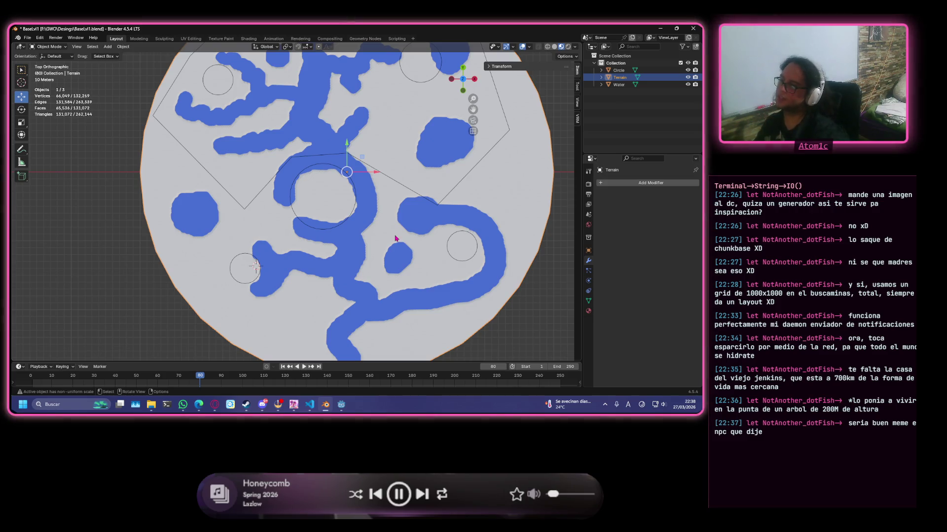
scroll(396, 238, "up", 1)
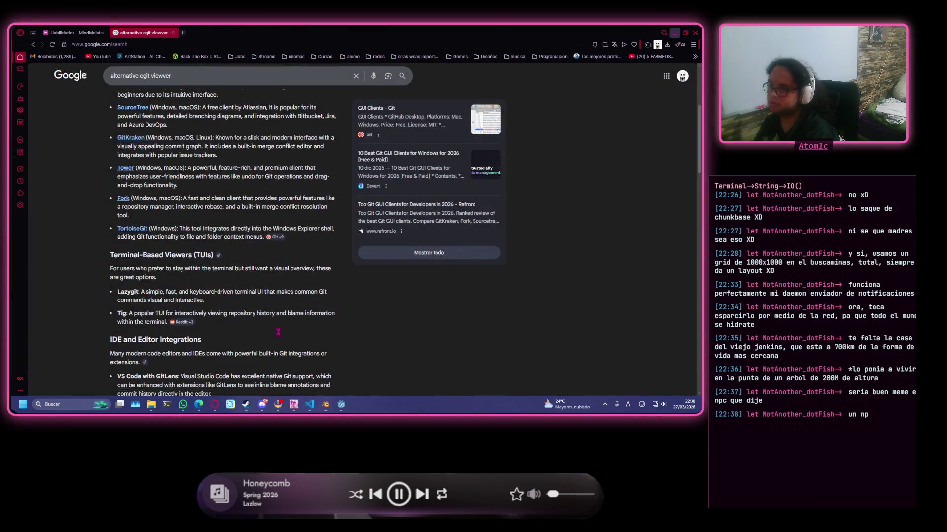
left_click(274, 376)
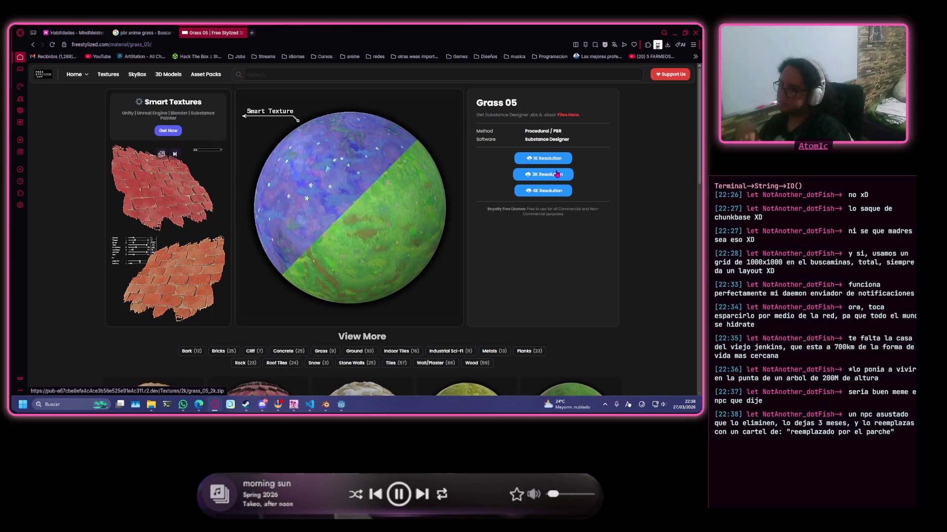
scroll(369, 177, "down", 2)
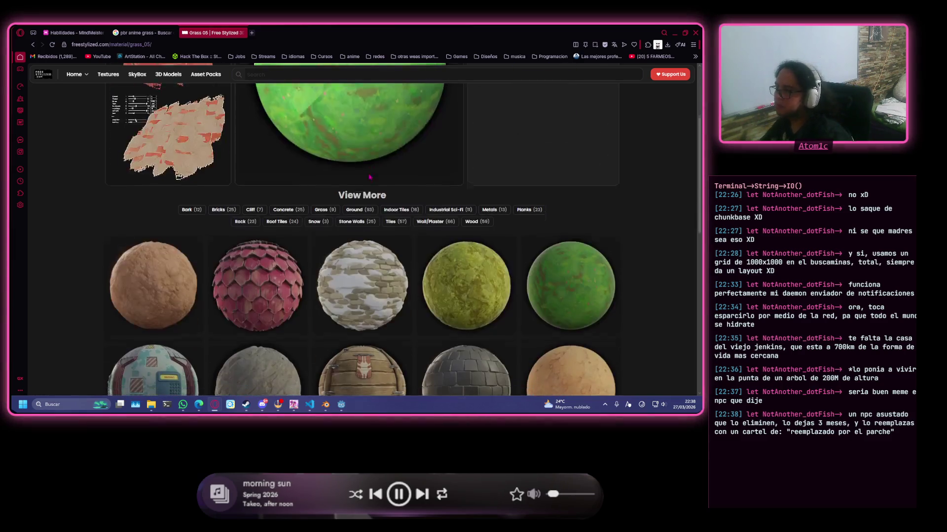
scroll(370, 177, "down", 2)
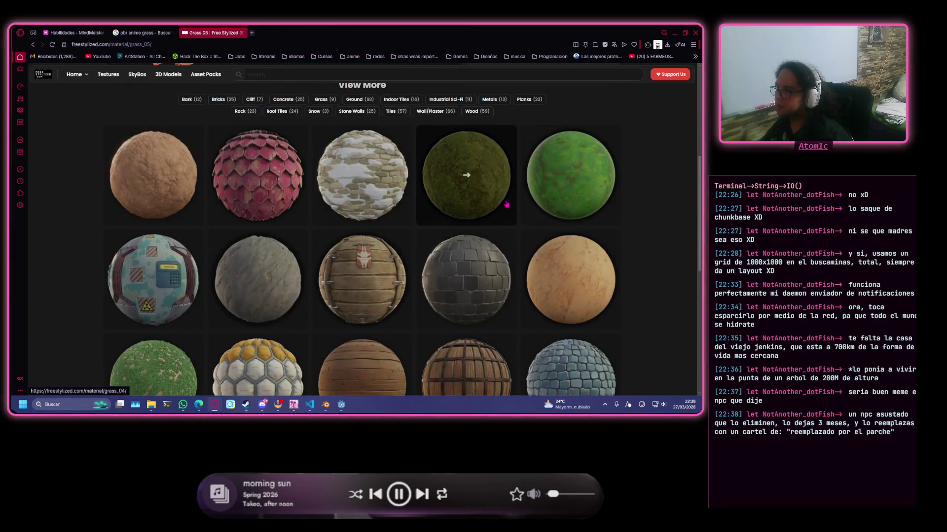
- Check the Grass 04 texture page, return to Grass 05, then head to the Stylized Grass category
left_click(505, 205)
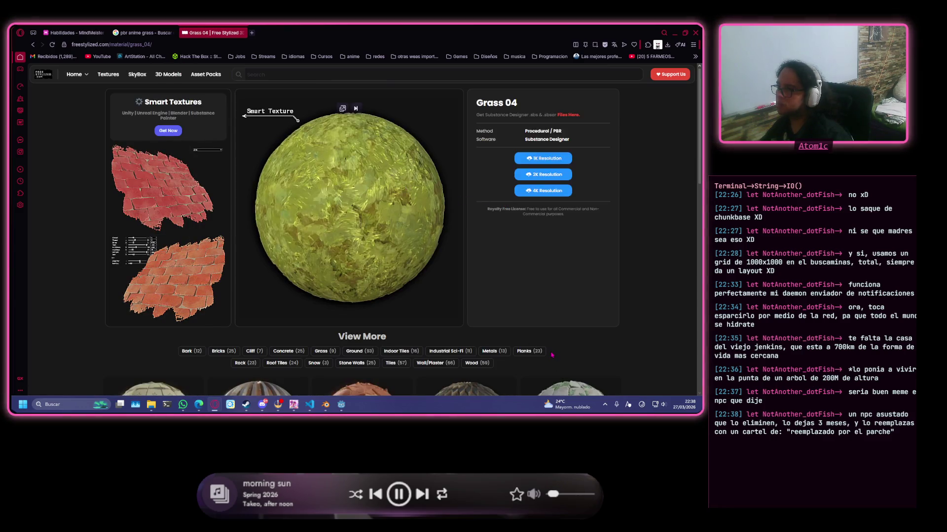
scroll(512, 336, "down", 3)
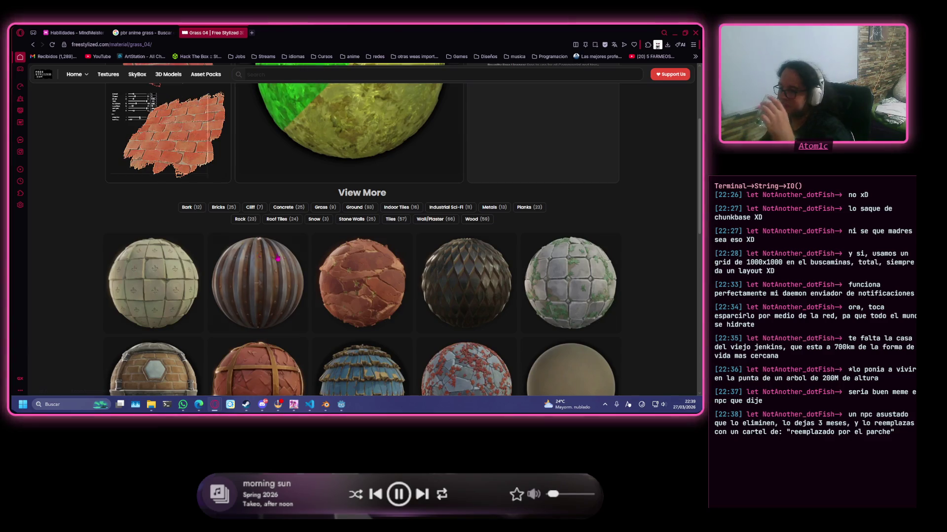
scroll(360, 271, "down", 2)
scroll(513, 296, "down", 2)
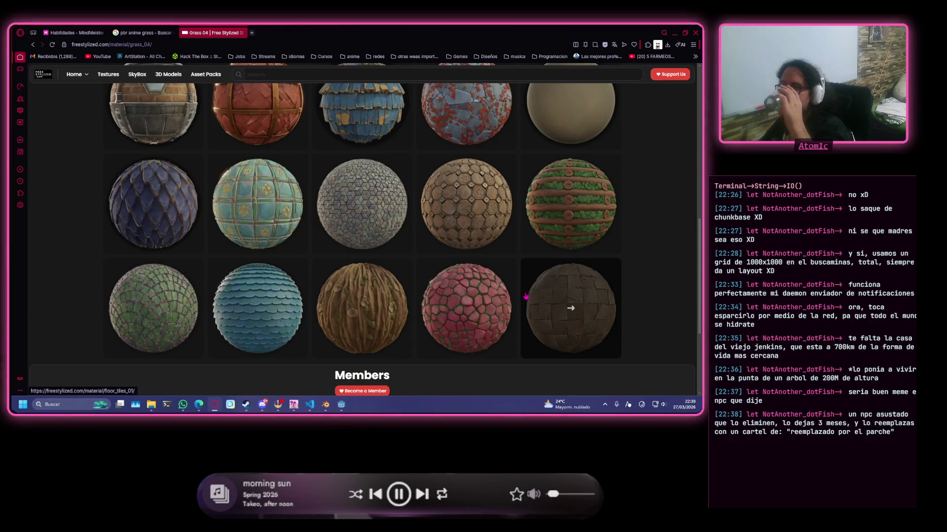
scroll(364, 310, "up", 4)
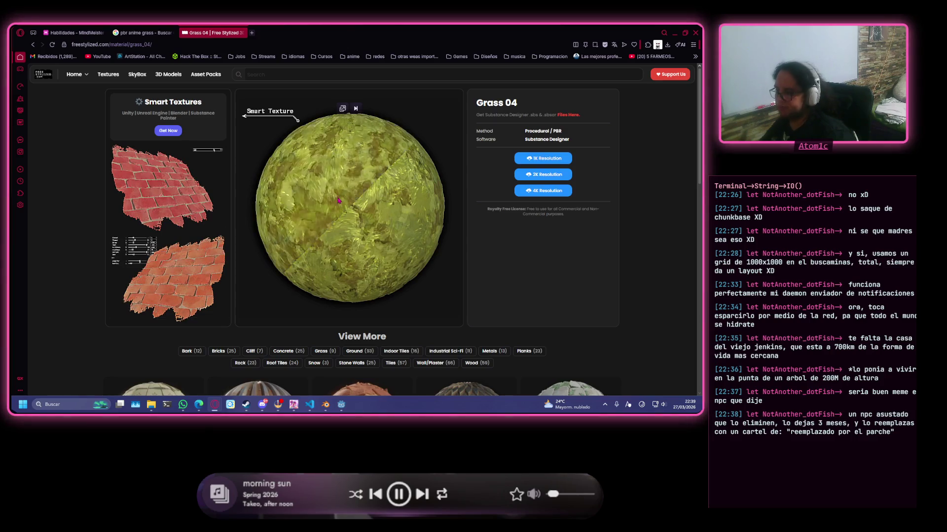
scroll(206, 153, "down", 4)
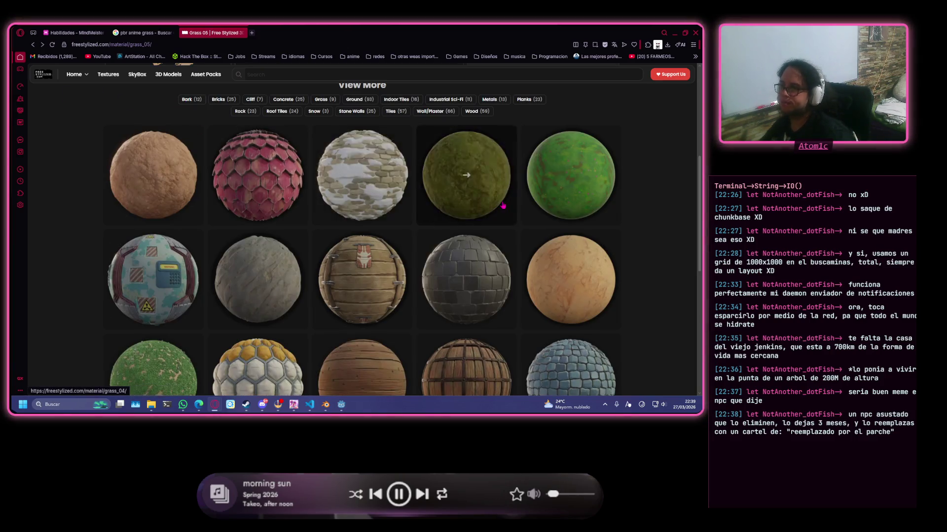
left_click(503, 208)
scroll(503, 208, "down", 2)
left_click(321, 205)
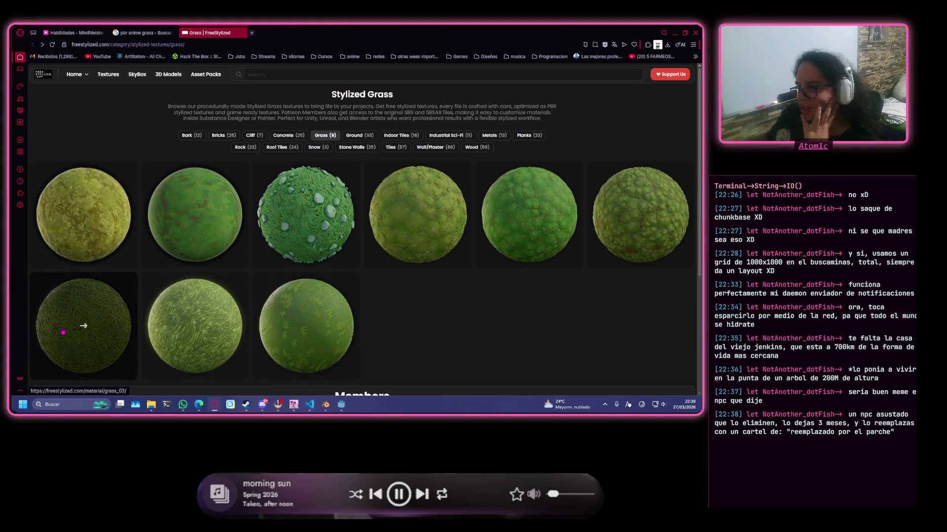
- Open the Grass 01 texture page from the Stylized Grass grid
left_click(302, 324)
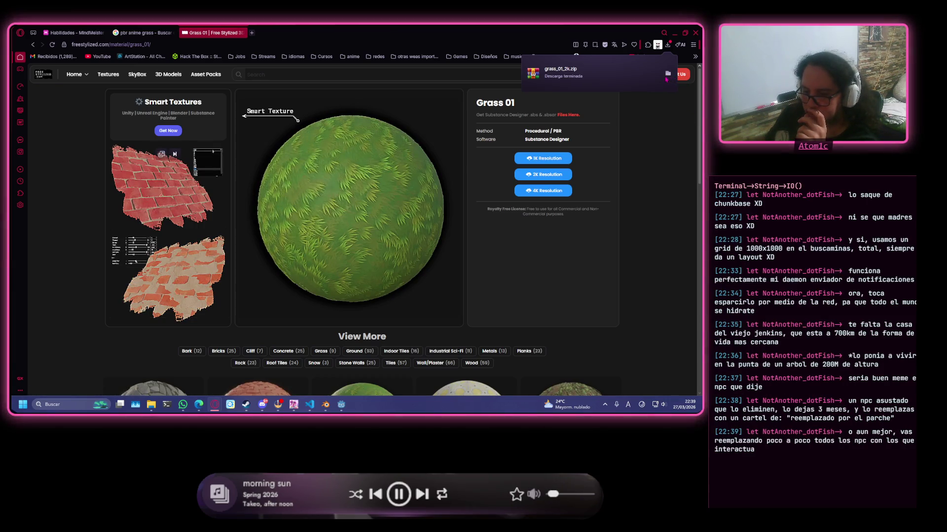
mouse_move(206, 162)
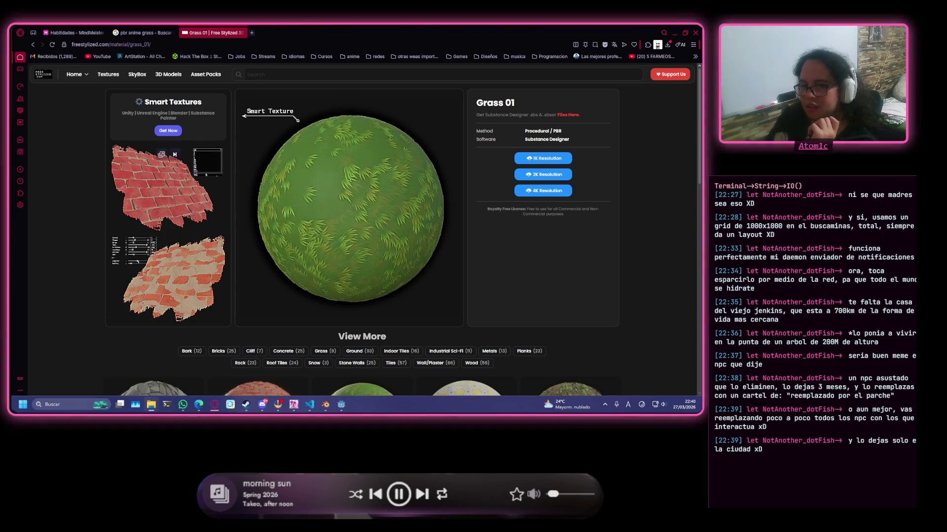
mouse_move(168, 187)
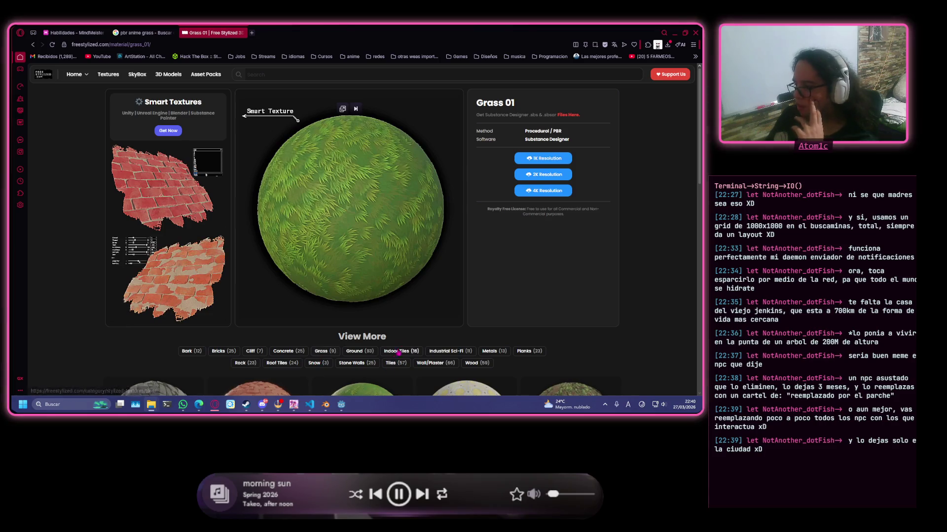
- Return to the Blender terrain scene and browse the Add Modifier list without adding one
left_click(325, 405)
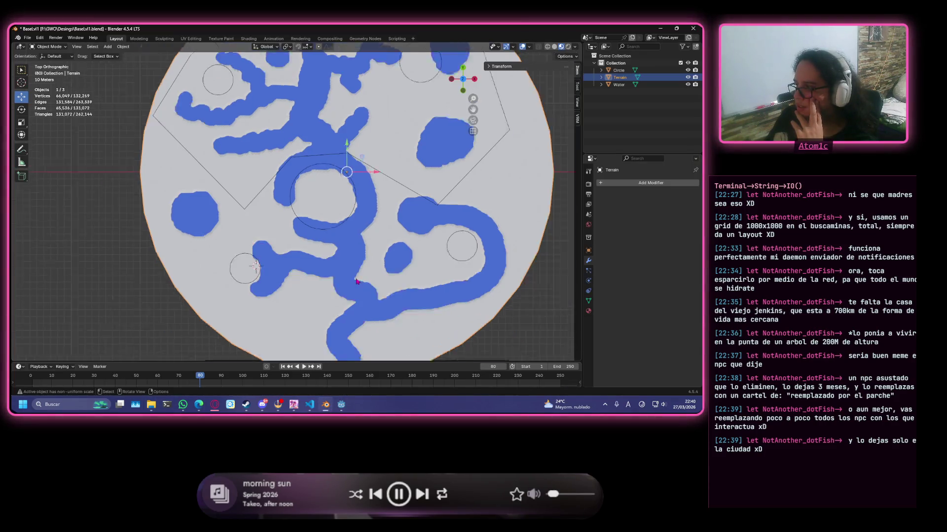
scroll(357, 281, "down", 2)
scroll(327, 269, "up", 2)
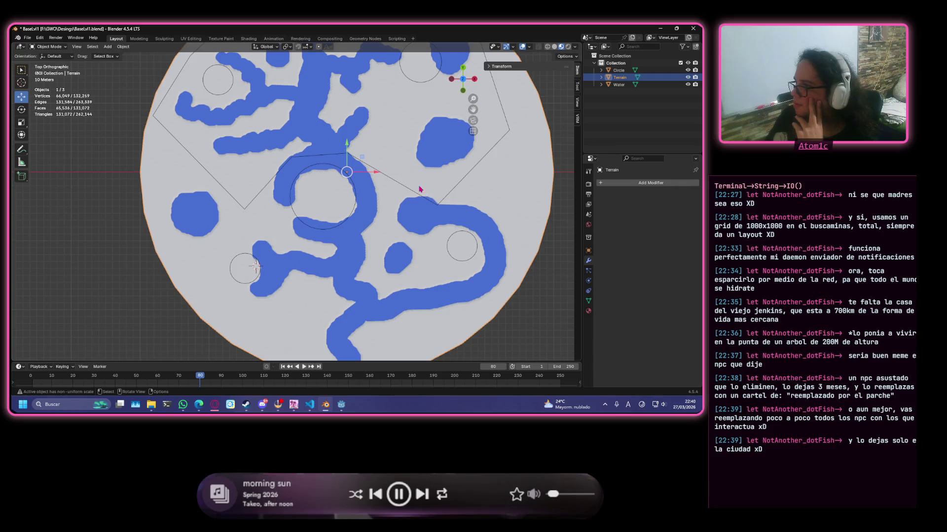
scroll(382, 186, "down", 2)
scroll(381, 186, "up", 2)
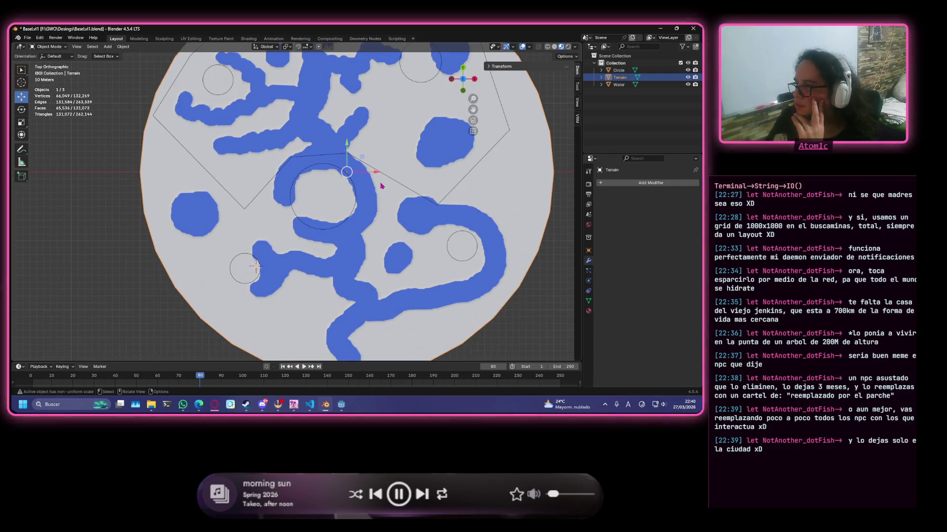
scroll(382, 186, "down", 1)
left_click(655, 183)
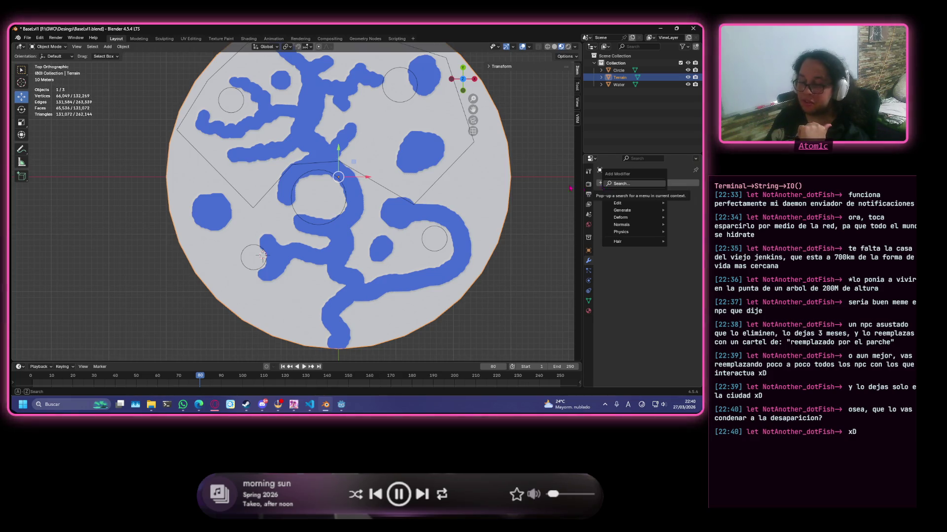
scroll(484, 183, "up", 3)
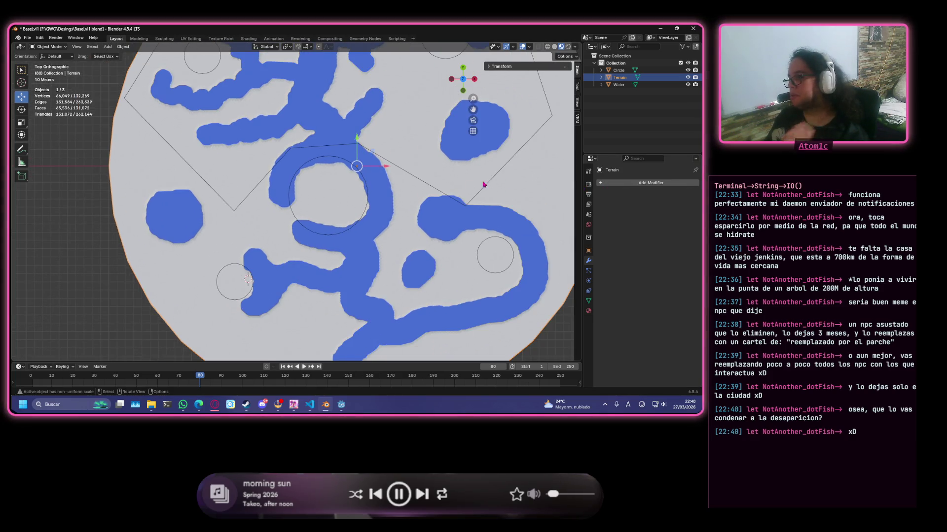
middle_click_drag(541, 185, 211, 270)
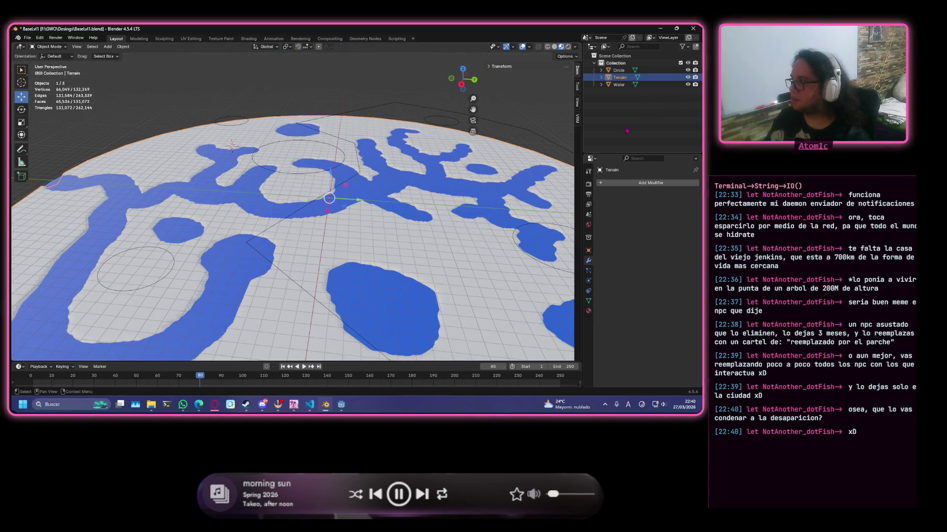
- Show the terrain's Material Properties and browse the existing materials list
key("Tab")
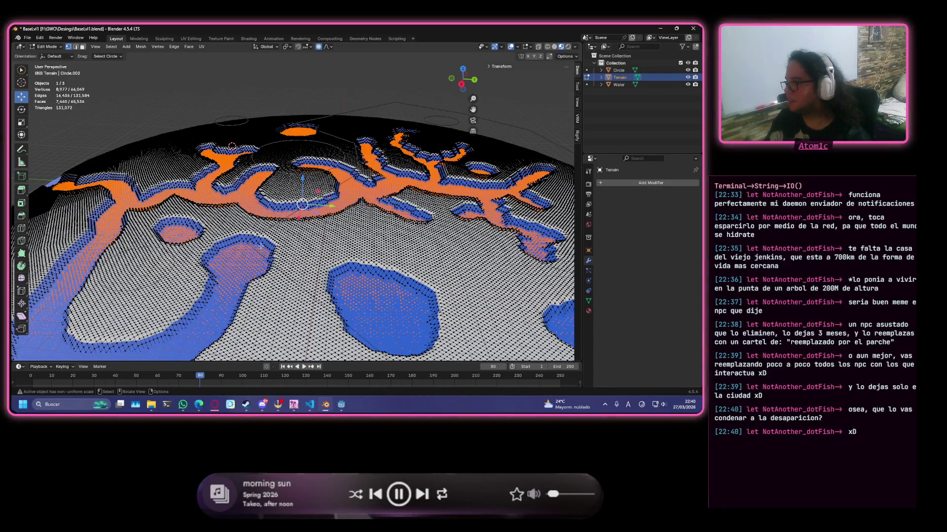
key("Tab")
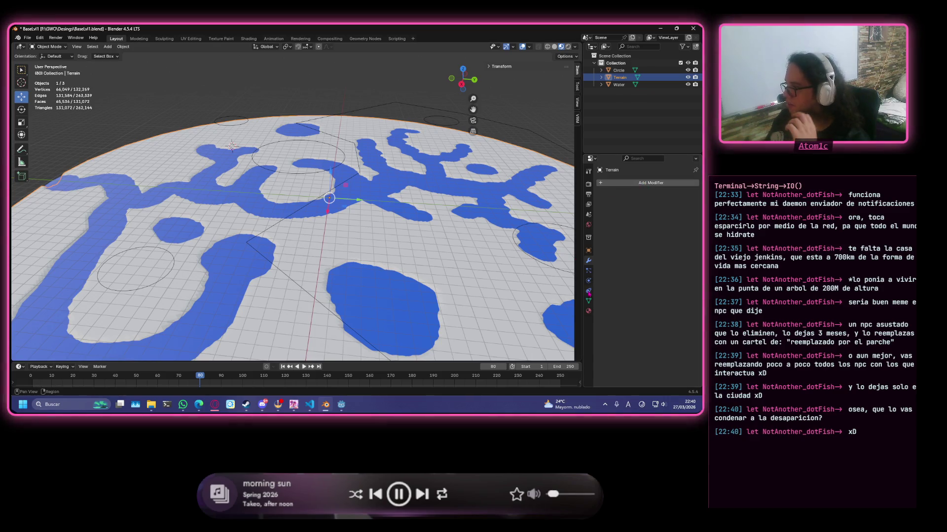
left_click(590, 311)
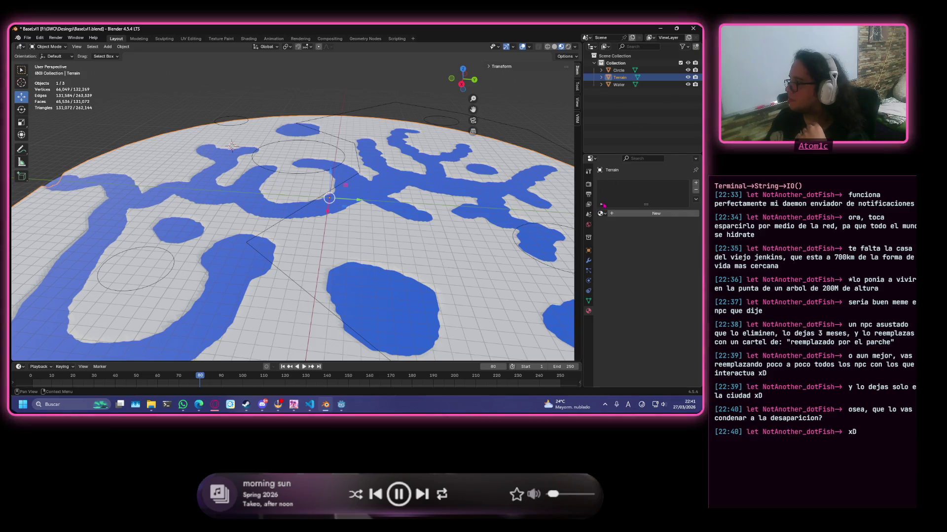
left_click(605, 216)
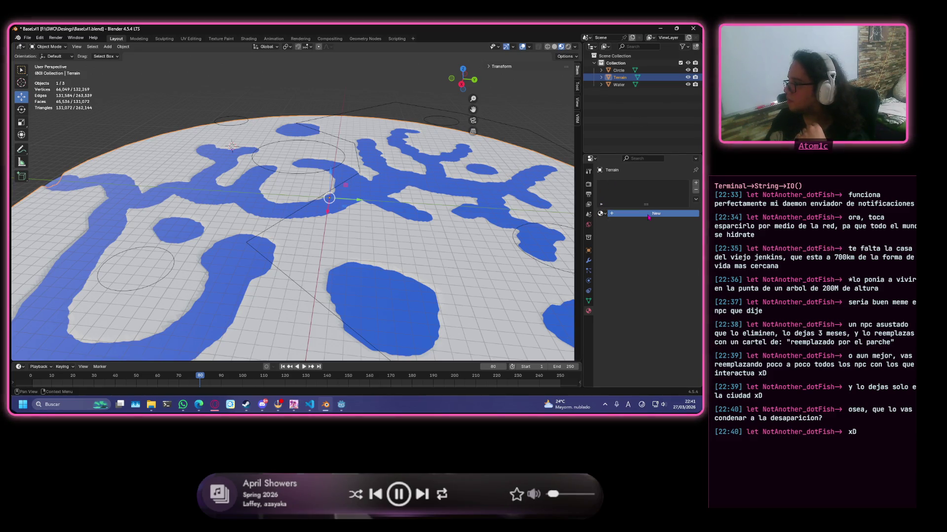
- Create a new material for the terrain named 'Grass'
left_click(656, 213)
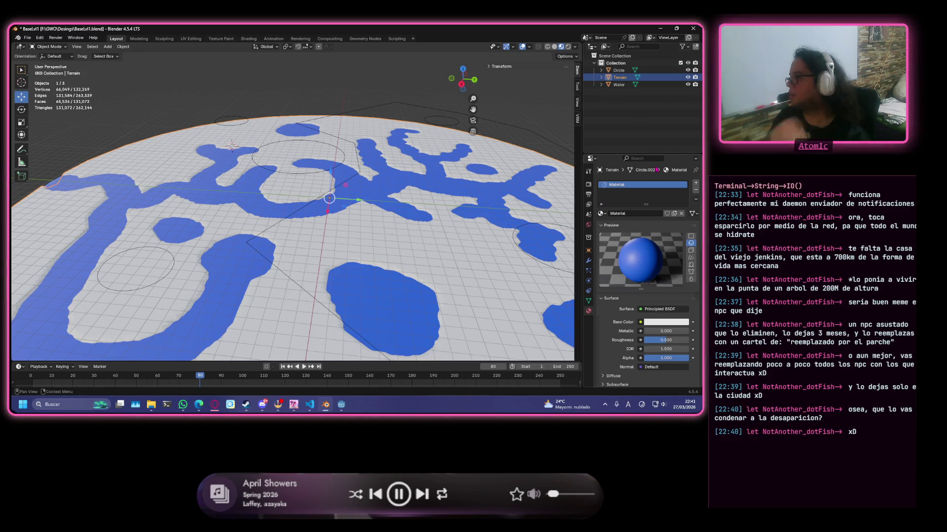
double_click(623, 184)
type("T")
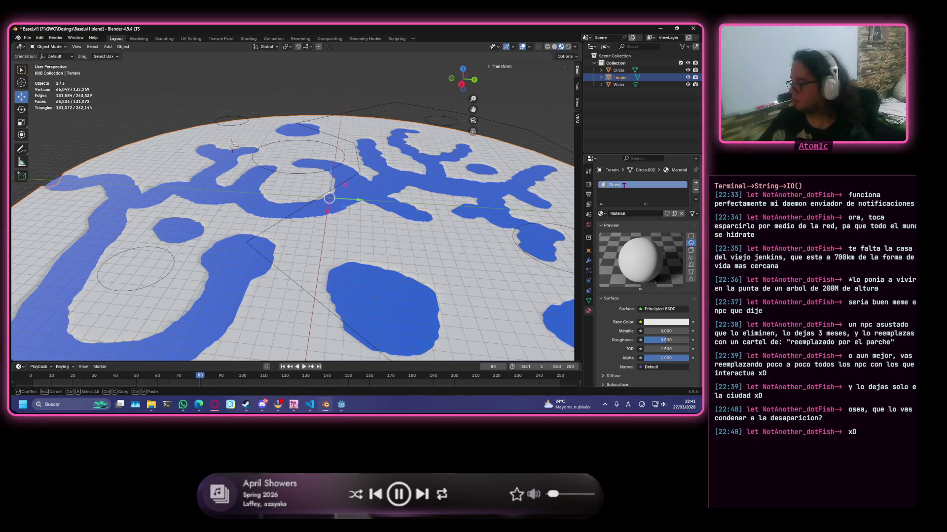
key("Return")
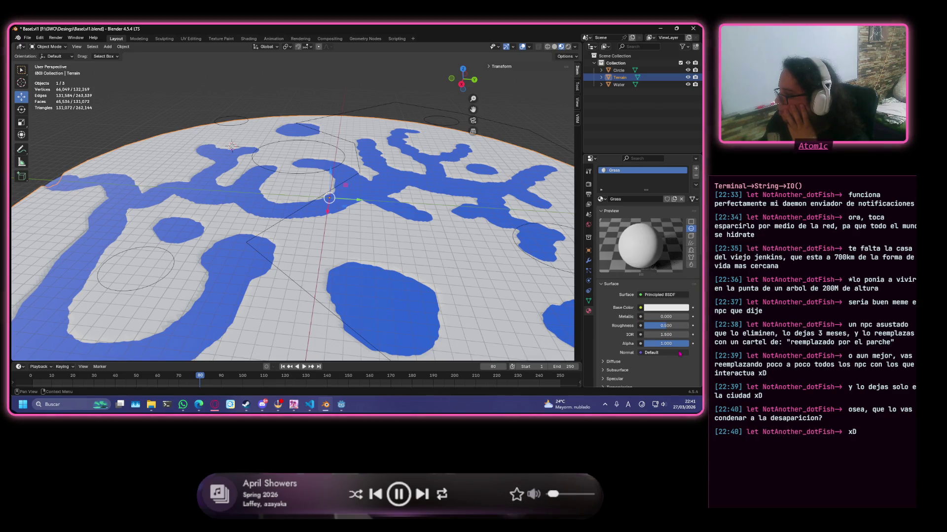
scroll(666, 318, "down", 1)
scroll(658, 296, "down", 1)
scroll(651, 281, "down", 1)
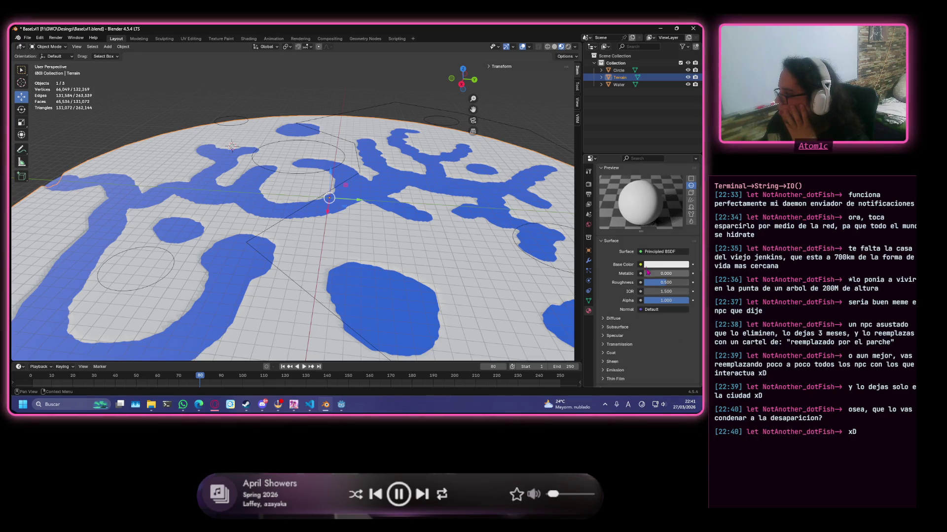
- Switch the Grass material's surface to Diffuse BSDF, then to Principled BSDF, and jump to Discord
left_click(640, 252)
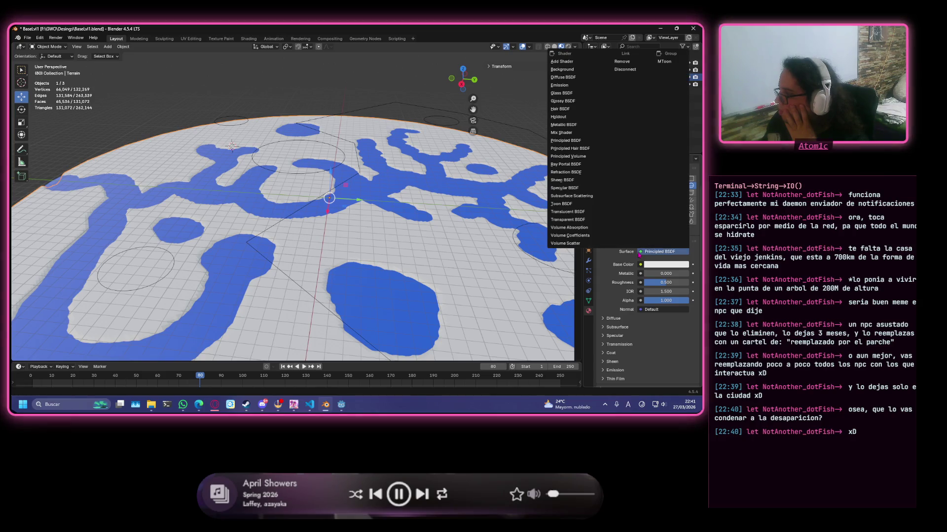
left_click(580, 79)
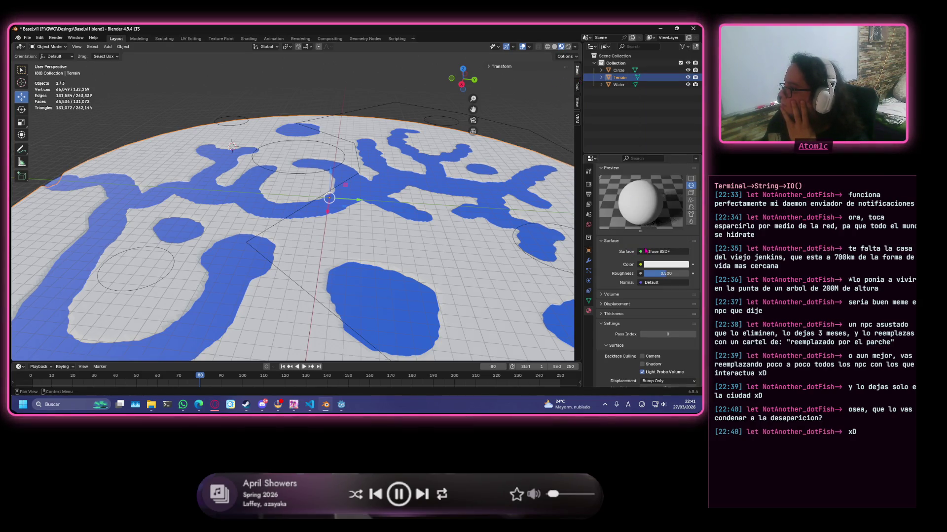
left_click(641, 264)
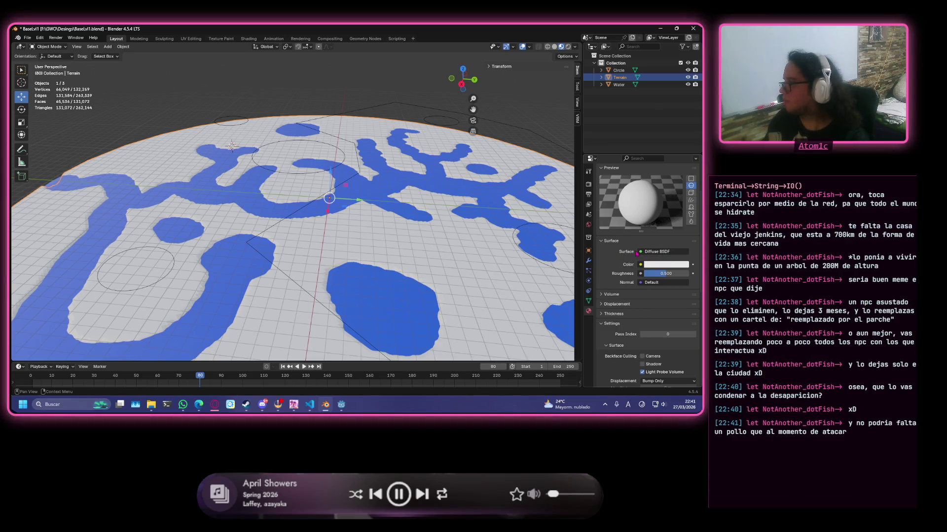
left_click(640, 252)
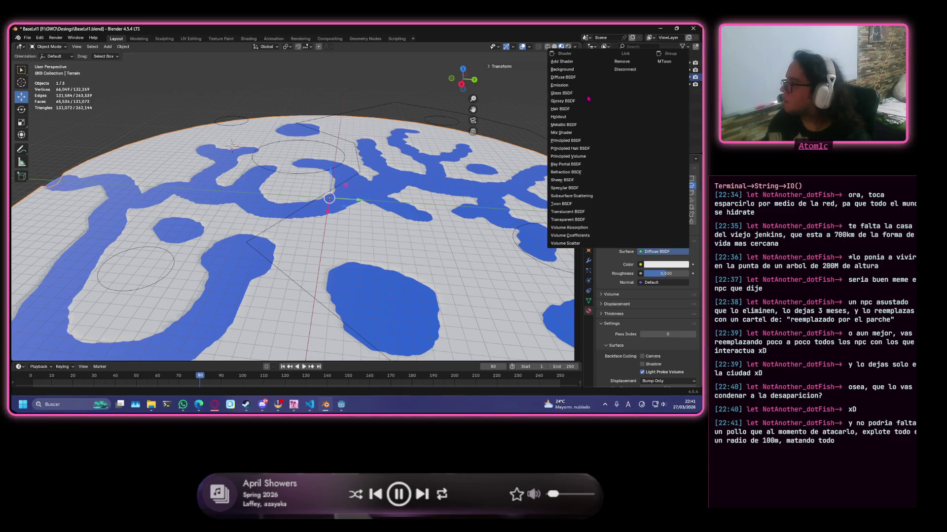
left_click(578, 141)
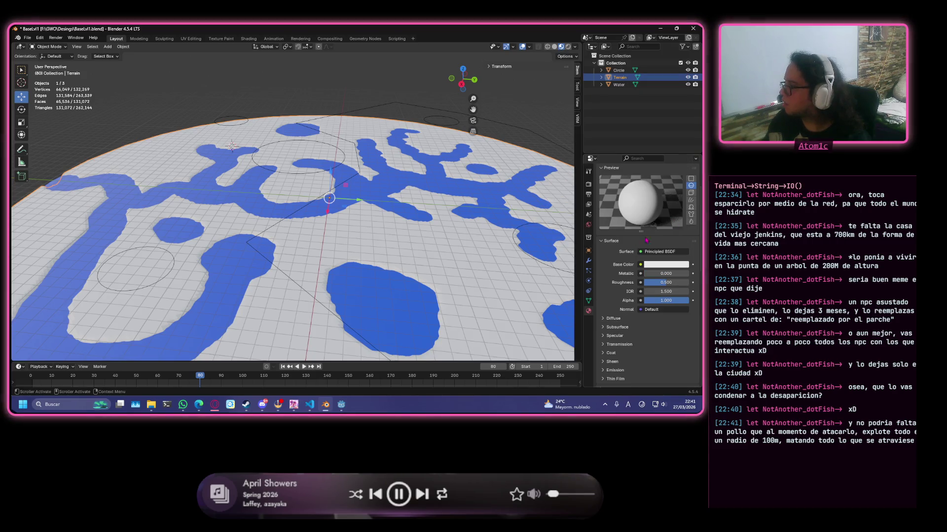
scroll(232, 147, "down", 2)
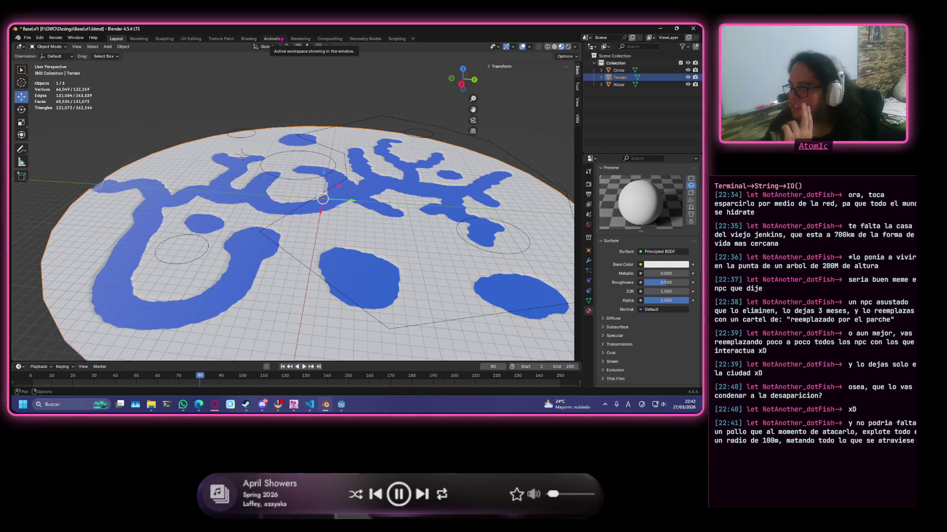
key("alt+Tab")
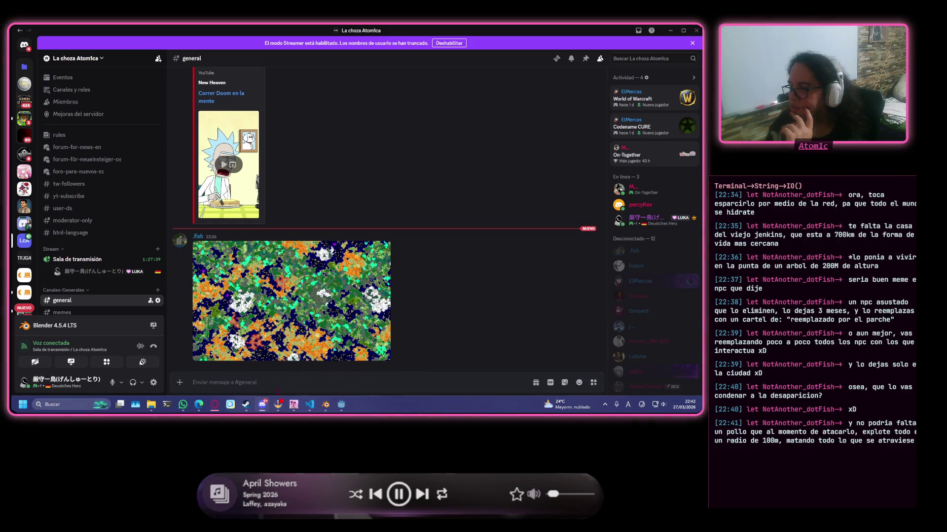
key("alt+Tab")
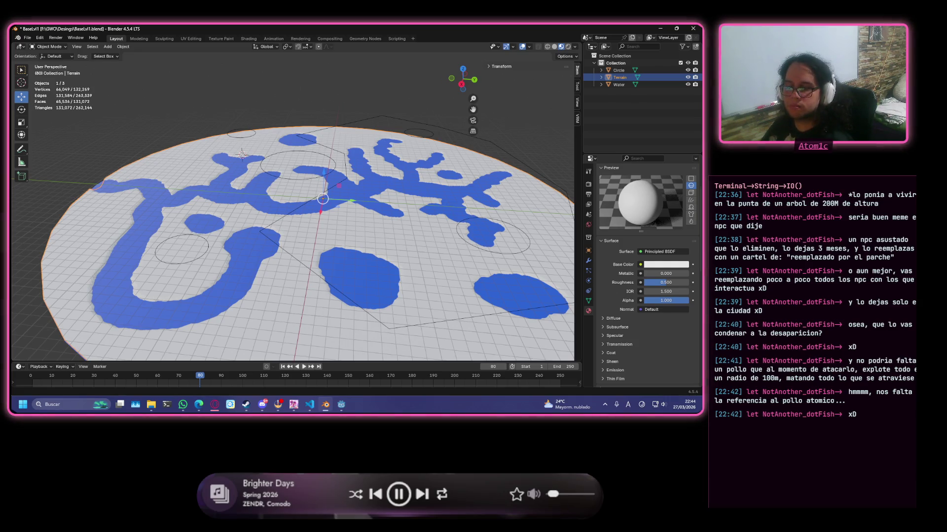
scroll(327, 248, "up", 1)
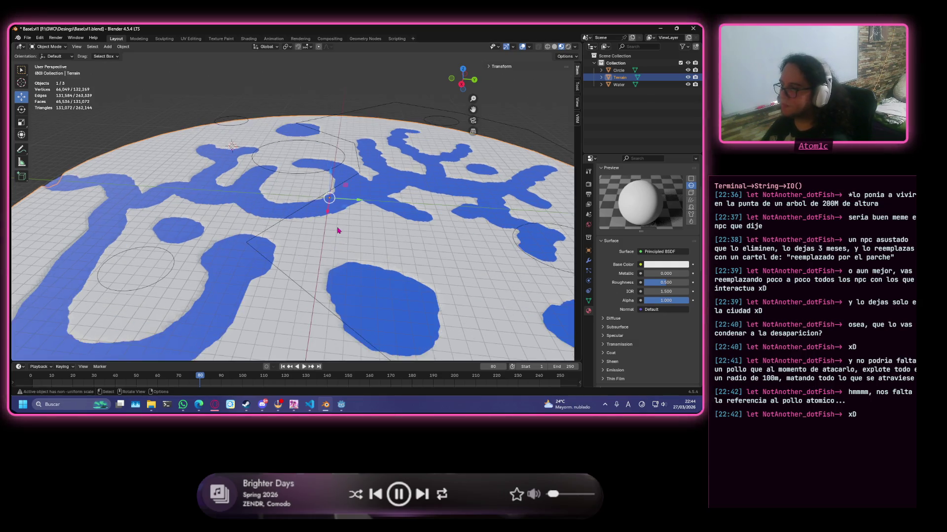
scroll(339, 230, "down", 3)
- Save the terrain .blend file with Ctrl+S
mouse_move(339, 231)
middle_mouse_down()
mouse_move(273, 246)
mouse_move(245, 296)
middle_mouse_up()
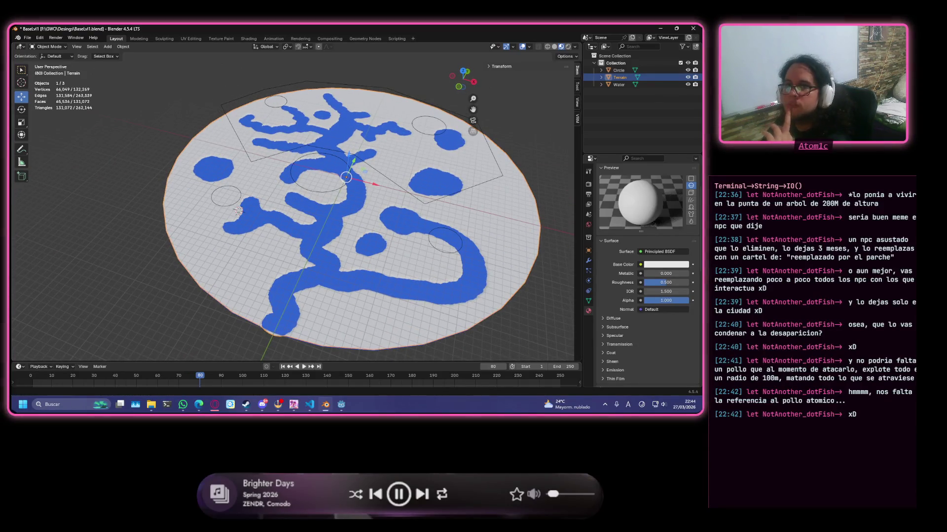
key("ctrl+s")
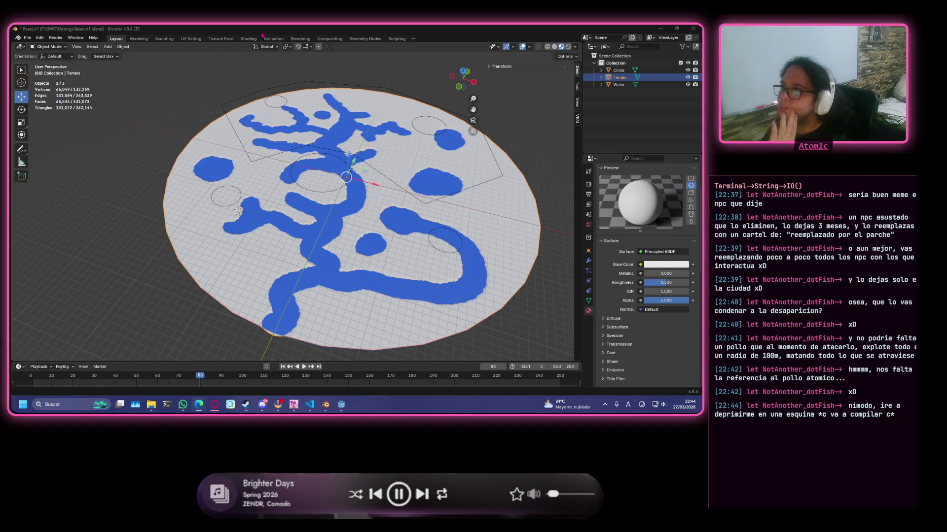
- Open the Shading workspace on the Grass material's node tree, then bring OBS Studio forward
left_click(222, 38)
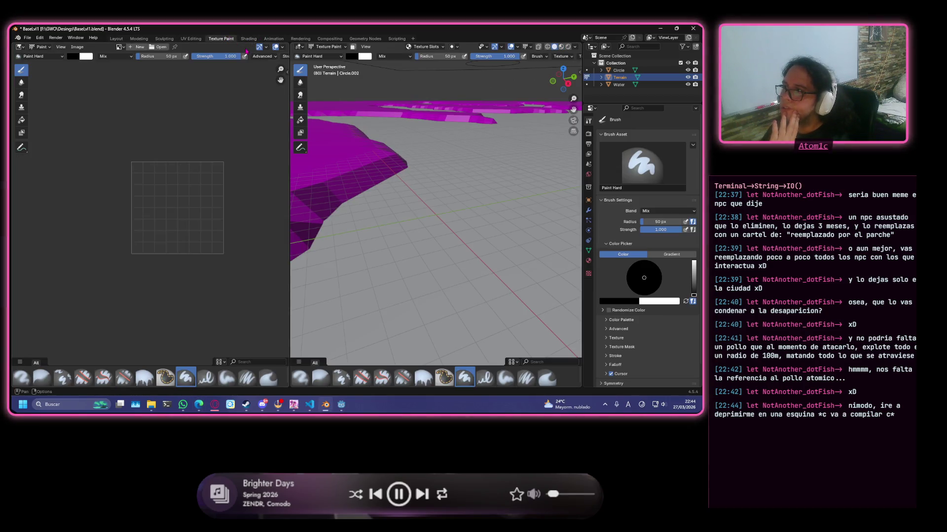
left_click(249, 39)
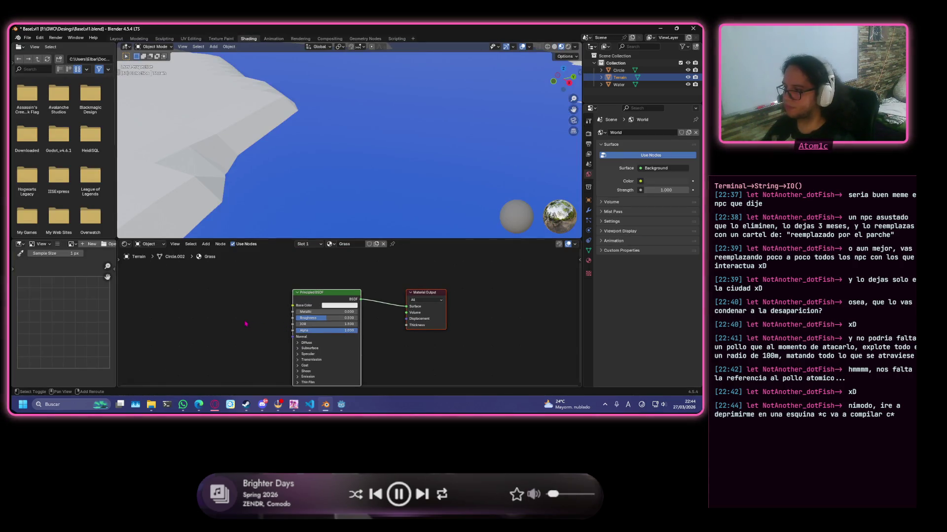
middle_click_drag(246, 322, 317, 301, "shift")
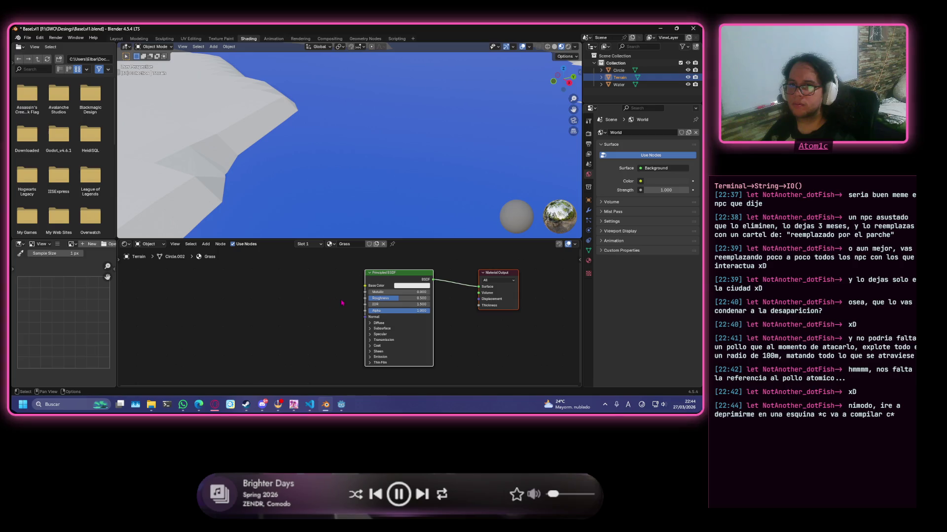
scroll(342, 303, "down", 1)
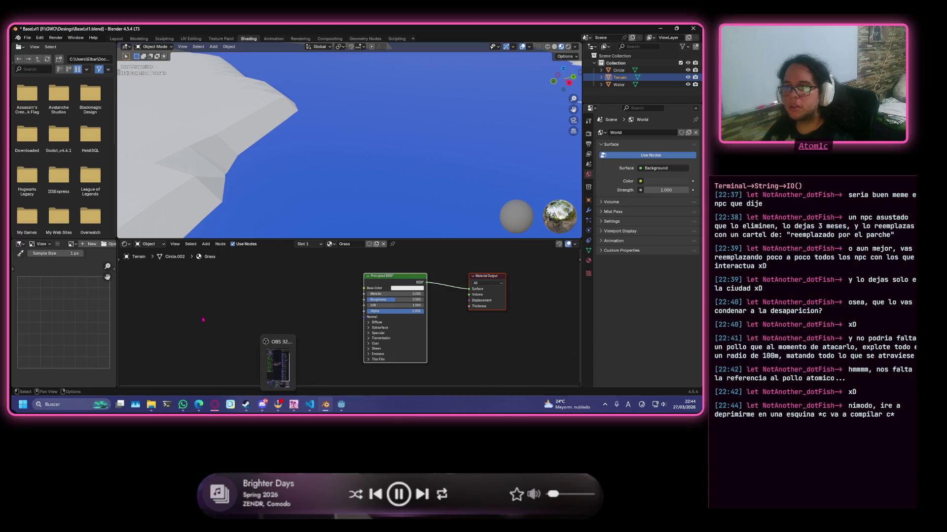
left_click(214, 404)
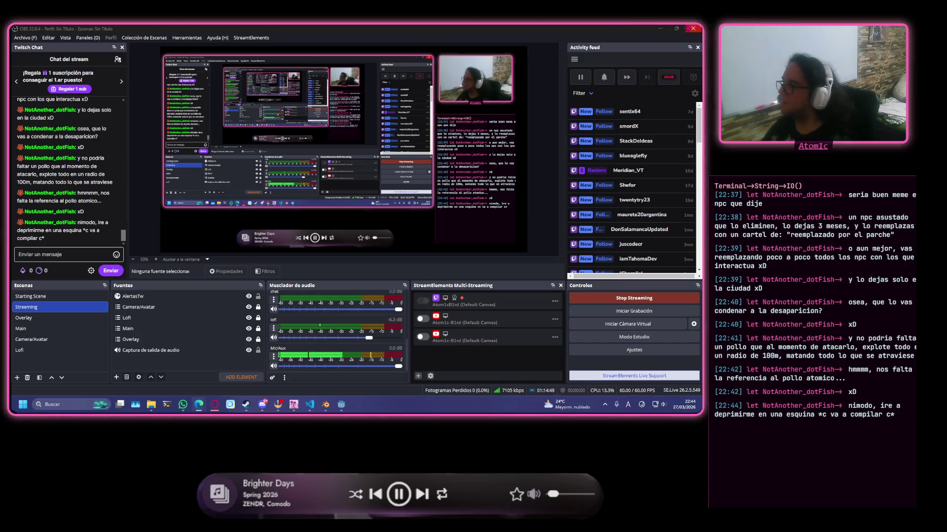
- Bring the OBS Studio streaming window into focus
left_click(662, 28)
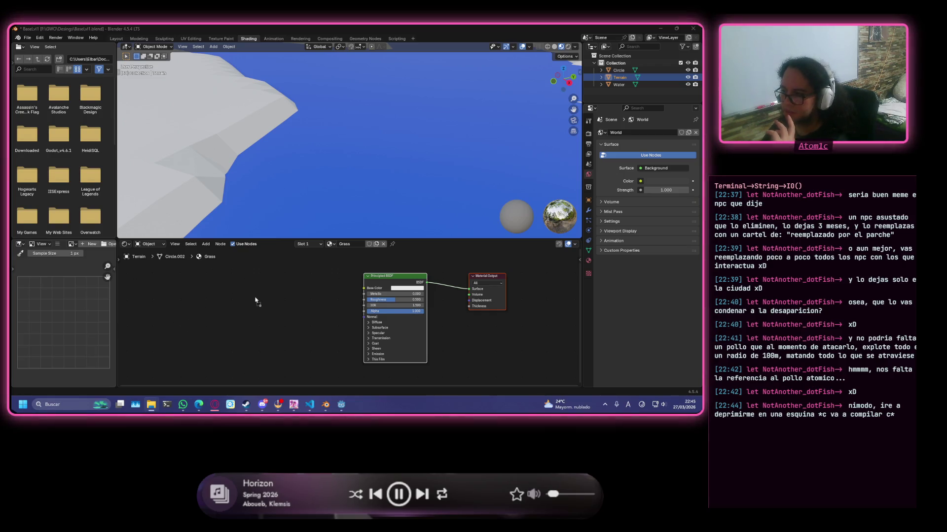
- Add grass_01_color_2k as an image texture feeding the Principled BSDF's Base Color
left_click_drag(256, 299, 281, 299)
left_click_drag(286, 282, 364, 288)
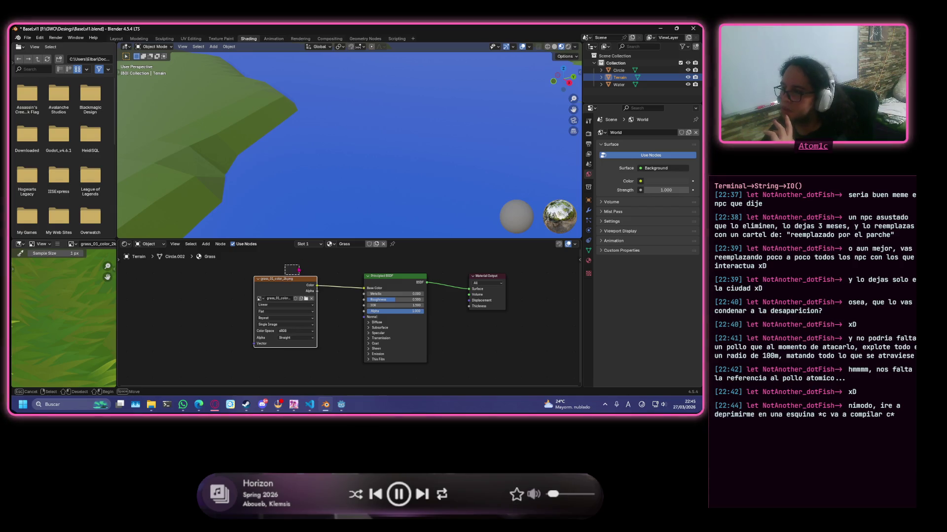
left_click(295, 269)
left_click_drag(282, 284, 292, 272)
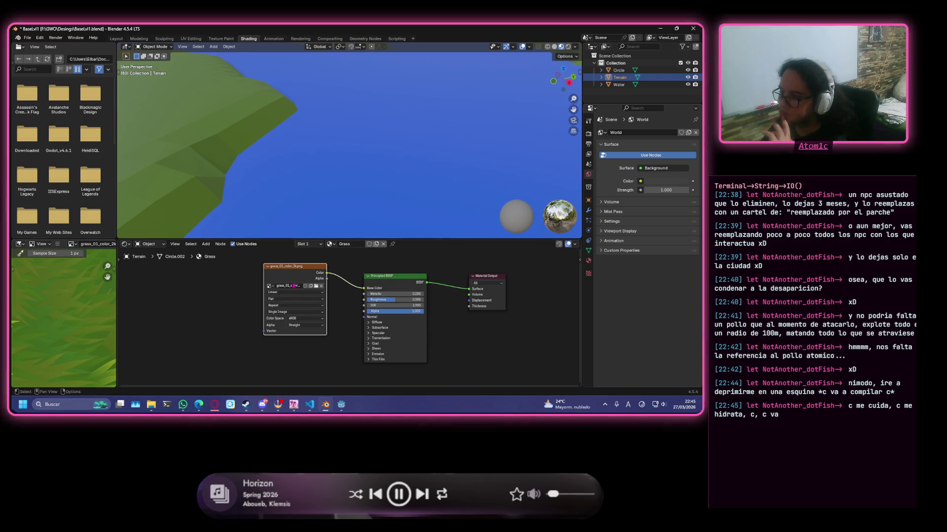
left_click_drag(296, 265, 290, 281)
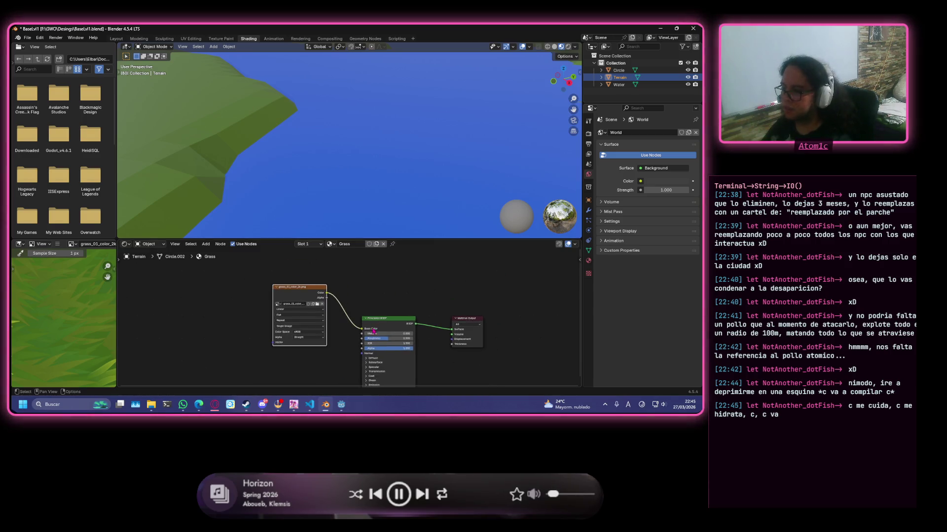
scroll(370, 303, "up", 2)
left_click_drag(343, 309, 348, 277)
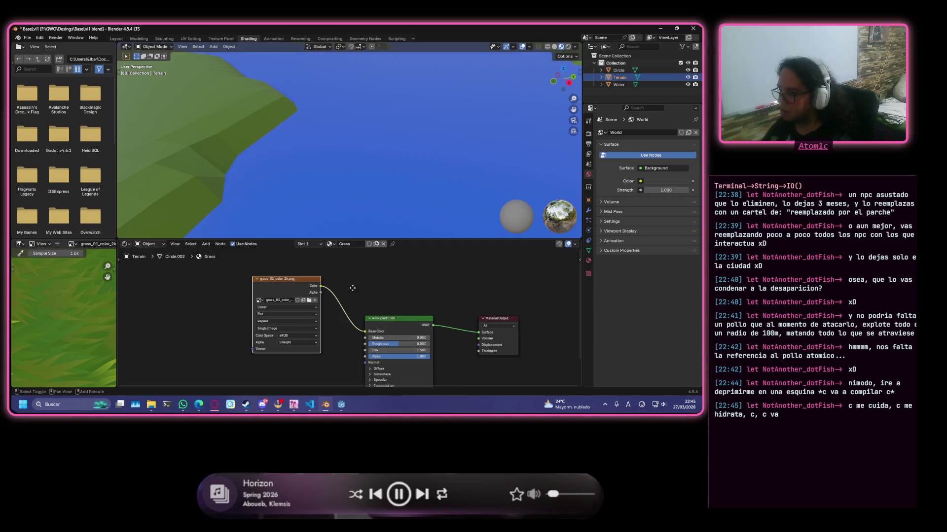
middle_click_drag(348, 278, 349, 244)
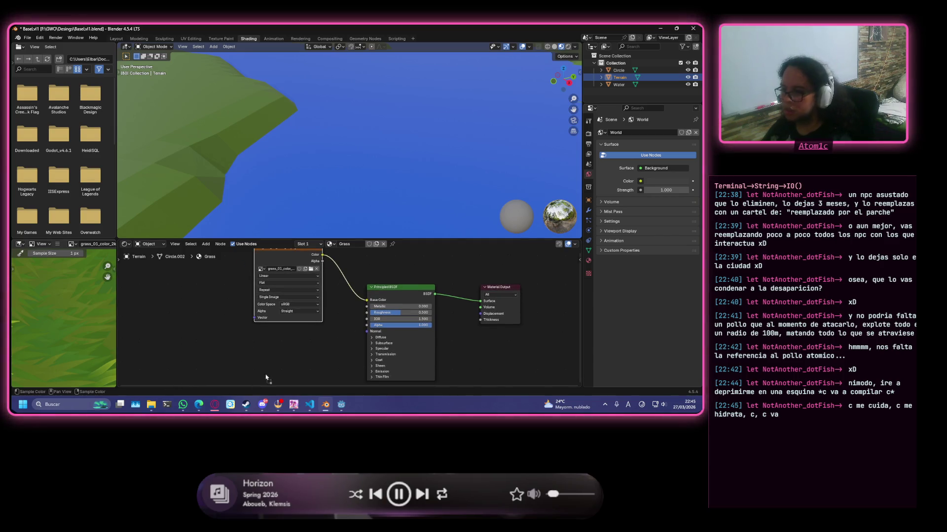
- Add grass_01_roughness_2k as an image texture feeding the shader's Roughness input
mouse_move(265, 379)
left_mouse_down()
mouse_move(290, 342)
mouse_move(367, 312)
left_mouse_up()
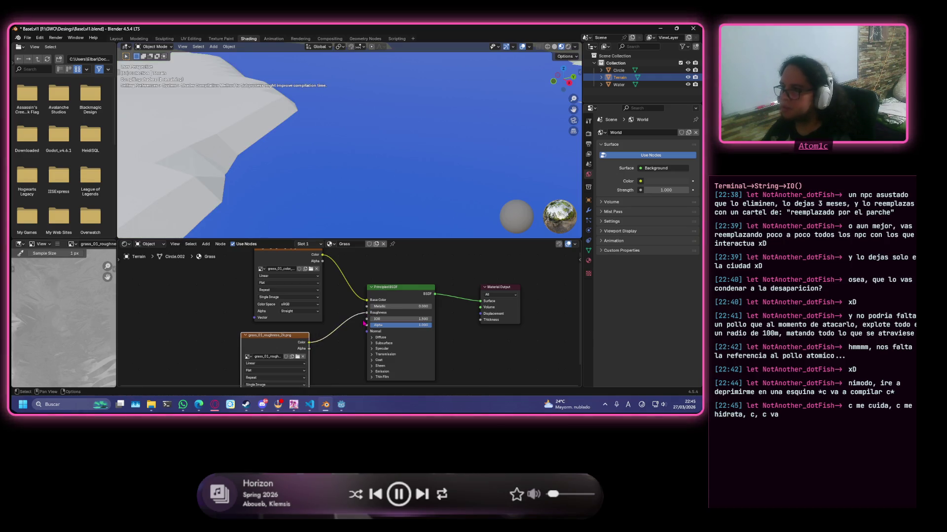
middle_click_drag(344, 343, 275, 311)
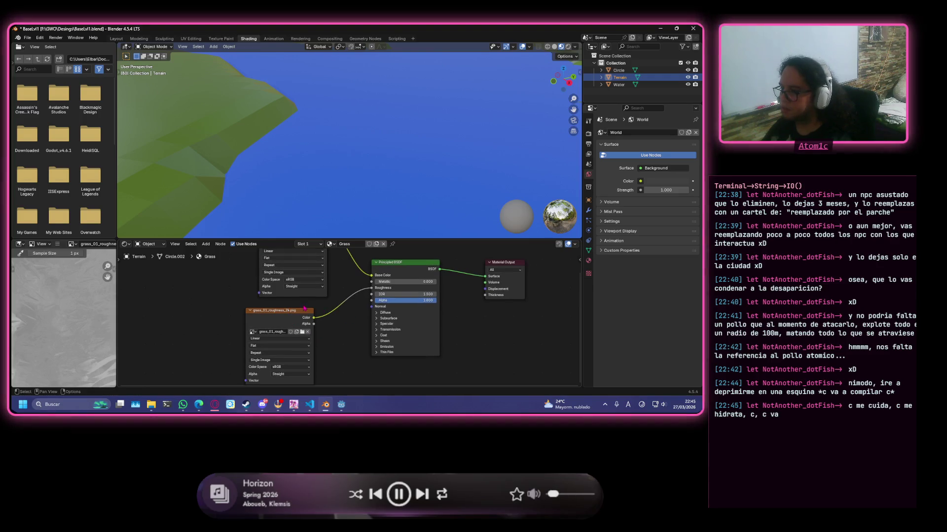
left_click_drag(292, 312, 298, 305)
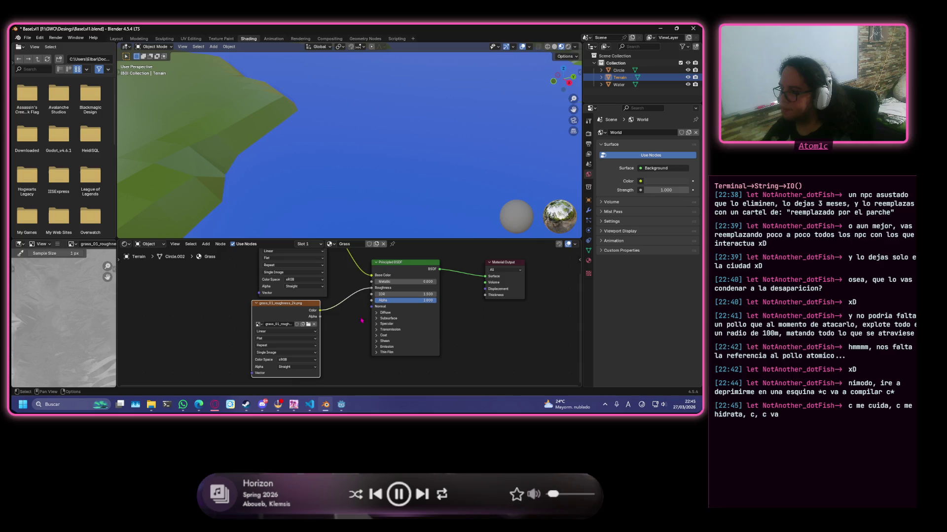
left_click_drag(407, 264, 428, 273)
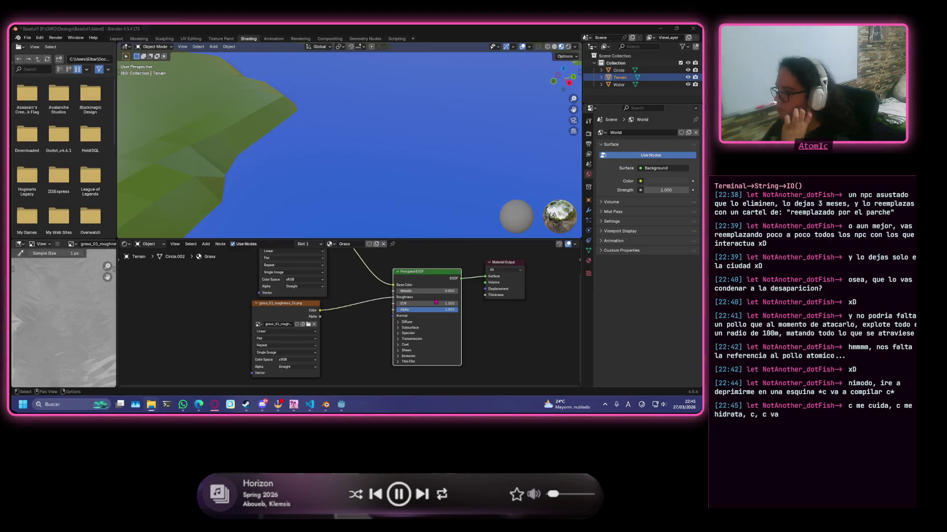
middle_click_drag(519, 333, 472, 305)
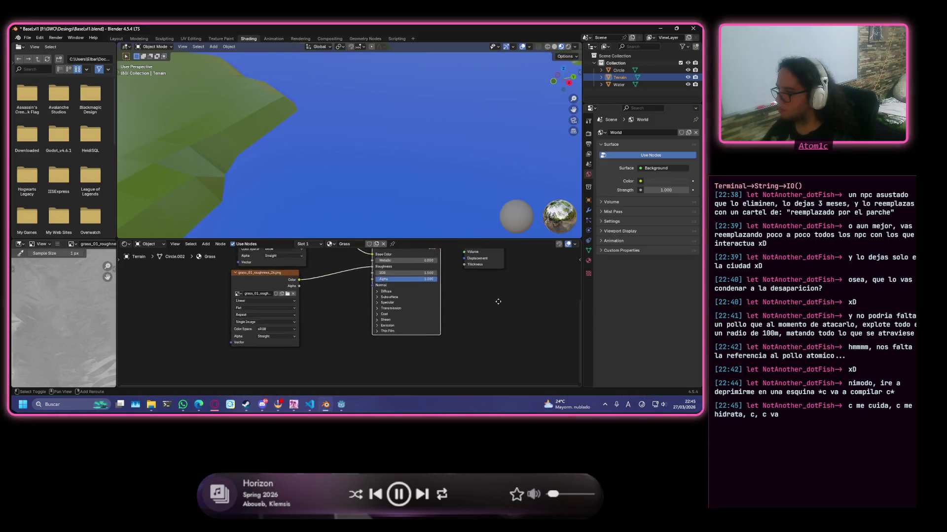
- Look through the Principled BSDF's Diffuse, Specular, Coat and Emission panels
left_click(385, 304)
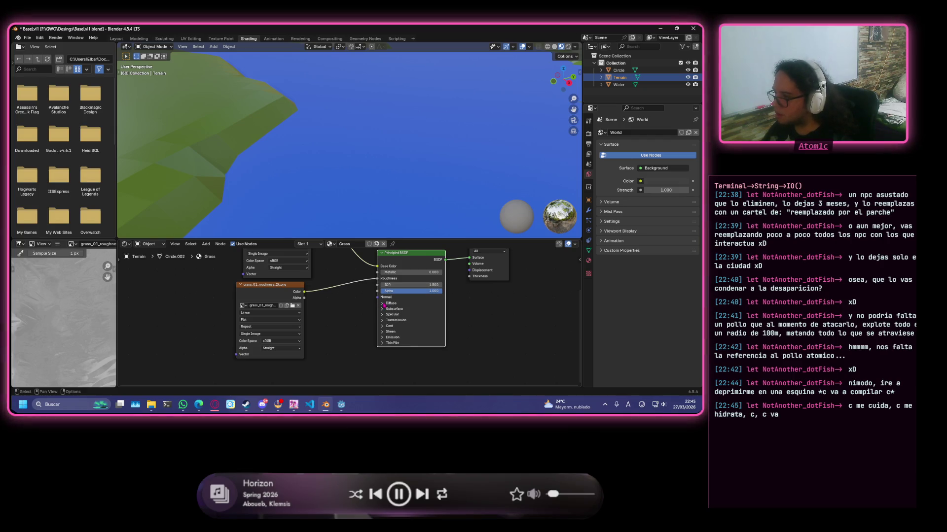
left_click(384, 305)
left_click(385, 305)
left_click(385, 316)
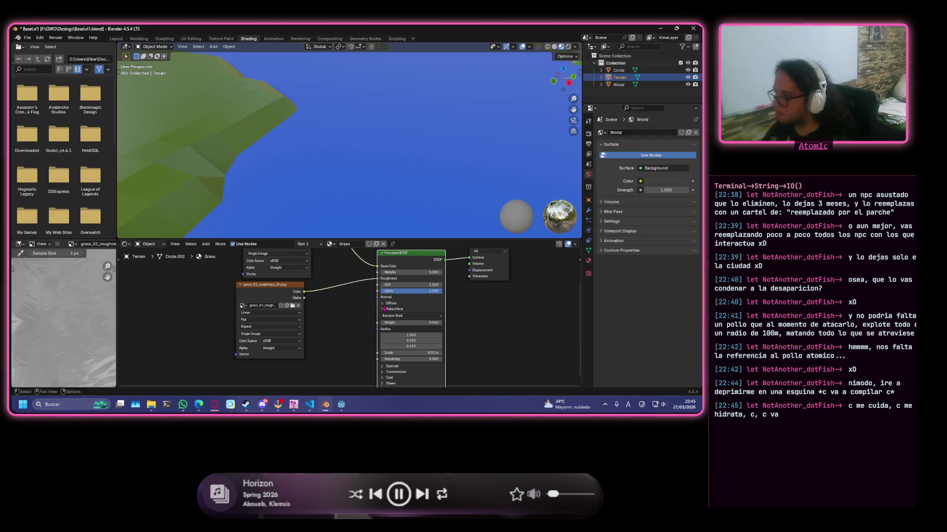
left_click(385, 316)
left_click(384, 316)
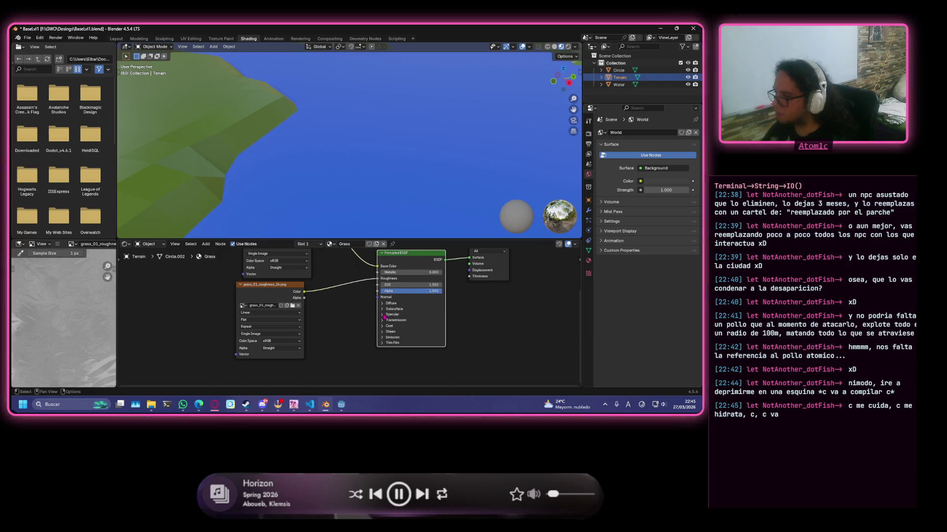
left_click(385, 325)
left_click(384, 325)
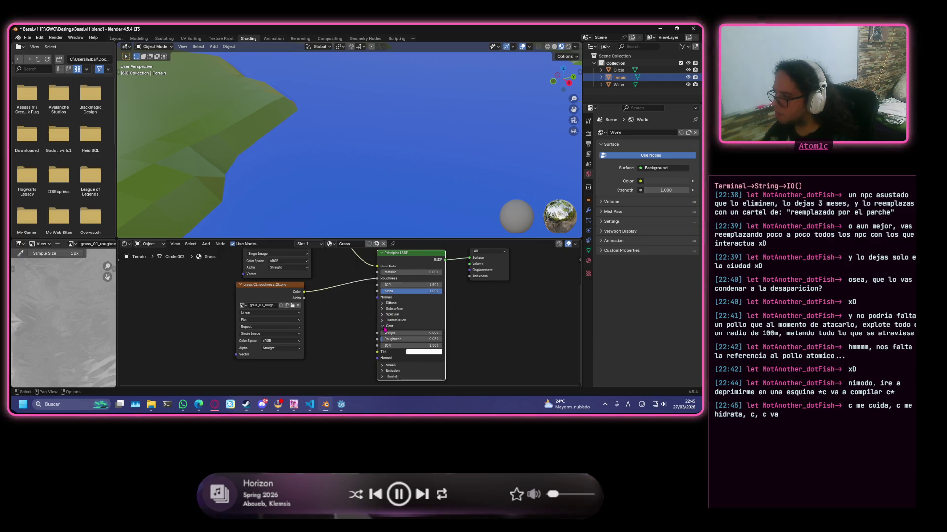
left_click(384, 332)
left_click(384, 332)
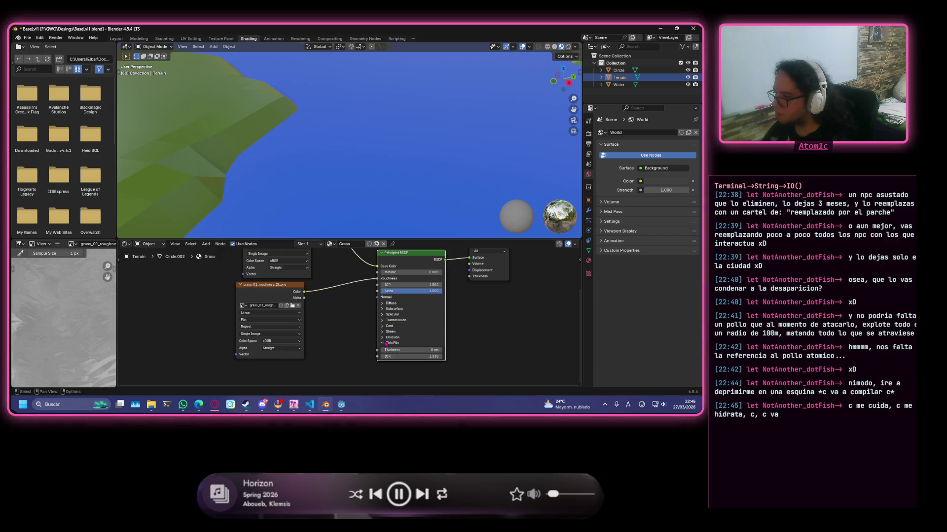
left_click(384, 338)
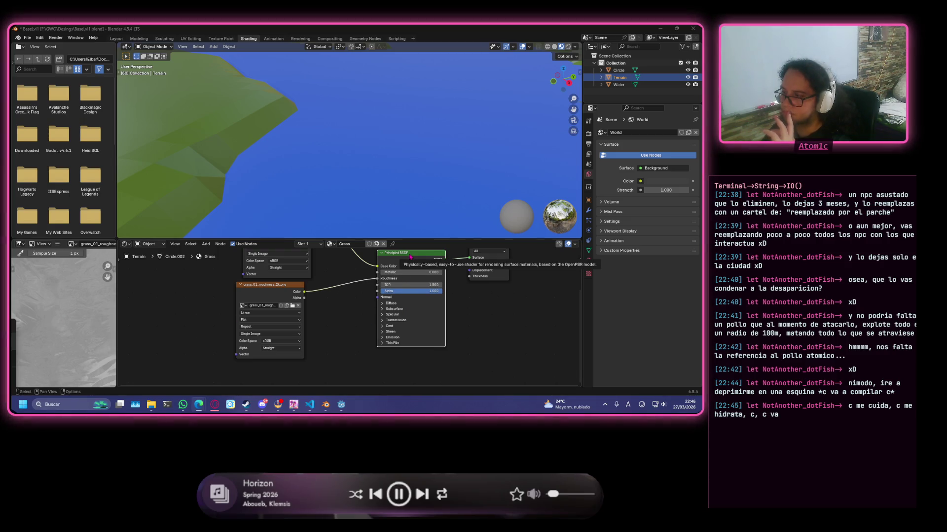
- Move the BSDF and Material Output aside and bring in grass_01_normal_gl_2k as a texture node
left_click_drag(411, 256, 429, 272)
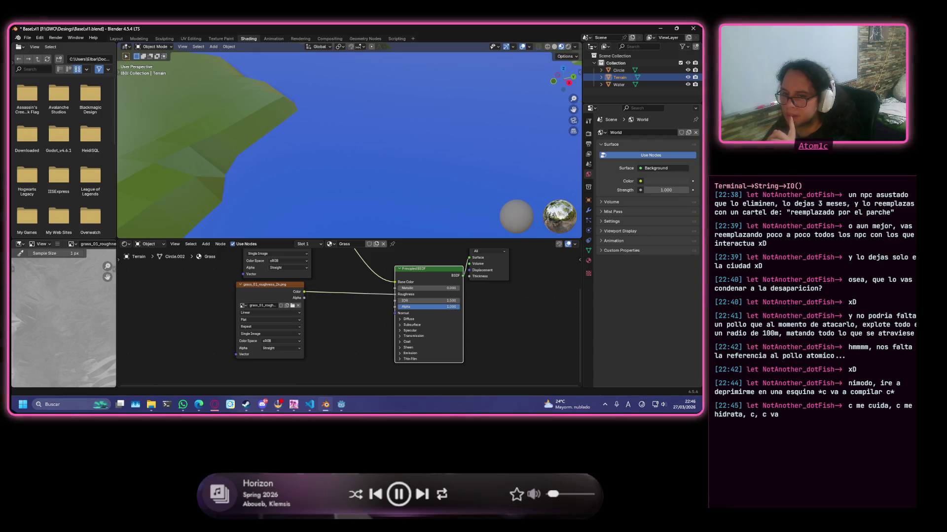
left_click(415, 320)
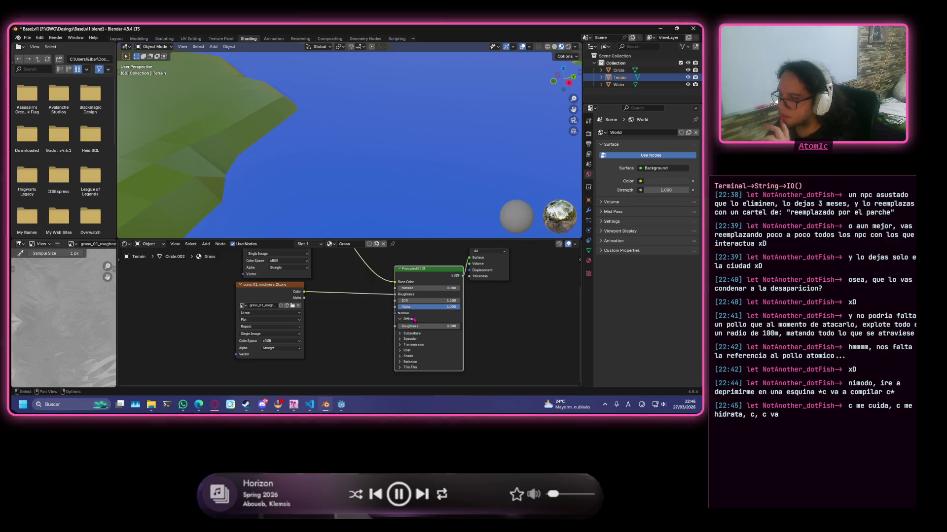
left_click(414, 320)
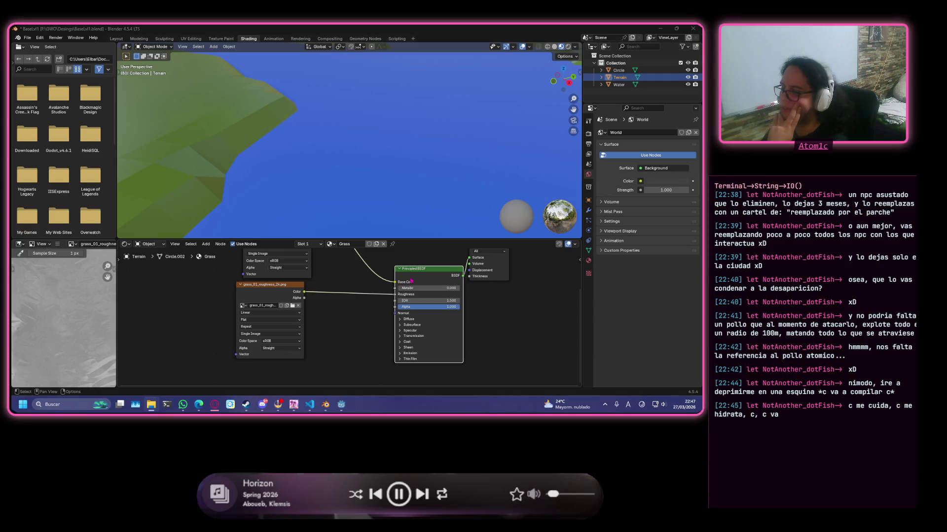
left_click_drag(491, 253, 535, 290)
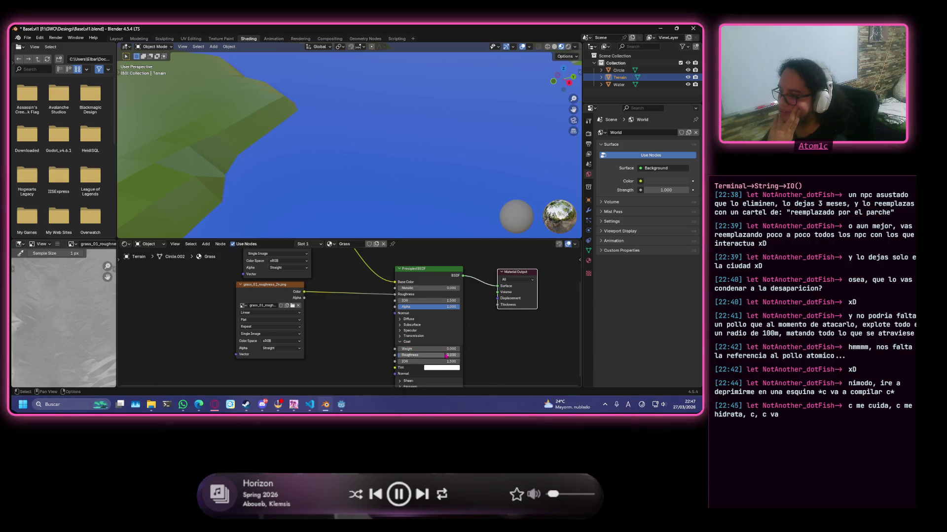
left_click(407, 342)
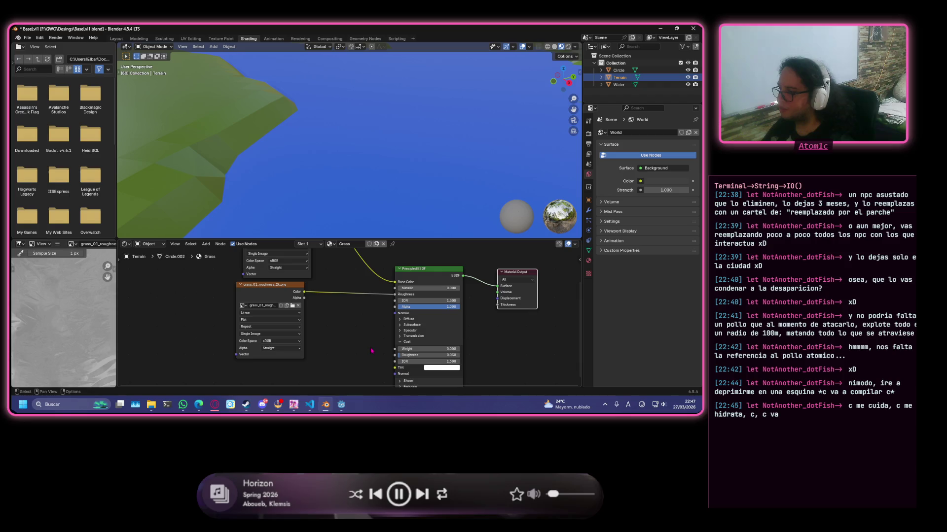
left_click(407, 342)
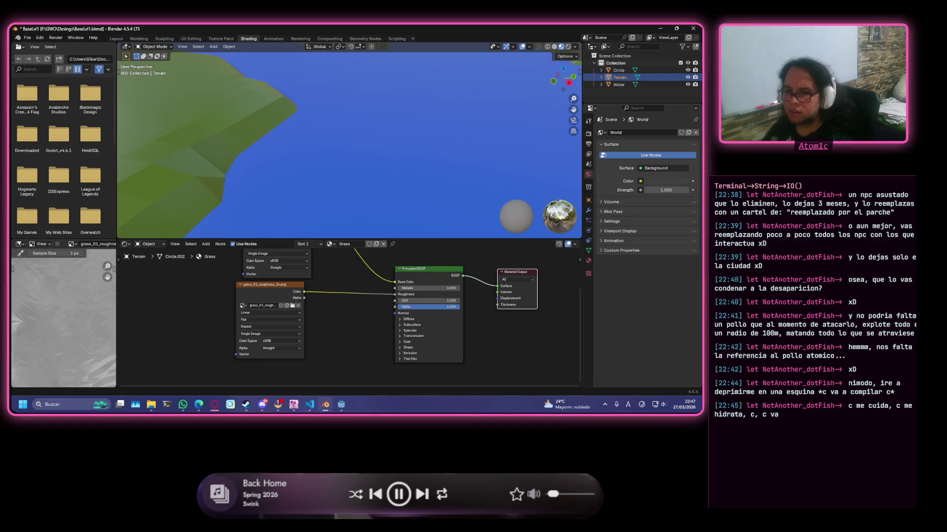
mouse_move(696, 360)
left_mouse_down()
mouse_move(329, 359)
mouse_move(396, 312)
left_mouse_up()
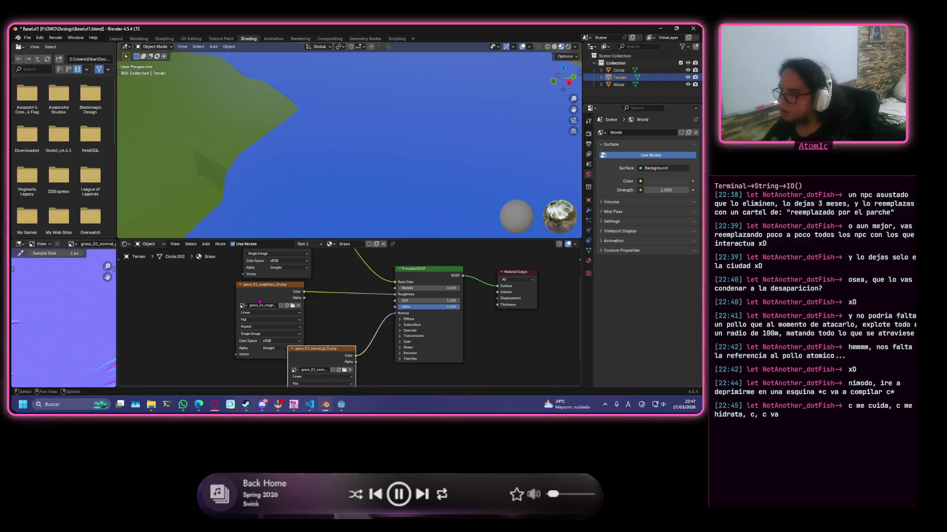
- Arrange the colour, roughness and normal texture nodes neatly beside the Principled BSDF
left_click(259, 284)
scroll(289, 284, "down", 1)
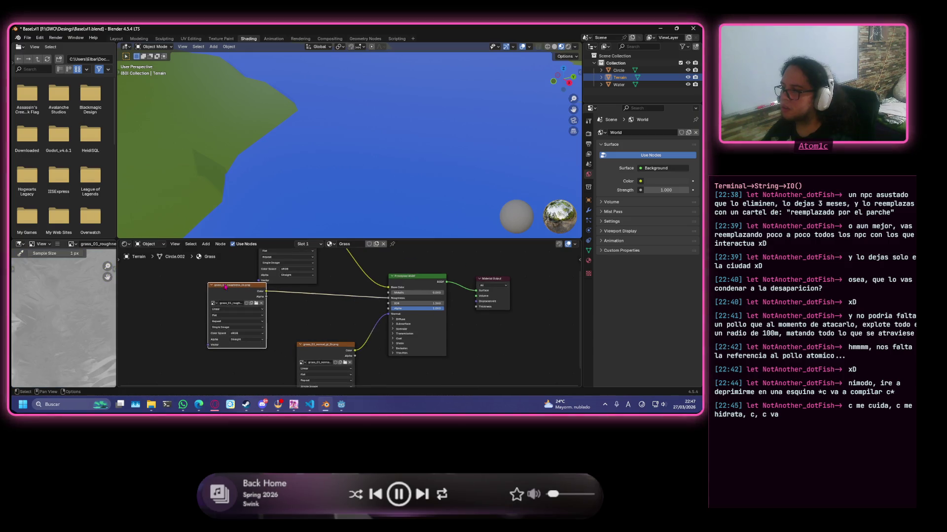
scroll(291, 280, "down", 1)
scroll(293, 273, "down", 1)
left_click_drag(314, 259, 330, 254)
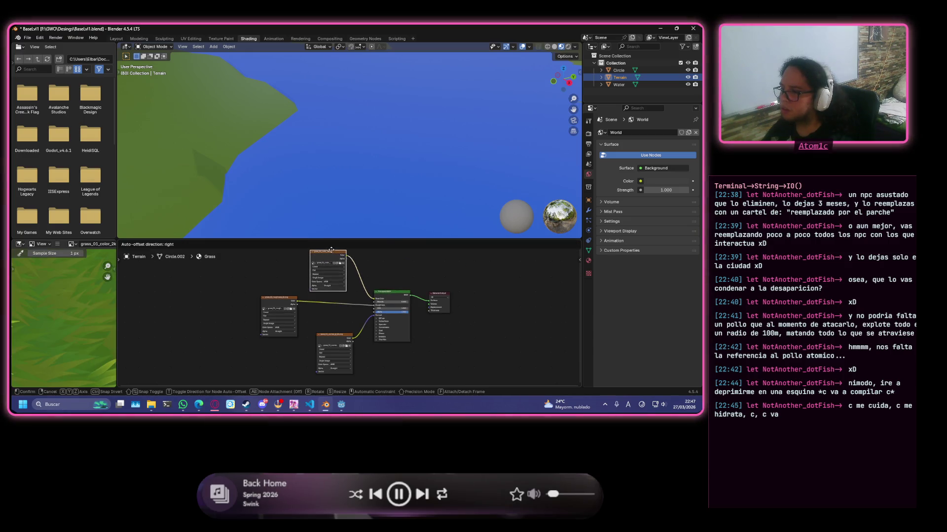
left_click_drag(276, 302, 290, 294)
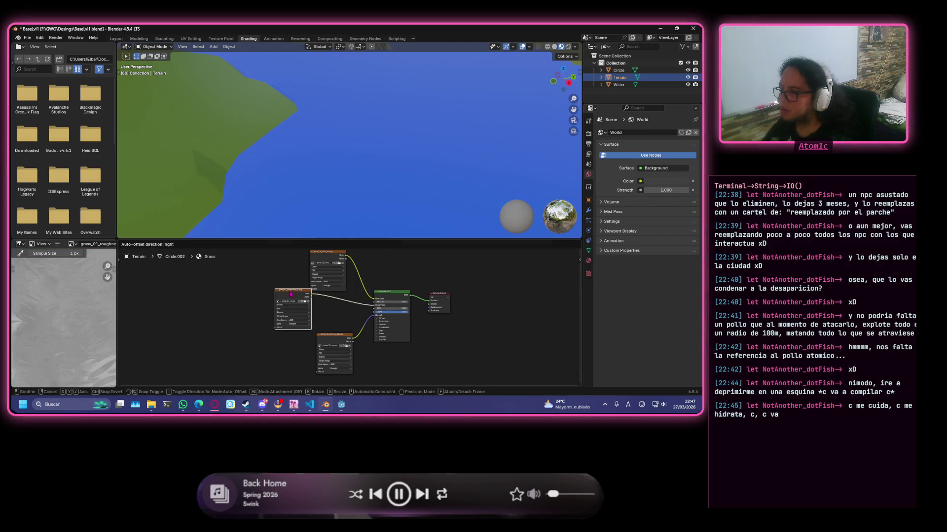
left_click(335, 337)
left_click_drag(335, 337, 341, 330)
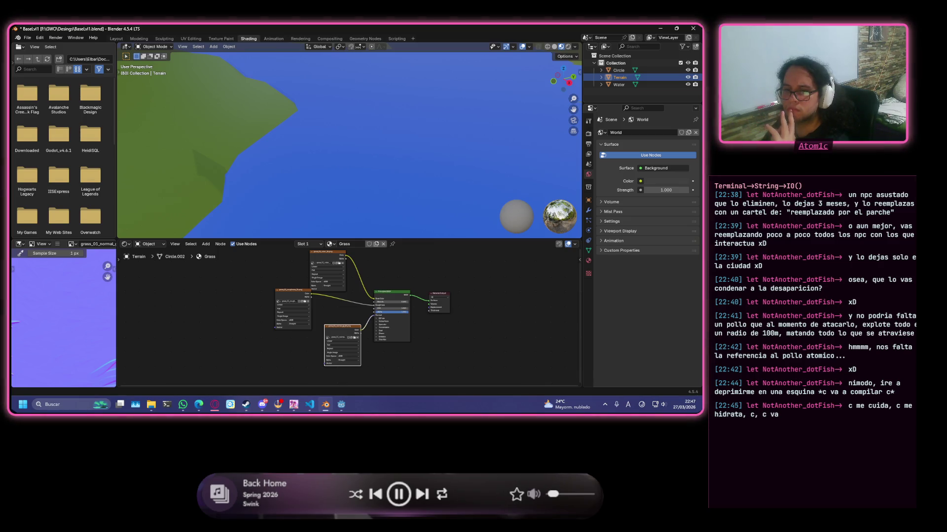
scroll(357, 326, "up", 2)
scroll(358, 326, "up", 1)
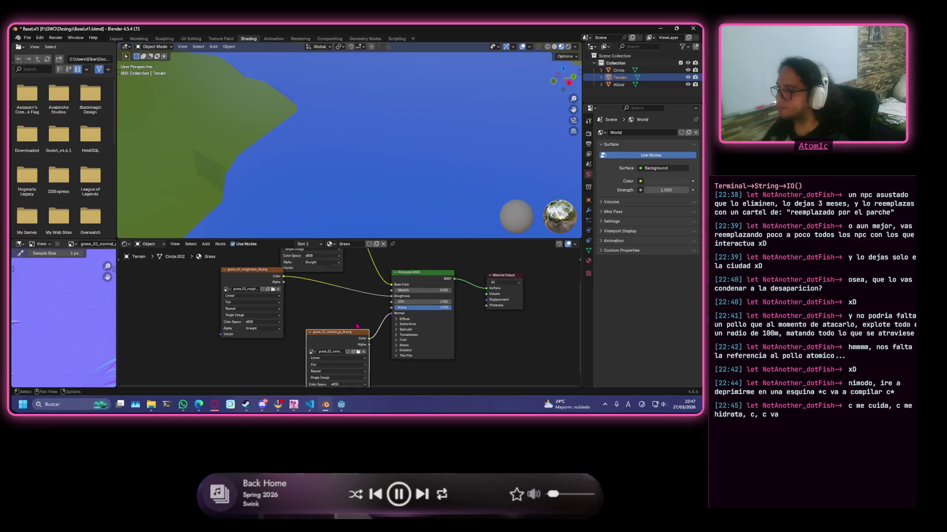
scroll(358, 327, "up", 1)
left_click_drag(340, 333, 316, 305)
left_click(406, 356)
scroll(400, 360, "down", 1)
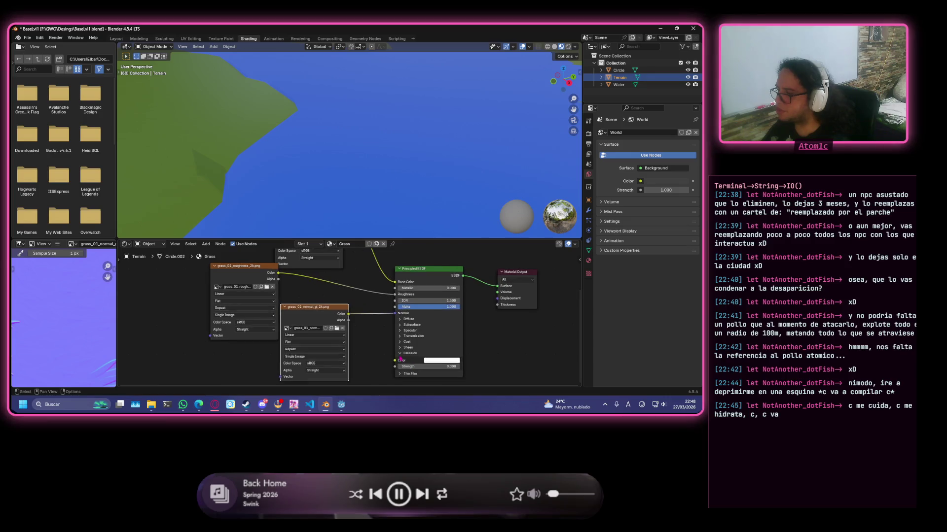
middle_click_drag(400, 360, 327, 343)
- Inspect the shader's Emission, Specular and Subsurface panels, then hide the BSDF node's sockets
left_click(326, 341)
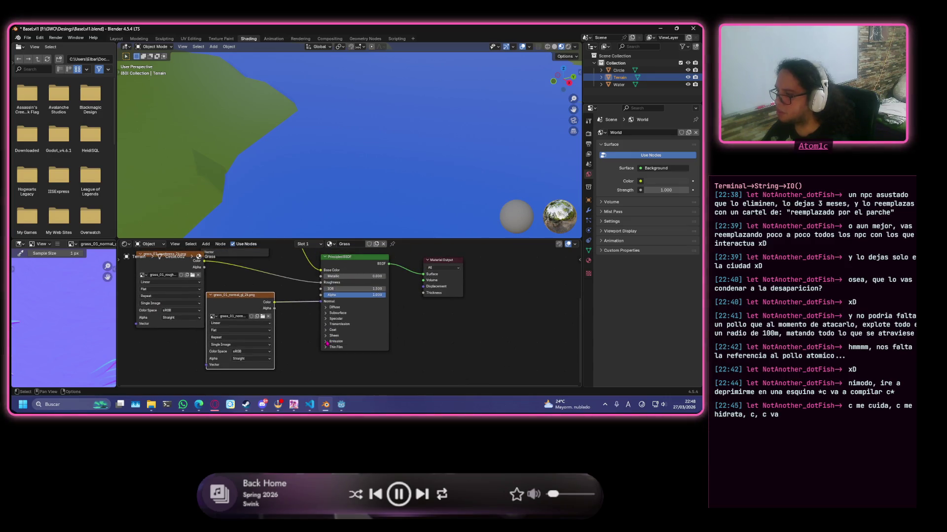
left_click(326, 336)
left_click(327, 321)
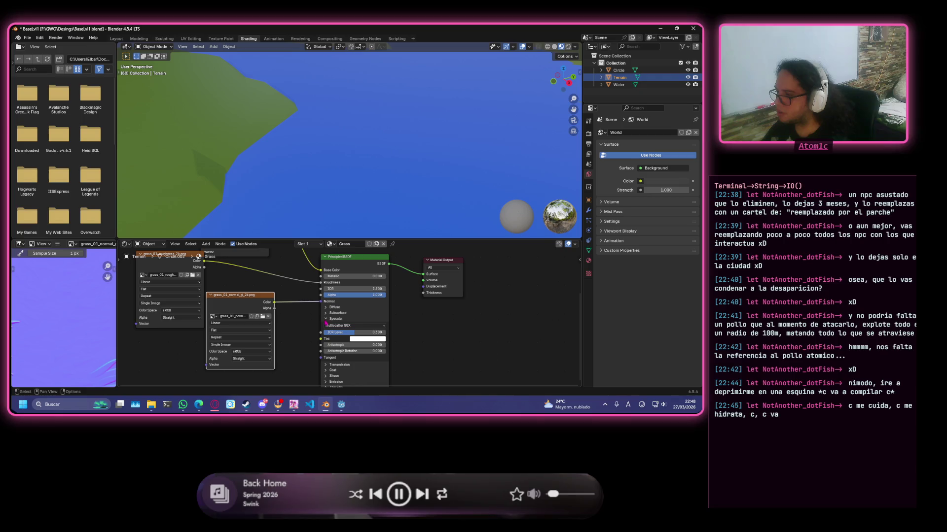
left_click(326, 321)
left_click(326, 314)
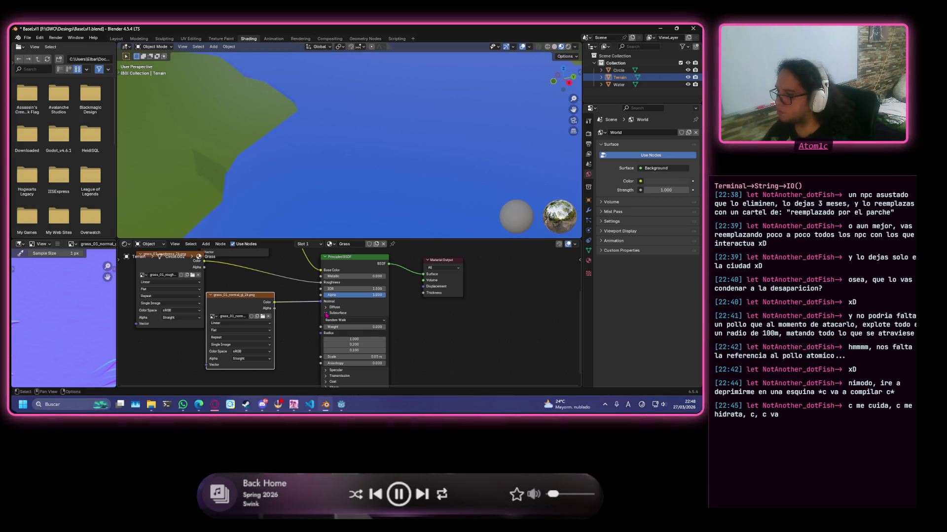
left_click(326, 314)
scroll(311, 307, "down", 2)
scroll(288, 303, "down", 2)
scroll(267, 297, "down", 2)
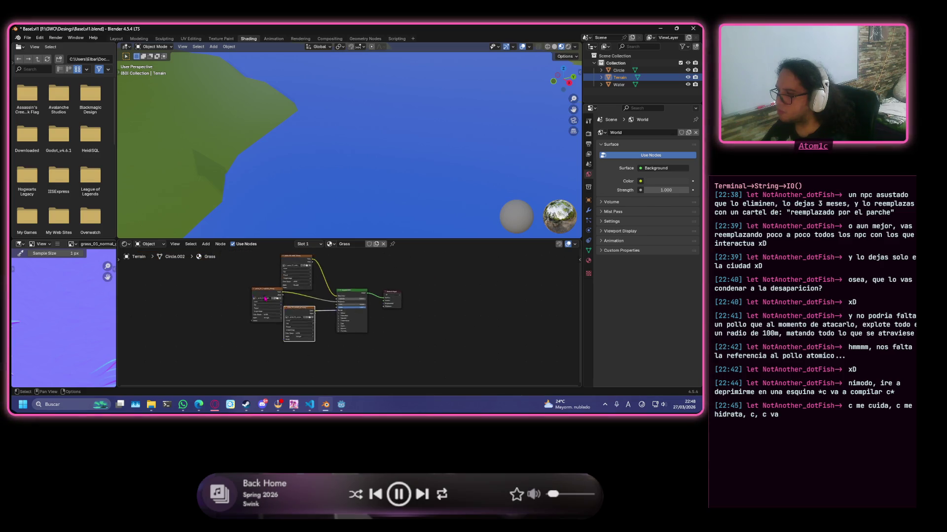
scroll(266, 298, "down", 1)
left_click(306, 275)
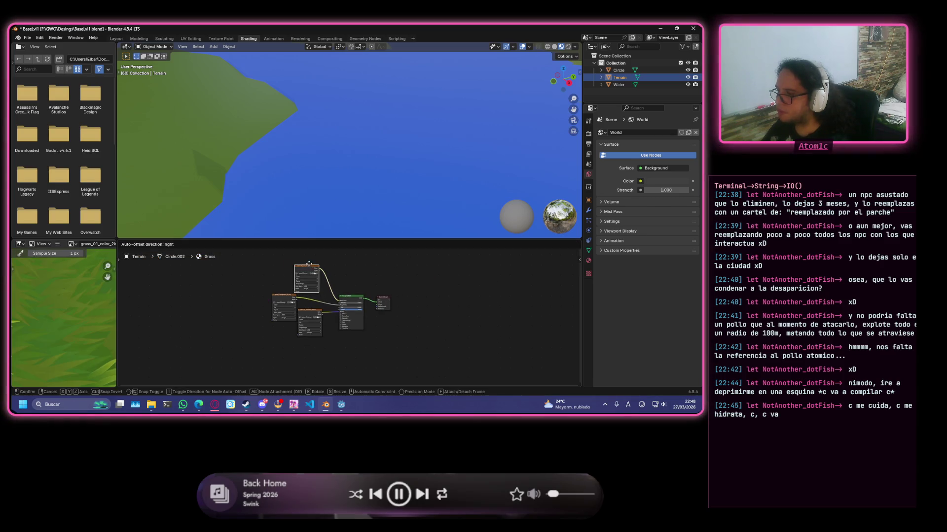
left_click(276, 296)
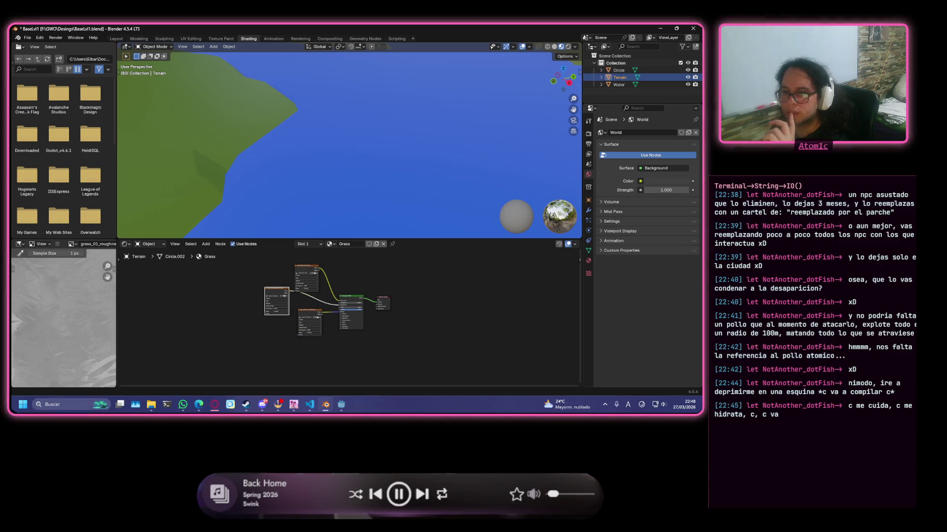
scroll(361, 332, "up", 1)
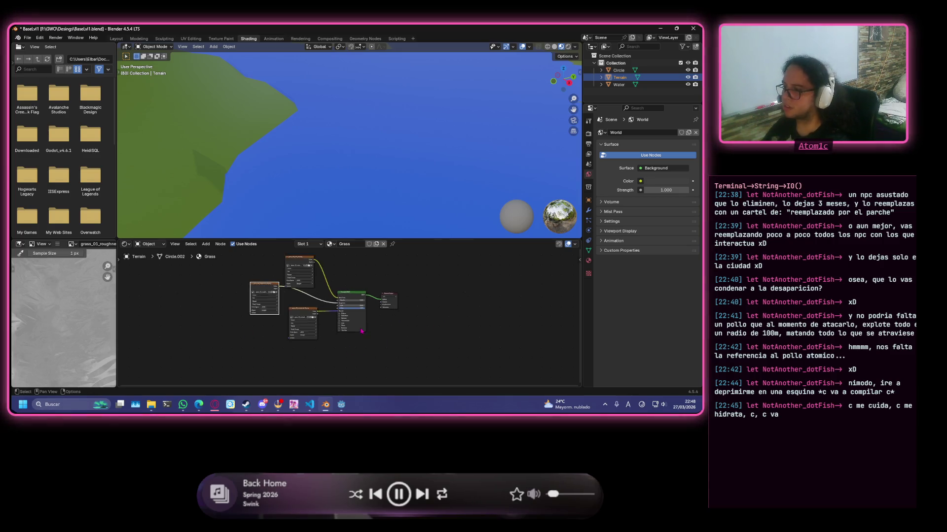
scroll(361, 332, "up", 2)
scroll(362, 331, "up", 2)
scroll(351, 261, "down", 1)
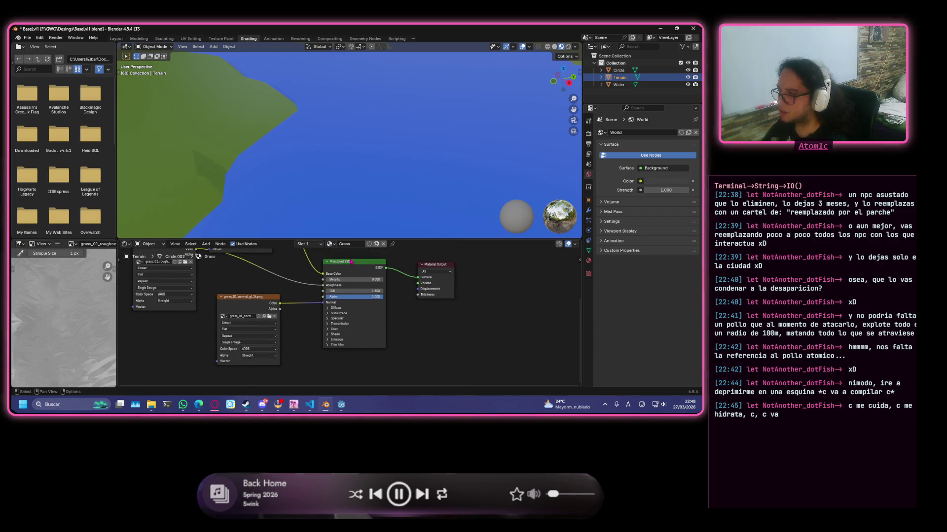
key("h")
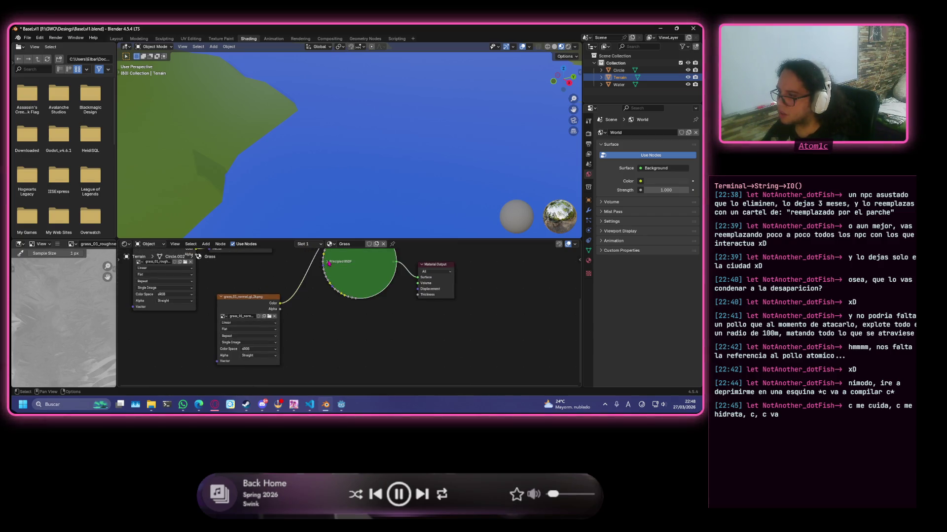
- Show the Grass material's Surface settings in Material Properties and browse the shader list
left_click(328, 263)
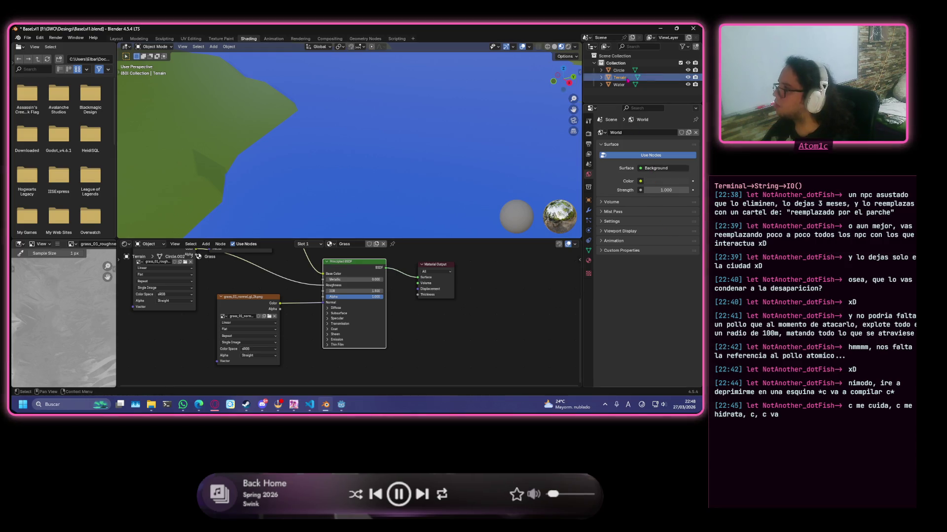
left_click(589, 261)
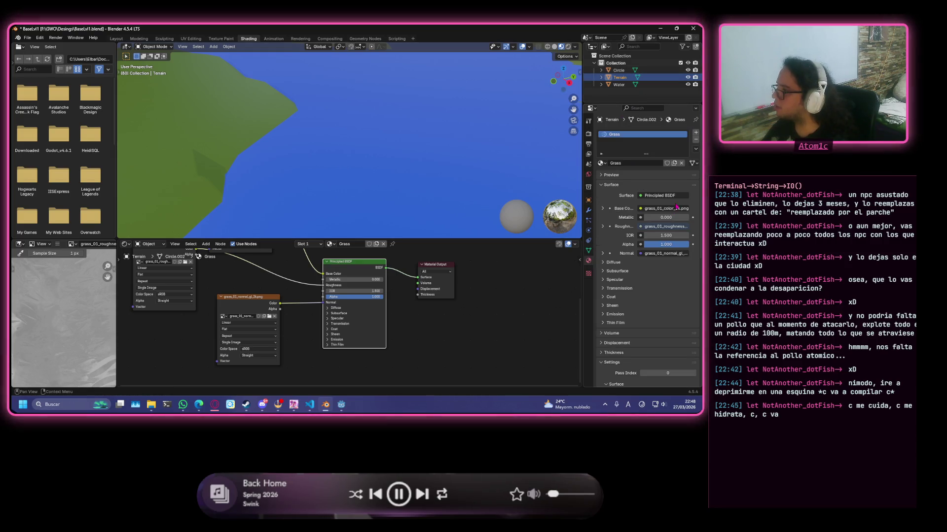
left_click(637, 199)
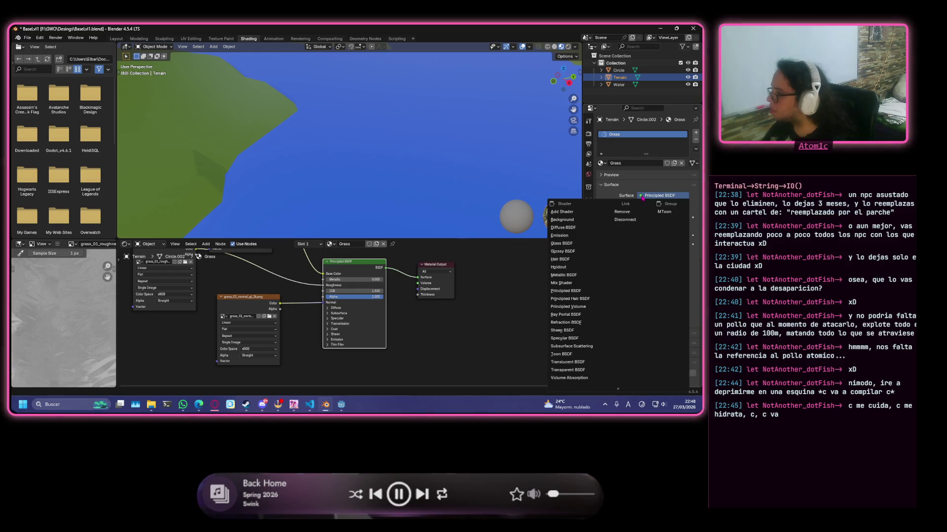
key("Escape")
left_click(642, 201)
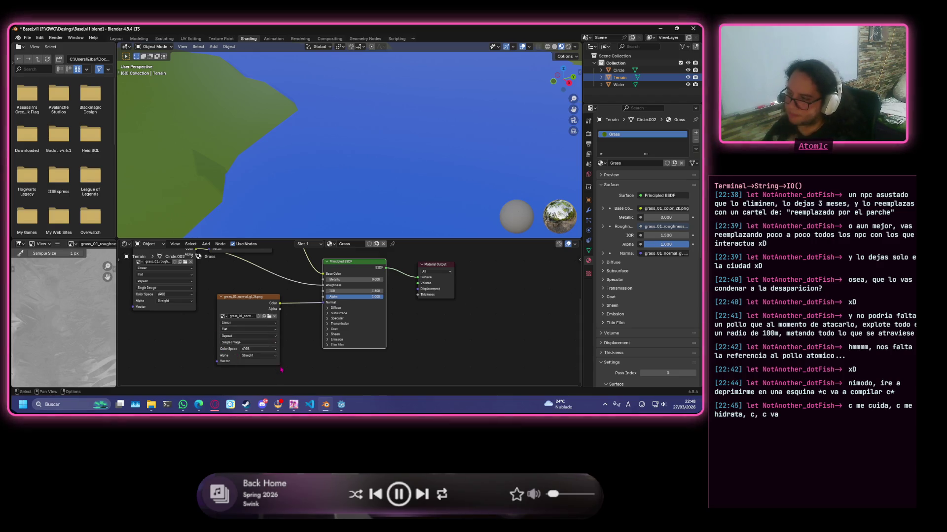
- Try the normal map on the Alpha input, remove that link again, and return to OBS Studio
left_click_drag(252, 297, 247, 297)
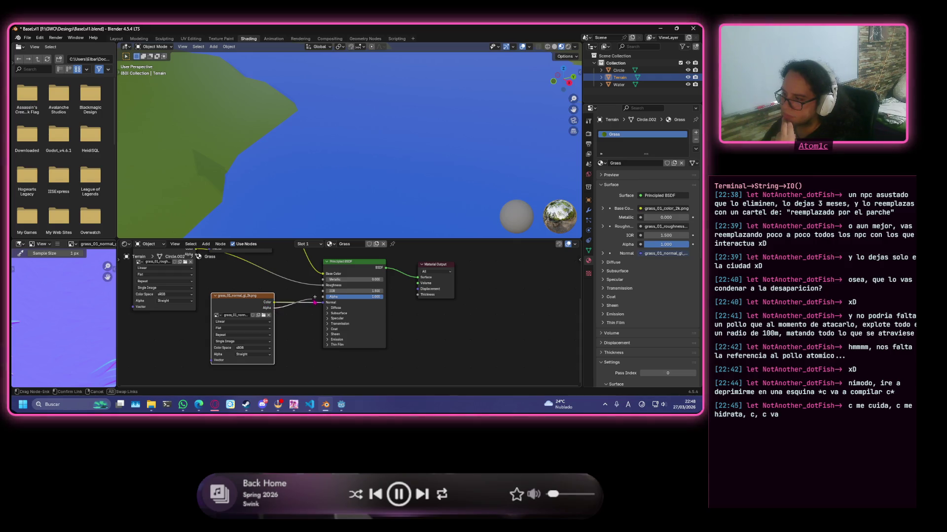
left_click_drag(315, 299, 326, 297)
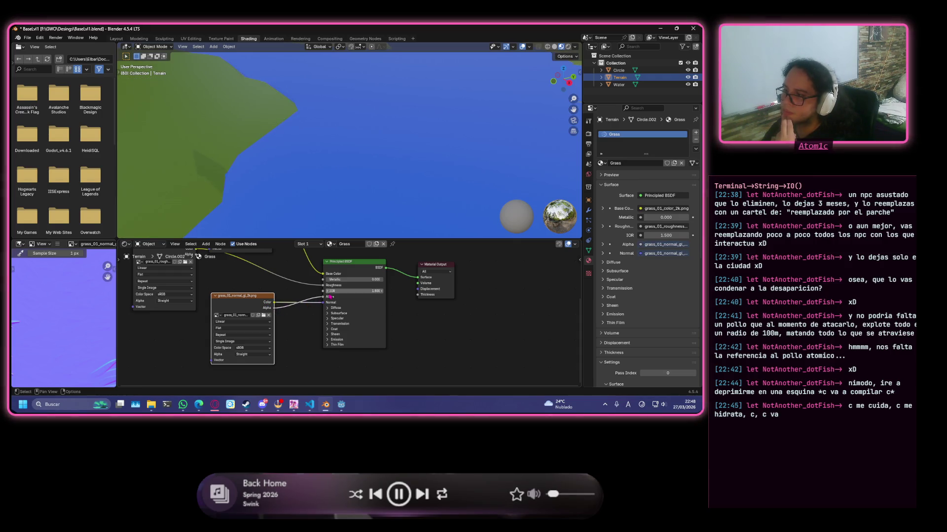
left_click_drag(325, 297, 321, 303)
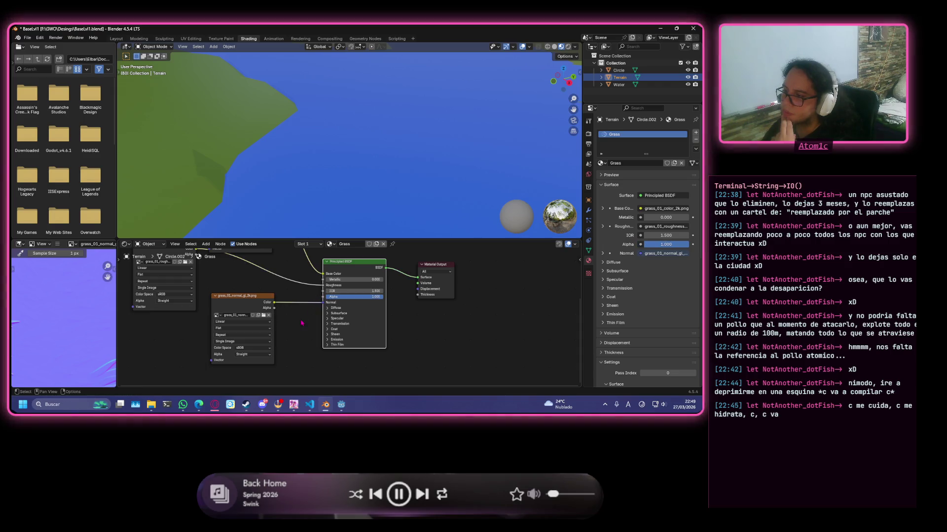
left_click(262, 404)
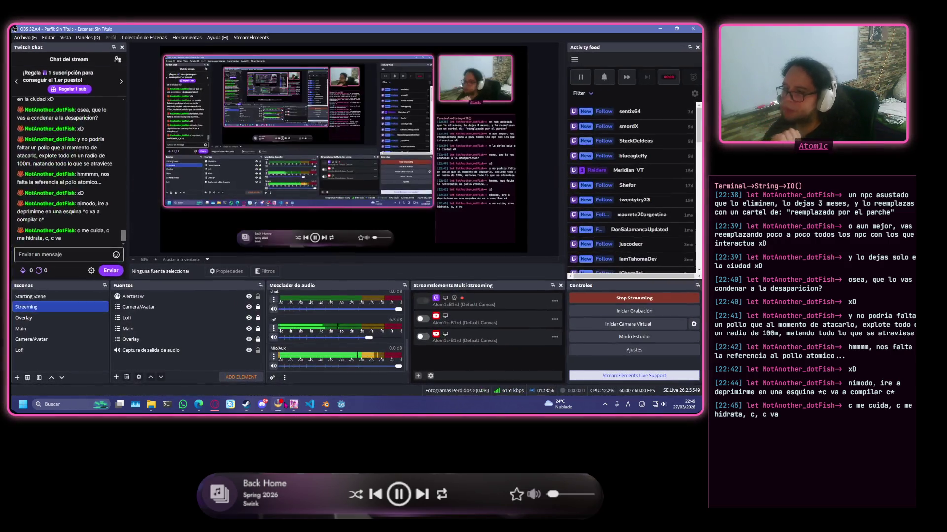
left_click(262, 404)
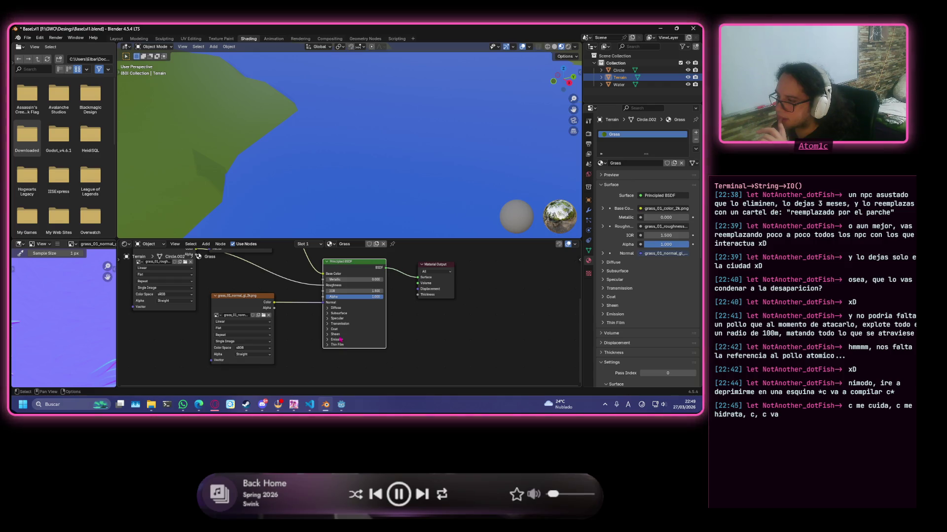
- Move the normal map node and Material Output node aside to make room
left_click(341, 324)
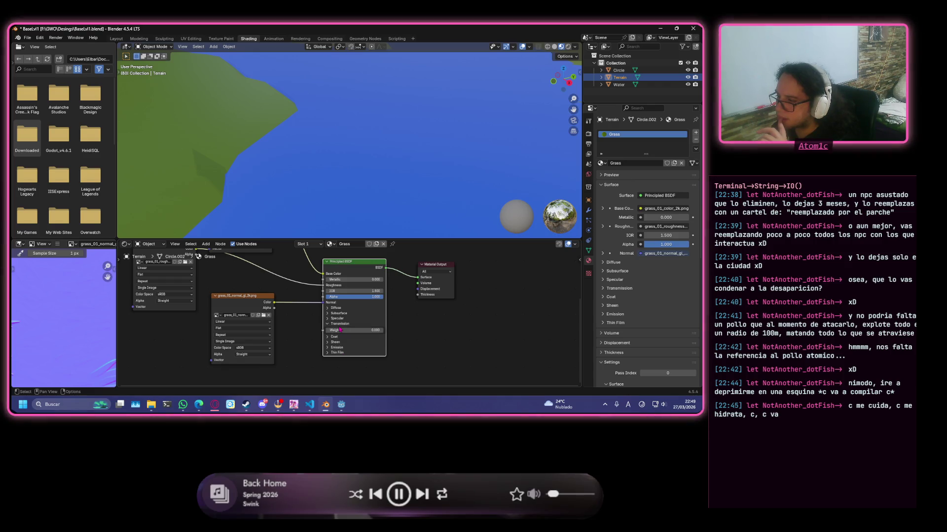
left_click(340, 326)
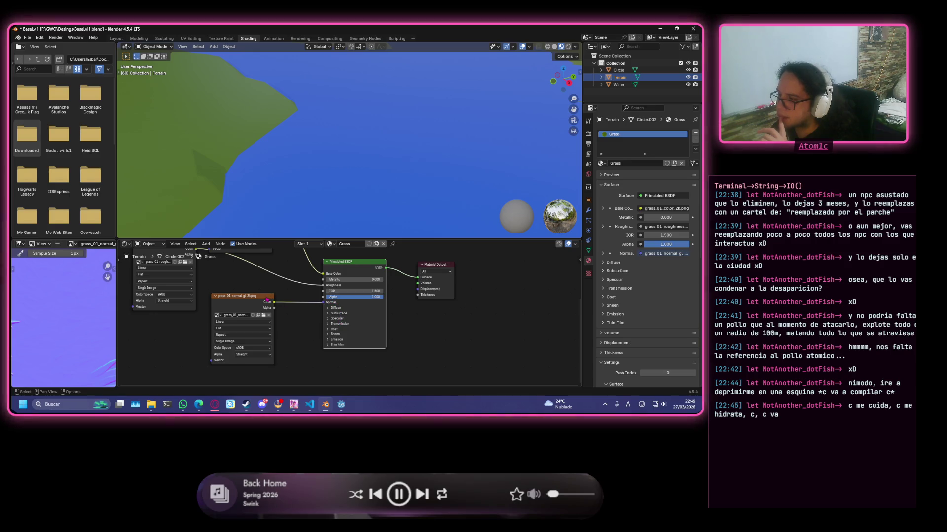
left_click_drag(267, 300, 242, 308)
left_click(434, 266)
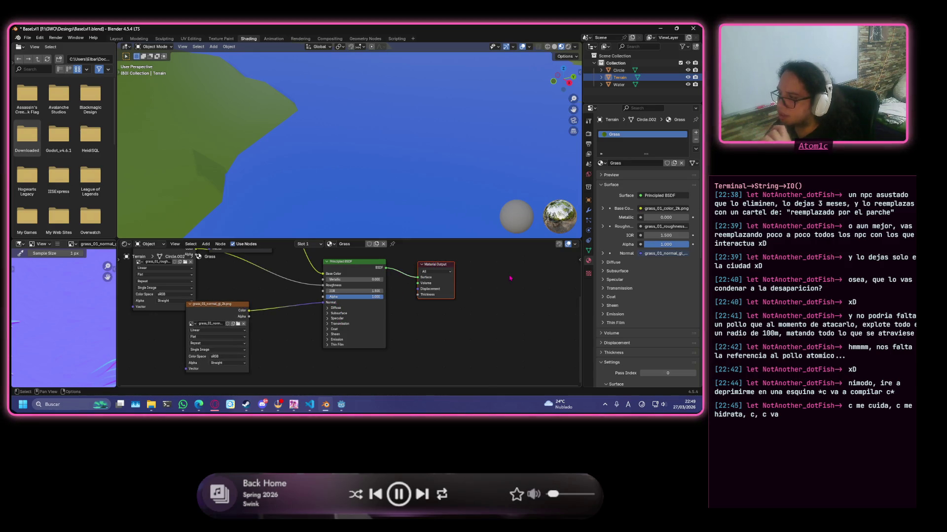
left_click_drag(435, 271, 496, 274)
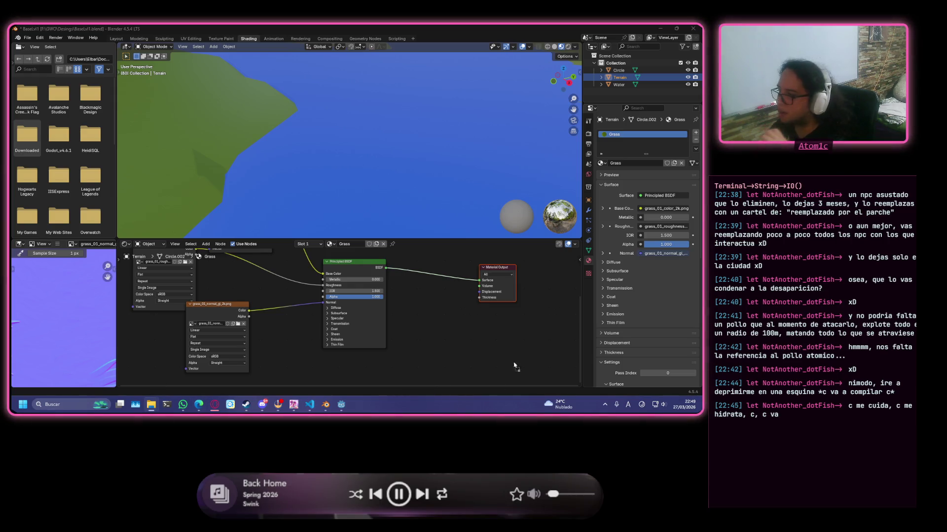
- Add grass_01_height_2k.png as an image texture node and return to the Layout workspace
left_click_drag(426, 311, 480, 292)
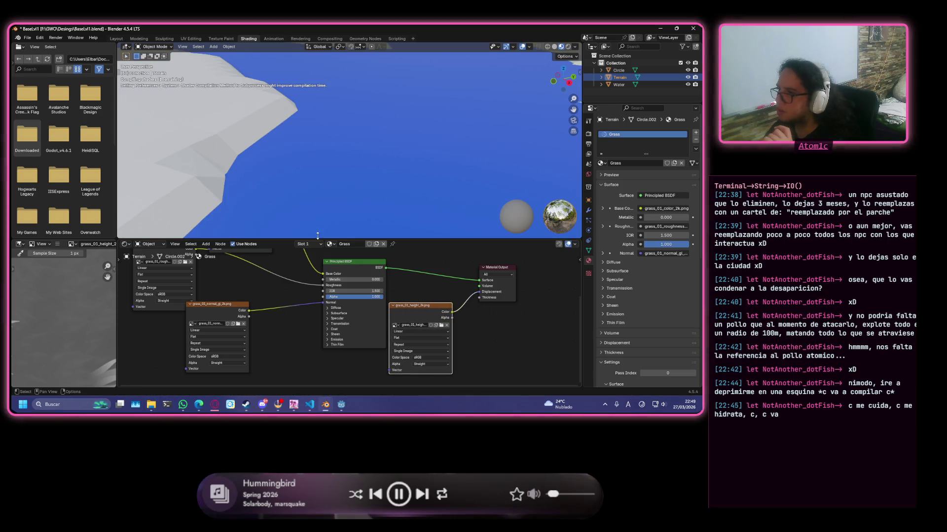
scroll(328, 189, "down", 4)
scroll(271, 197, "up", 4)
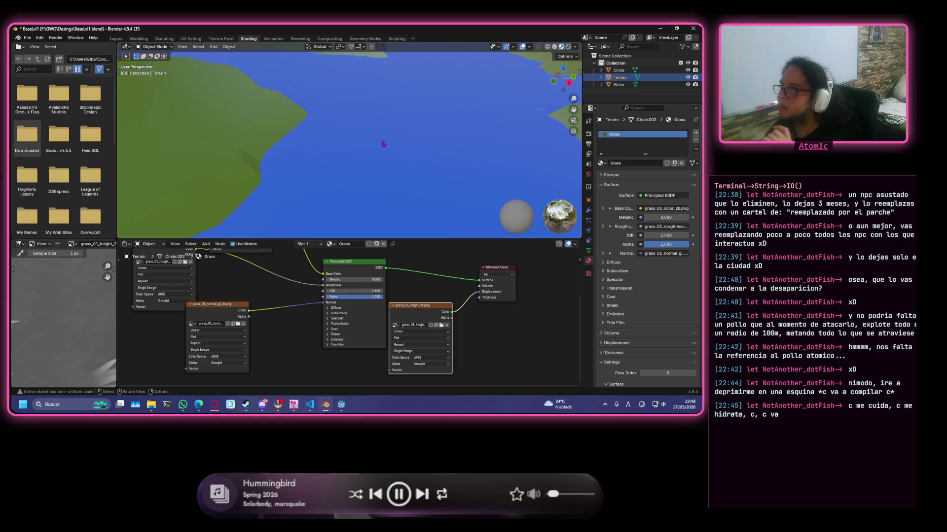
left_click(116, 38)
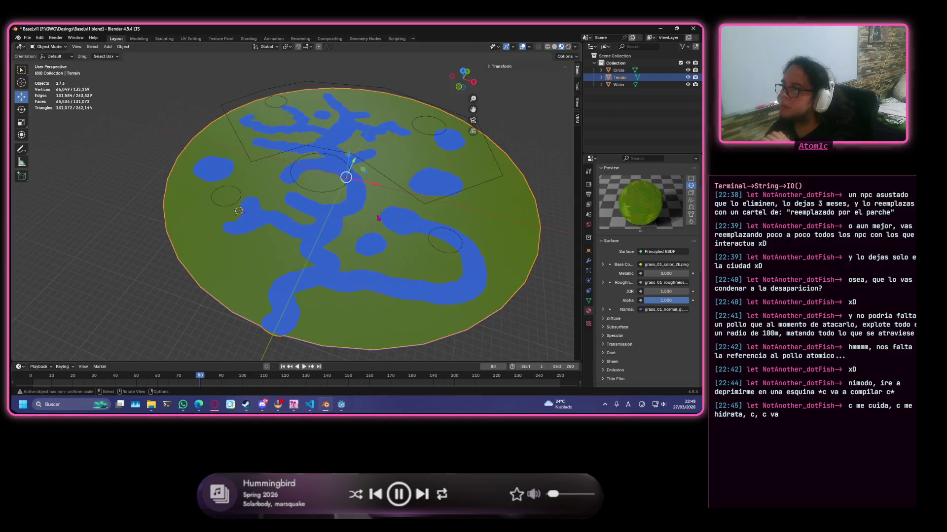
scroll(295, 197, "up", 4)
scroll(260, 154, "up", 3)
middle_click_drag(396, 120, 292, 191)
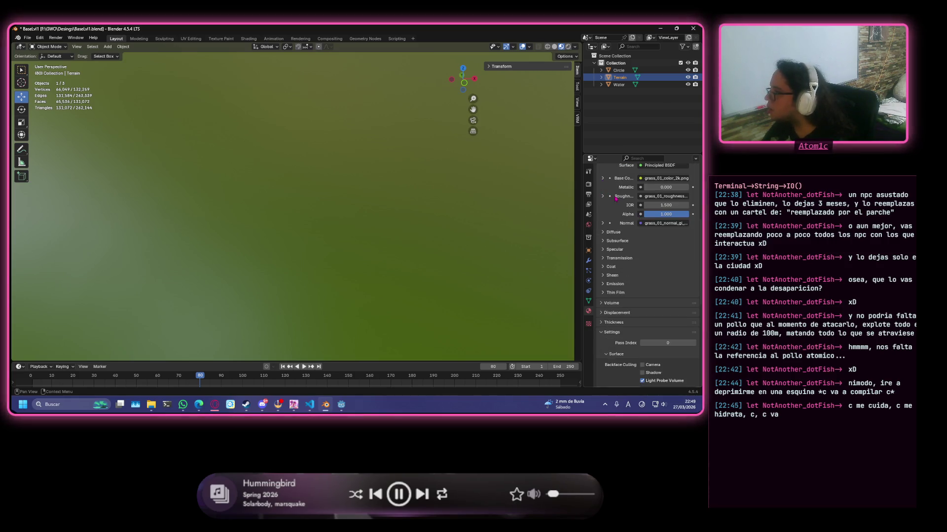
scroll(667, 208, "up", 3)
scroll(326, 230, "down", 3)
scroll(353, 160, "down", 3)
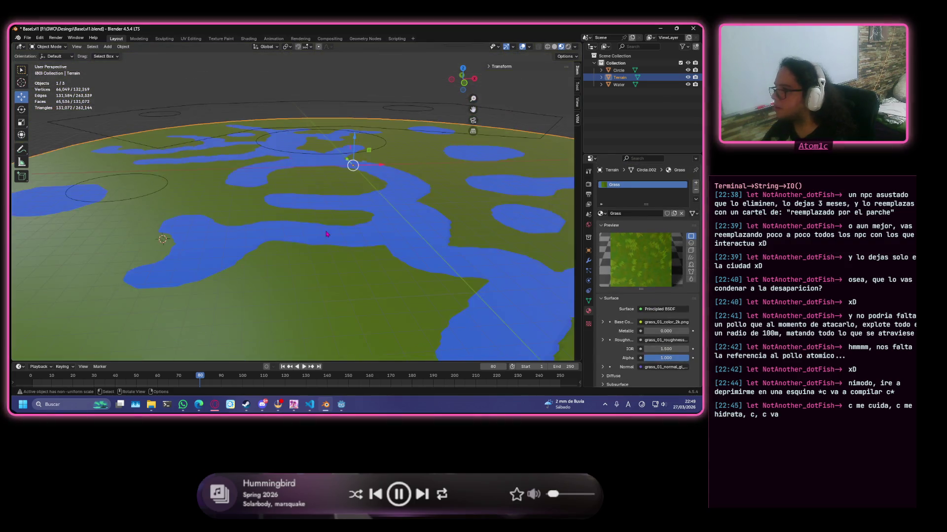
scroll(318, 178, "down", 4)
scroll(319, 257, "up", 4)
scroll(318, 256, "up", 2)
scroll(333, 274, "up", 3)
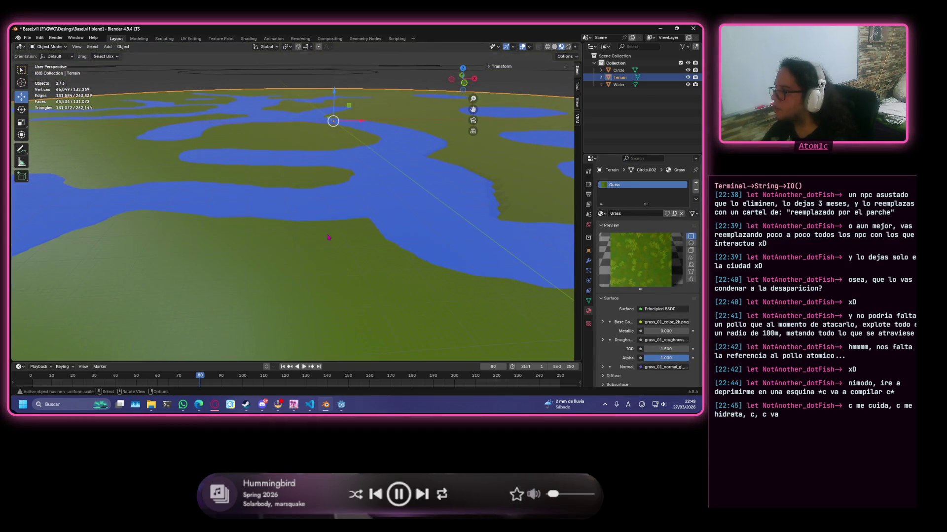
key("Tab")
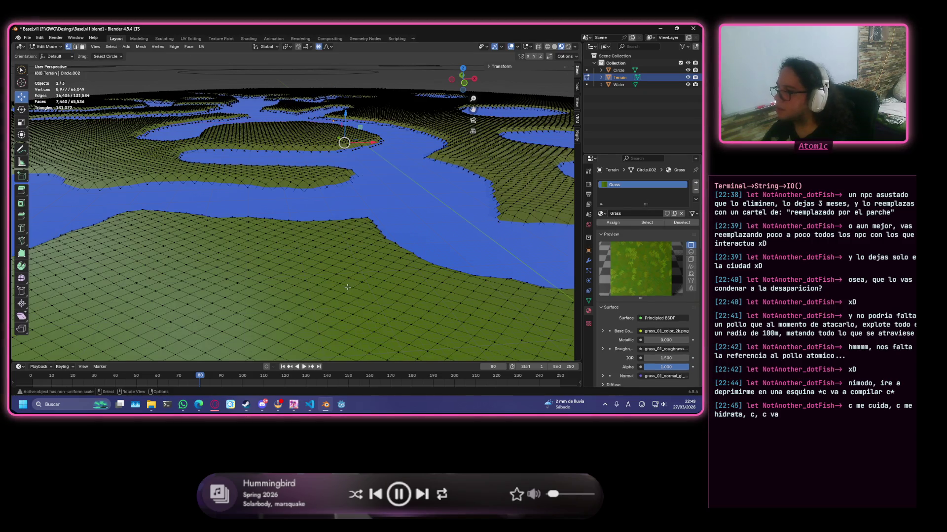
key("a")
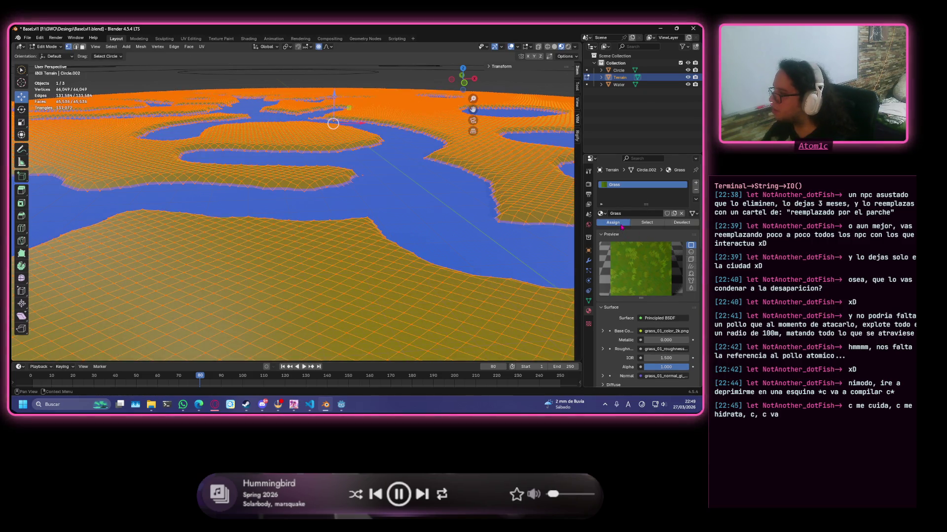
key("Tab")
scroll(317, 268, "up", 4)
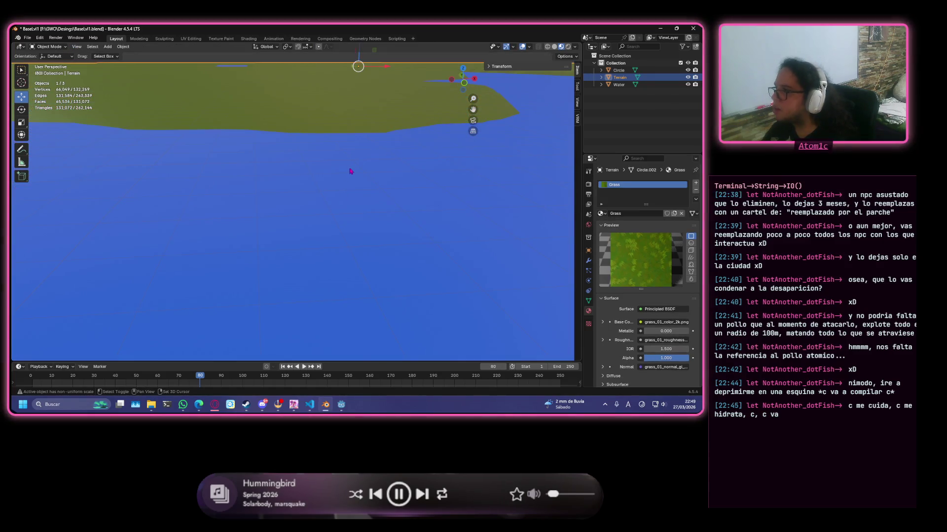
scroll(350, 171, "down", 4)
mouse_move(311, 268)
middle_mouse_down()
mouse_move(314, 216)
mouse_move(92, 218)
middle_mouse_up()
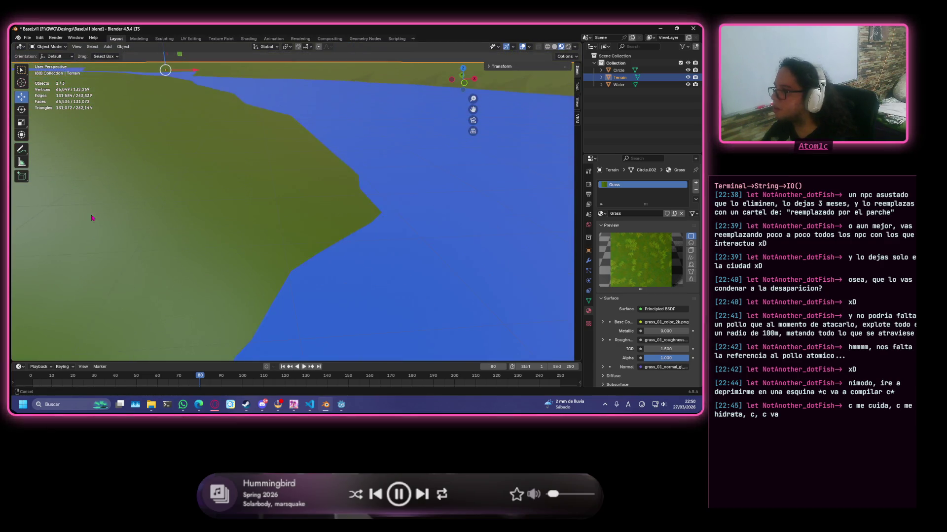
middle_click_drag(91, 217, 102, 201)
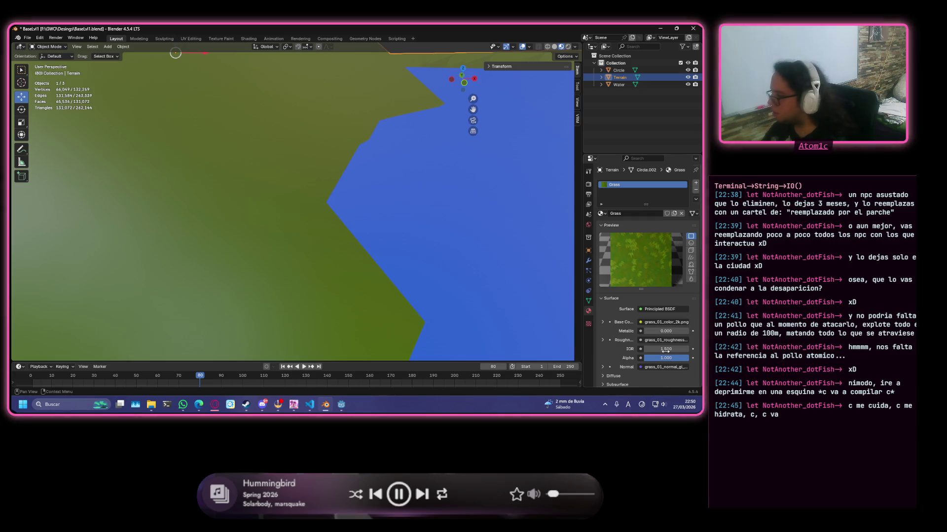
scroll(665, 355, "down", 3)
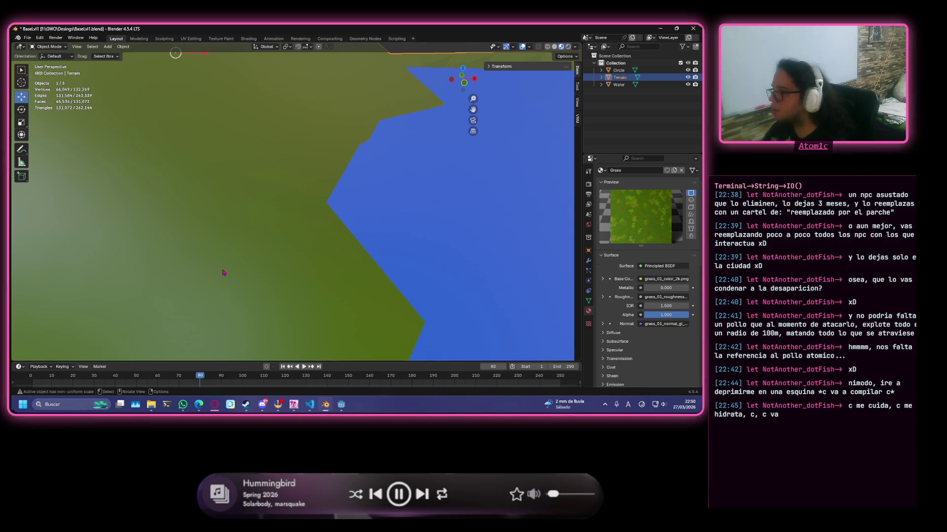
mouse_move(222, 266)
middle_mouse_down()
mouse_move(249, 258)
mouse_move(131, 269)
mouse_move(100, 289)
mouse_move(57, 258)
mouse_move(38, 258)
middle_mouse_up()
scroll(254, 260, "down", 2)
scroll(253, 260, "down", 3)
scroll(254, 260, "down", 3)
scroll(253, 260, "up", 1)
scroll(248, 257, "up", 4)
scroll(246, 256, "up", 1)
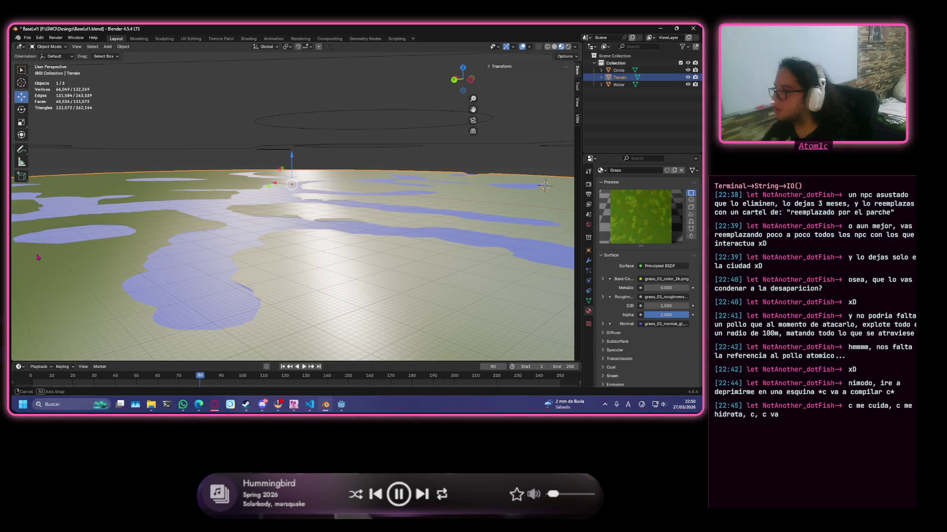
mouse_move(665, 288)
left_mouse_down()
mouse_move(688, 288)
mouse_move(643, 288)
left_mouse_up()
scroll(462, 191, "down", 3)
scroll(379, 267, "down", 3)
scroll(370, 265, "up", 6)
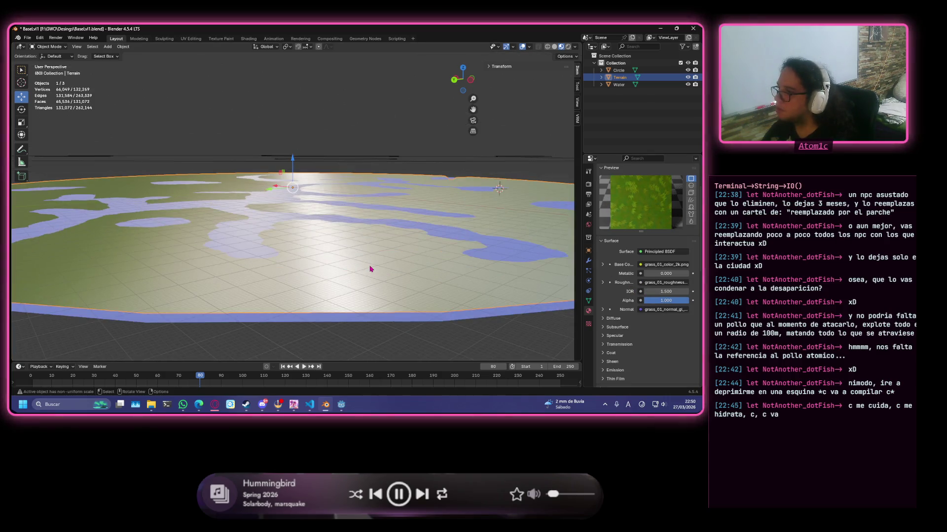
mouse_move(371, 265)
middle_mouse_down()
mouse_move(342, 267)
mouse_move(342, 244)
middle_mouse_up()
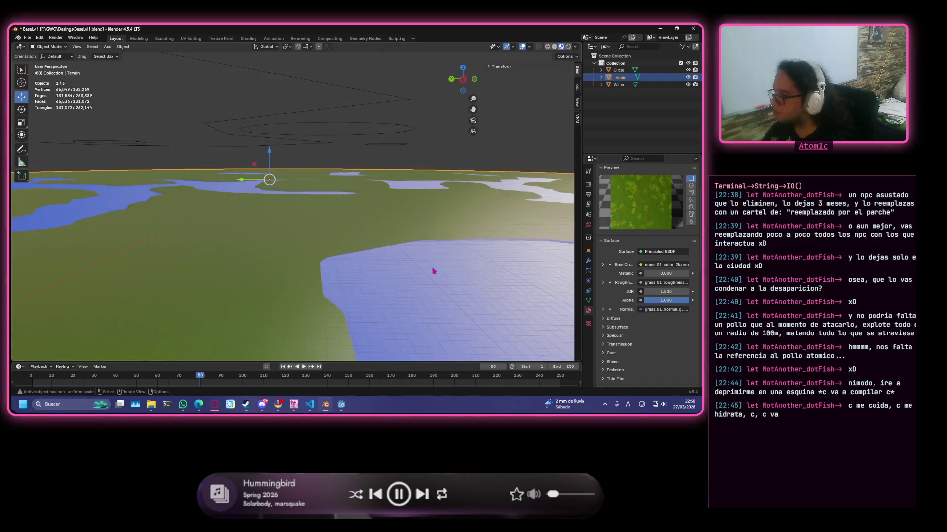
mouse_move(341, 244)
middle_mouse_down()
mouse_move(338, 284)
mouse_move(261, 266)
middle_mouse_up()
scroll(260, 267, "down", 2)
scroll(258, 267, "down", 1)
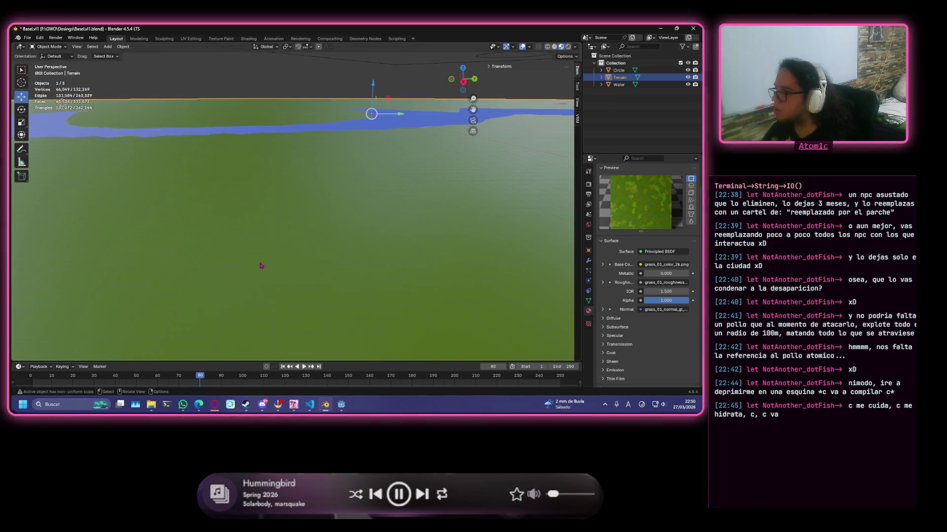
scroll(254, 266, "down", 2)
scroll(251, 266, "down", 3)
left_click(306, 345)
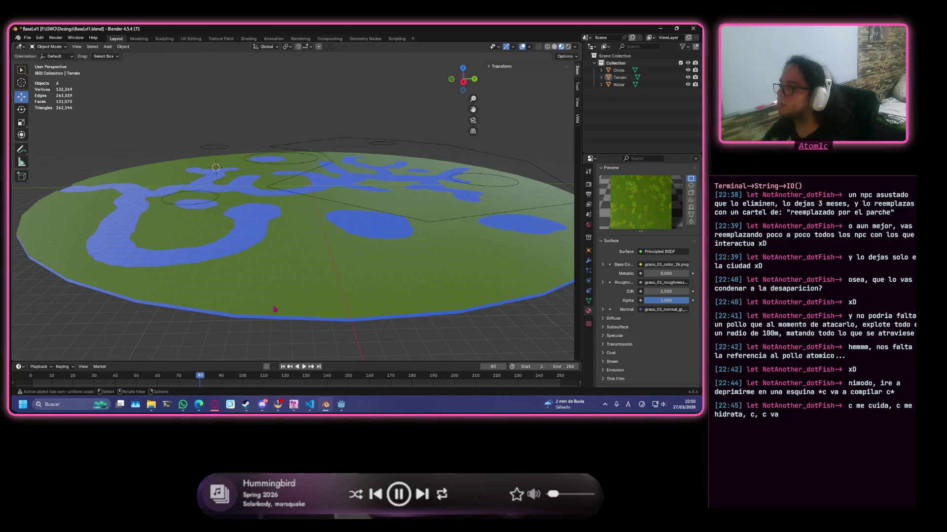
mouse_move(305, 344)
middle_mouse_down()
mouse_move(382, 298)
mouse_move(369, 290)
middle_mouse_up()
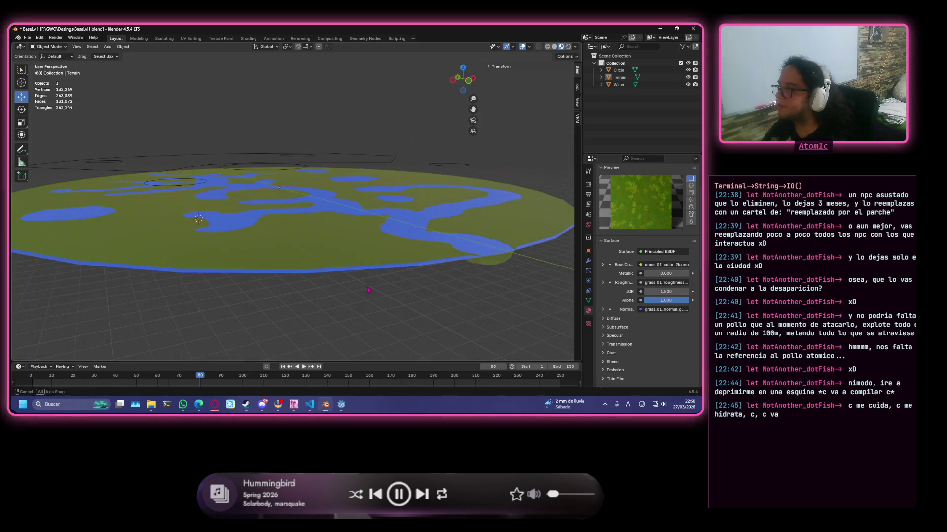
left_click(284, 263)
scroll(285, 260, "up", 3)
scroll(288, 264, "up", 2)
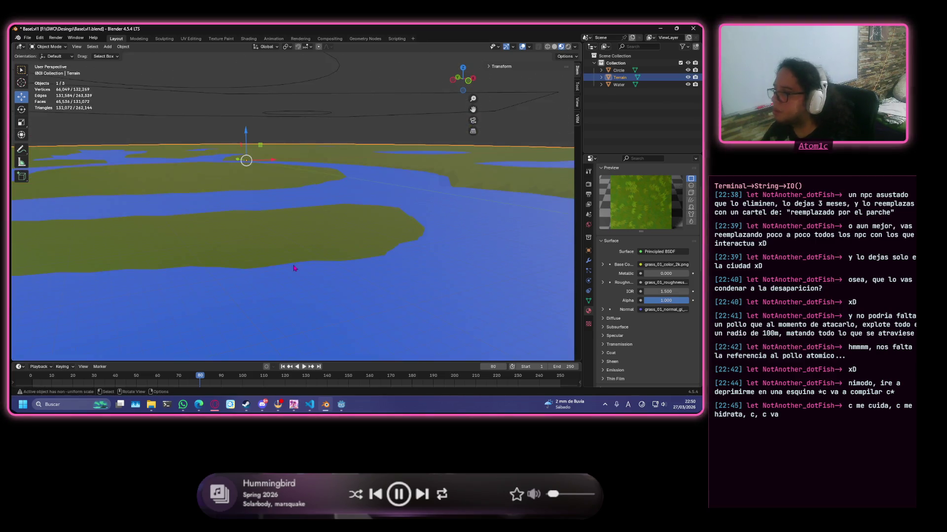
scroll(295, 269, "up", 2)
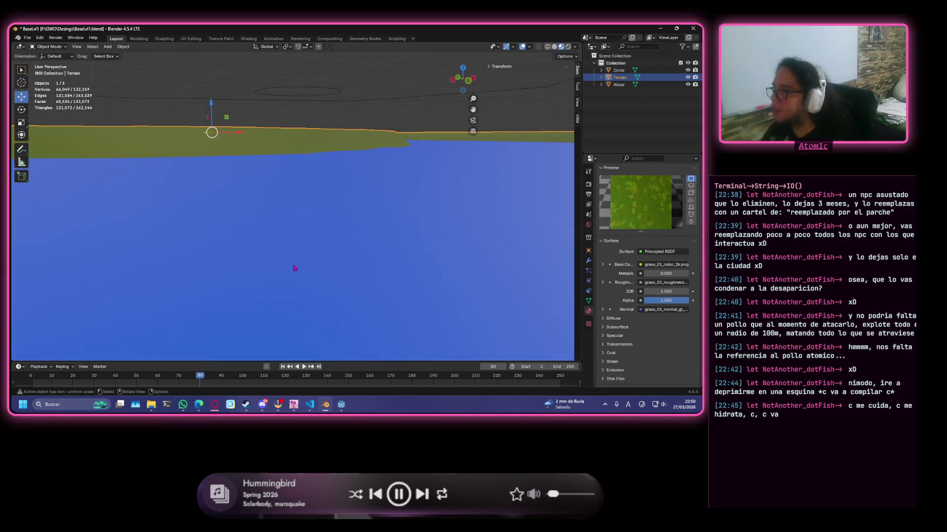
mouse_move(294, 269)
middle_mouse_down()
mouse_move(286, 259)
mouse_move(232, 260)
middle_mouse_up()
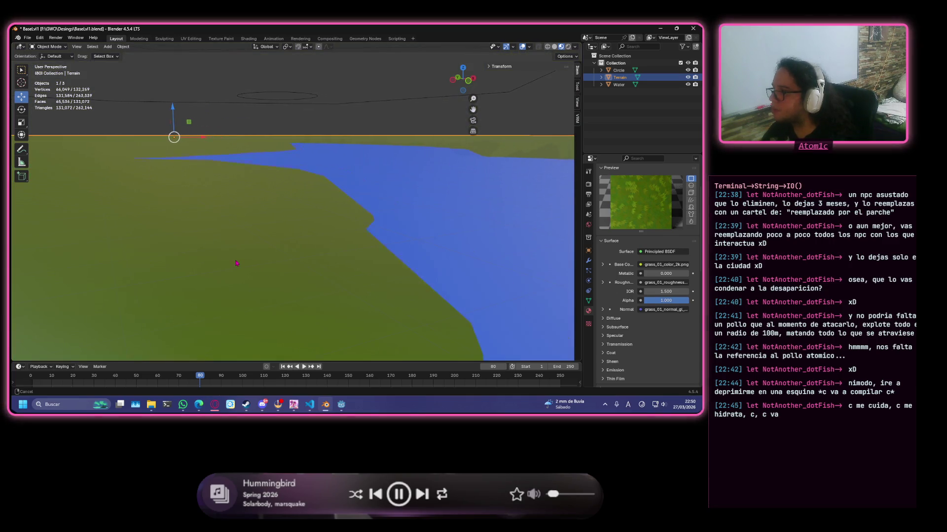
scroll(233, 261, "down", 5)
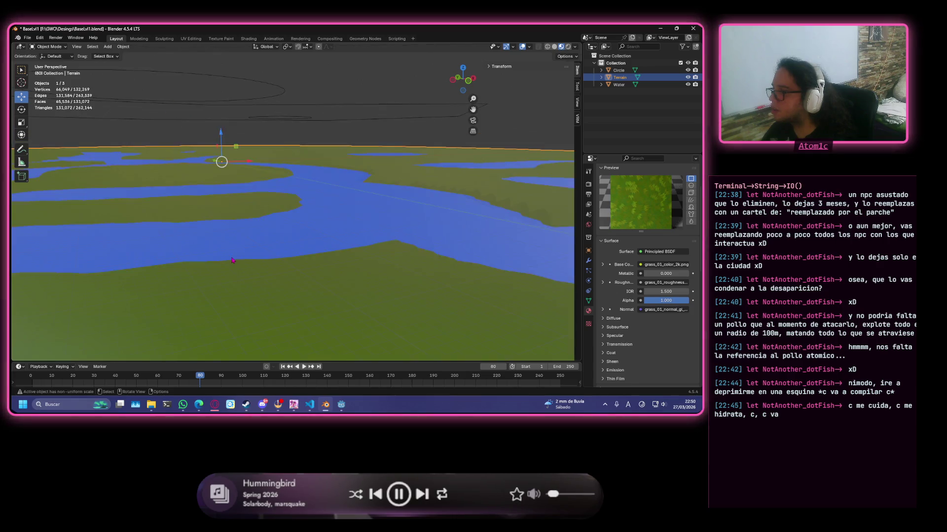
scroll(259, 266, "down", 3)
scroll(288, 274, "up", 2)
scroll(319, 281, "down", 1)
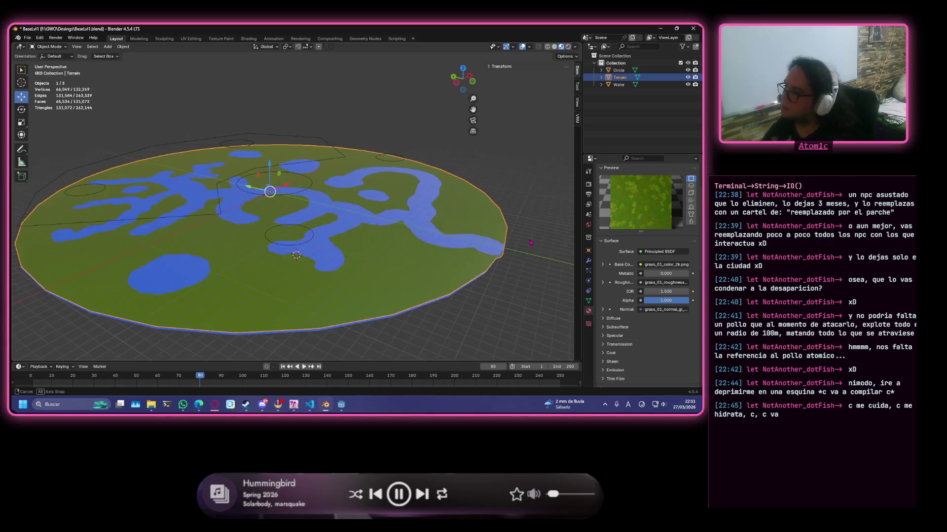
mouse_move(393, 218)
middle_mouse_down()
mouse_move(305, 241)
mouse_move(92, 254)
mouse_move(564, 258)
middle_mouse_up()
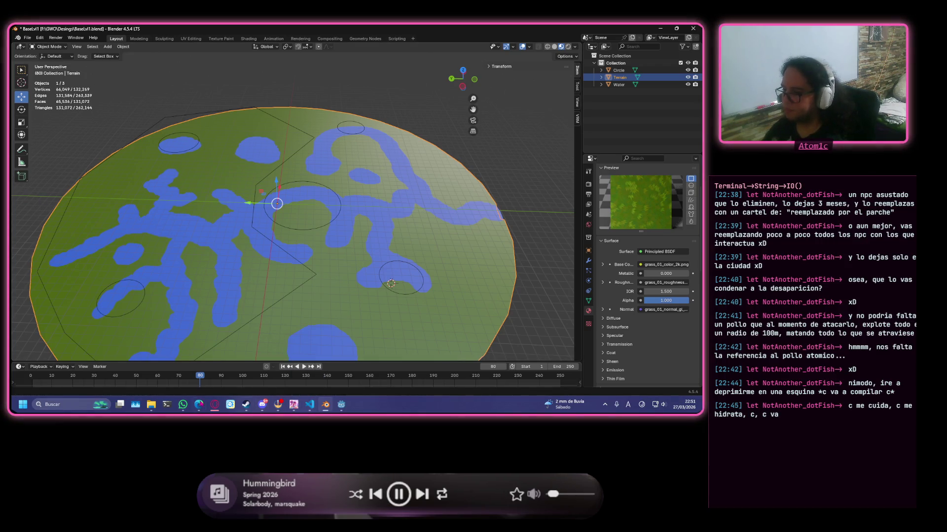
mouse_move(198, 404)
left_click(239, 371)
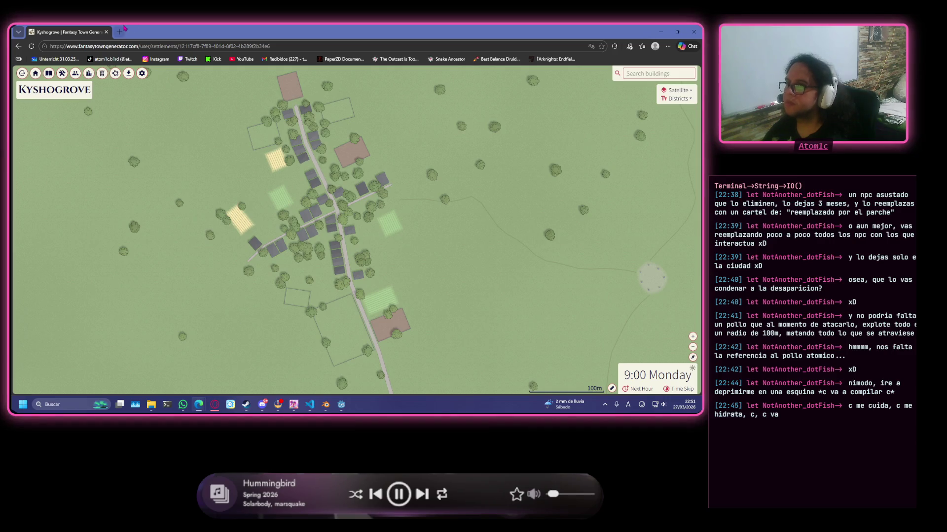
- Minimize the Kyshogrove map, save the terrain file with Ctrl+S, and switch to Discord
left_click(663, 31)
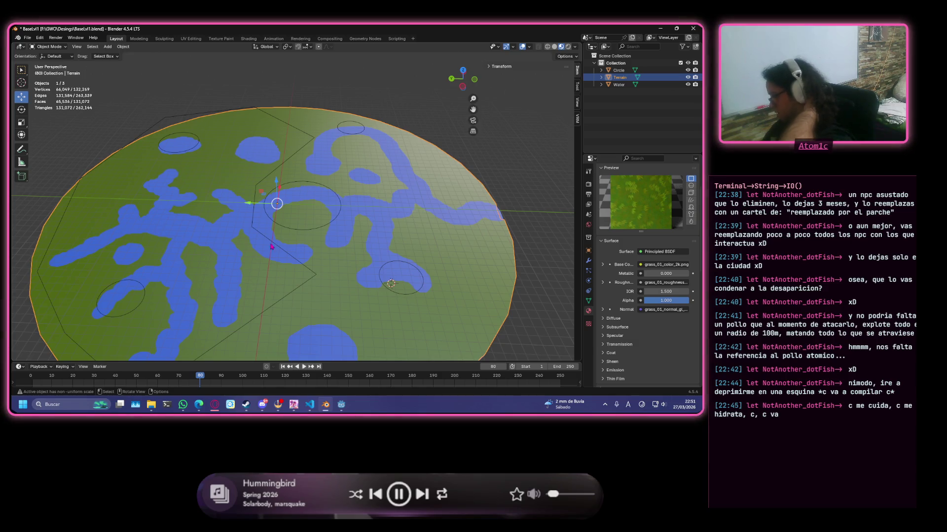
key("ctrl+s")
key("alt+Tab")
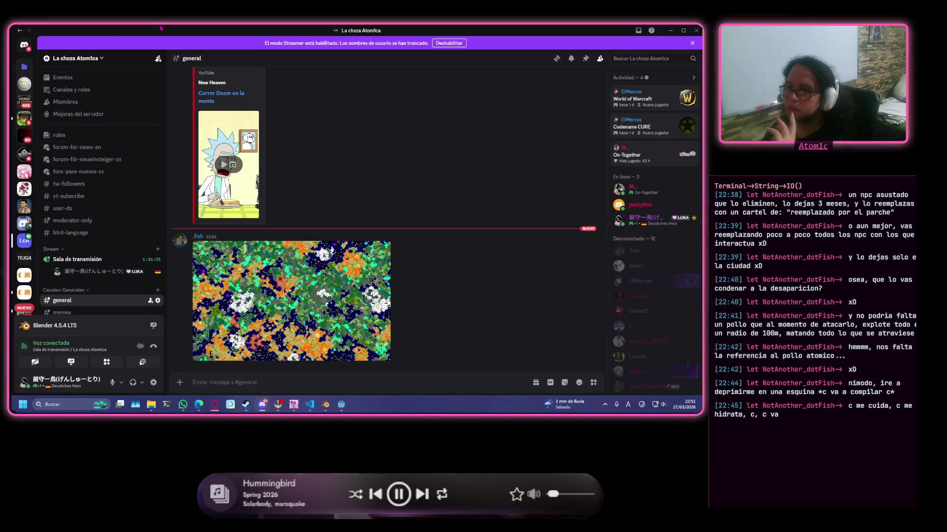
- Return from Discord to the Blender terrain scene
key("alt+Tab")
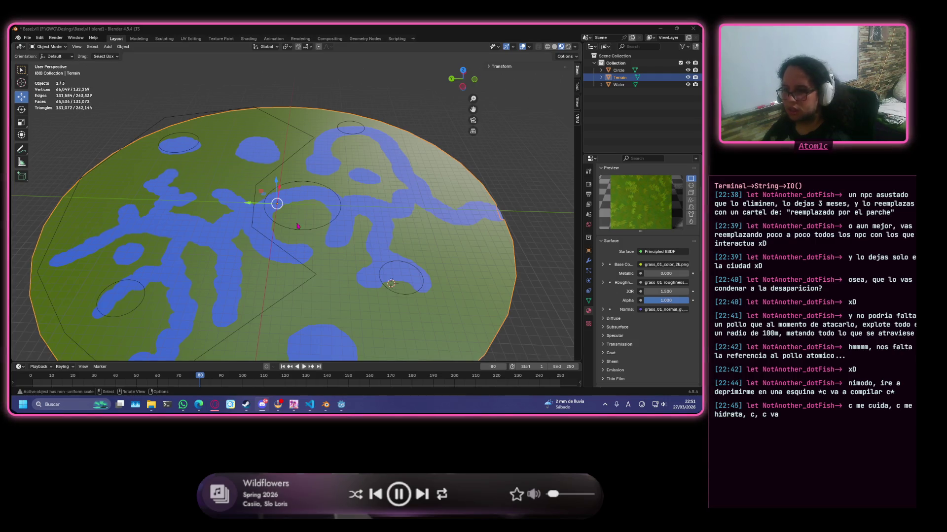
scroll(363, 226, "up", 2)
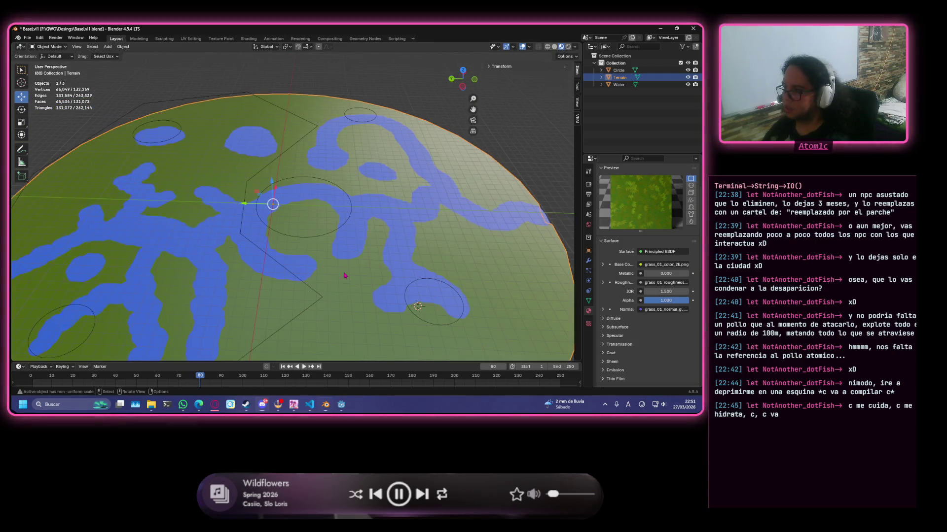
- Drag the Grass material's IOR up to 22.6, then set it to 0
middle_click_drag(344, 275, 305, 256)
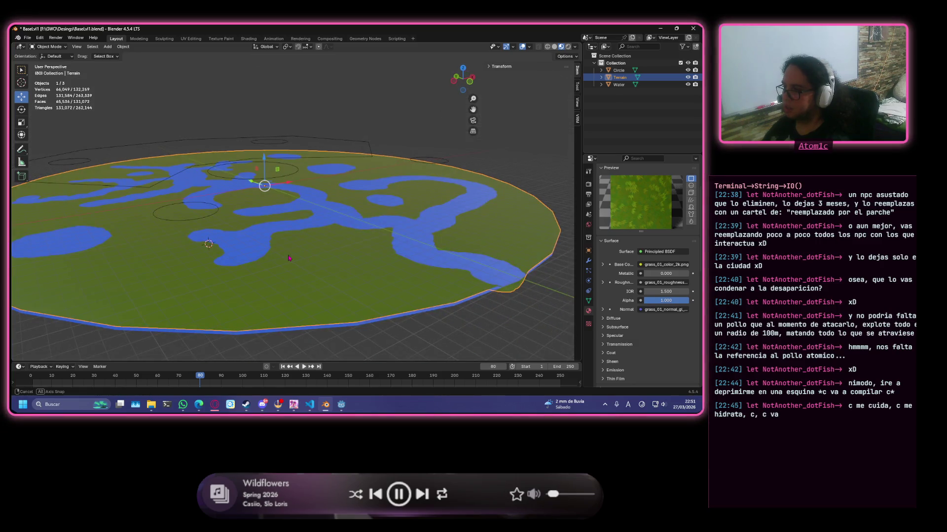
mouse_move(289, 257)
middle_mouse_down()
mouse_move(146, 271)
mouse_move(538, 274)
mouse_move(538, 245)
middle_mouse_up()
scroll(145, 272, "up", 3)
scroll(538, 244, "up", 5)
scroll(648, 222, "up", 2)
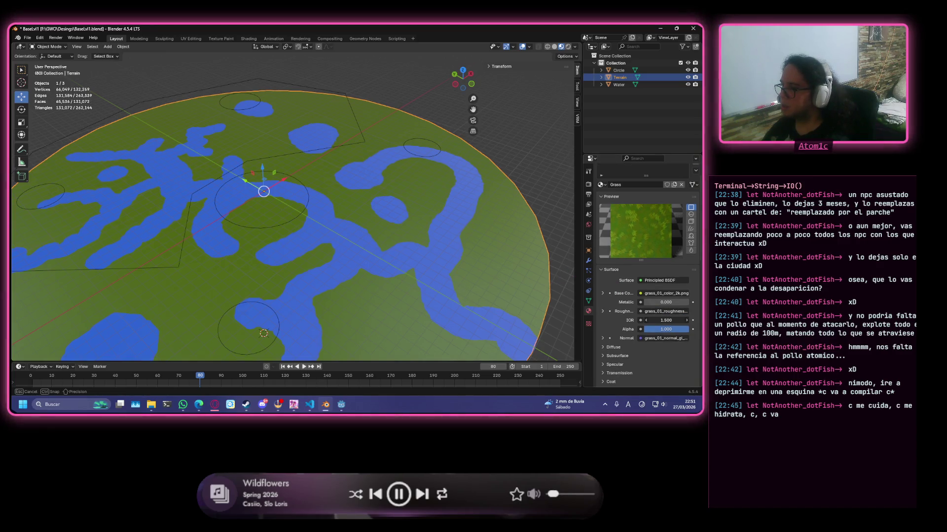
left_click_drag(662, 321, 631, 323)
left_click(662, 319)
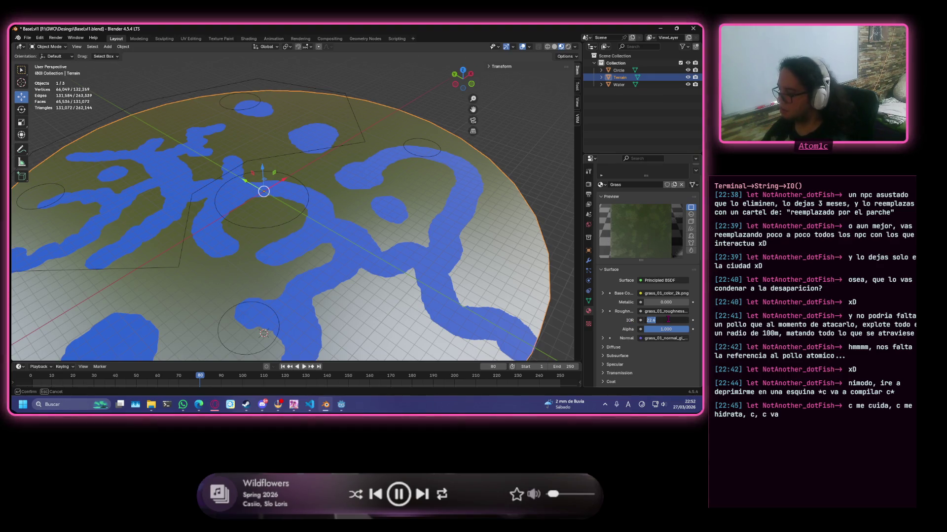
key("Return")
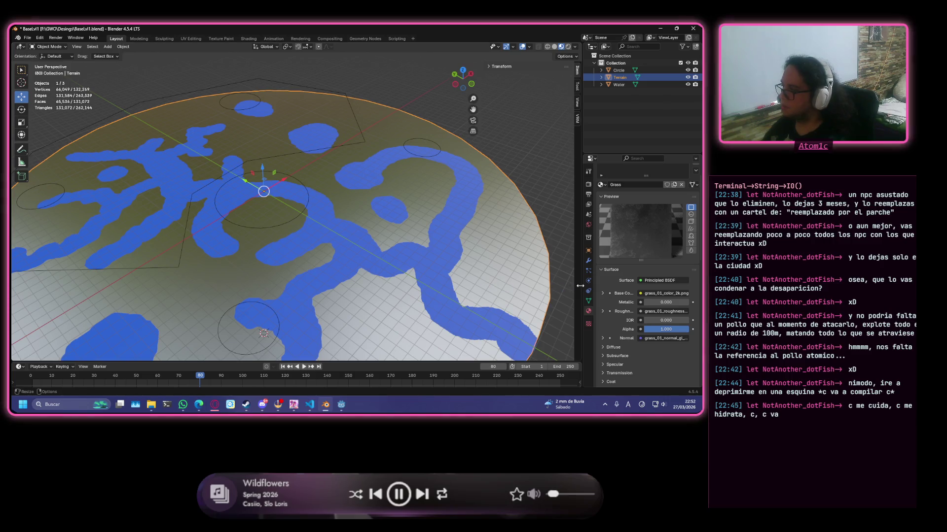
- Restore the IOR to 1.5 and preview the Grass material on a sphere
mouse_move(544, 288)
middle_mouse_down()
mouse_move(471, 285)
mouse_move(369, 250)
middle_mouse_up()
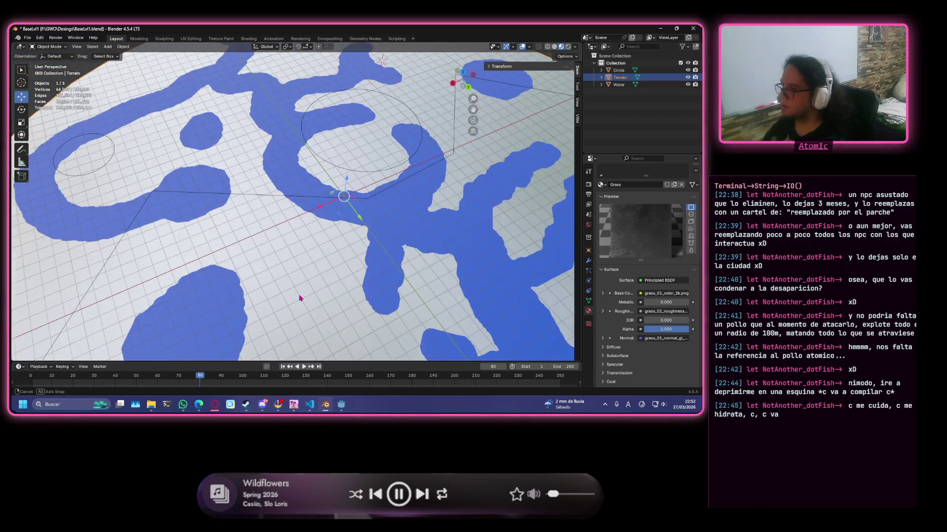
middle_click_drag(369, 250, 366, 319)
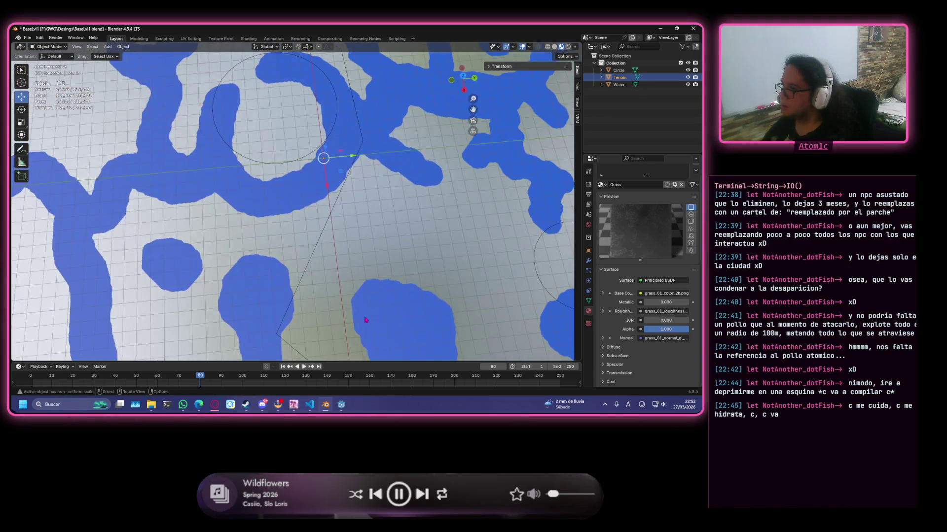
left_click_drag(667, 320, 667, 319)
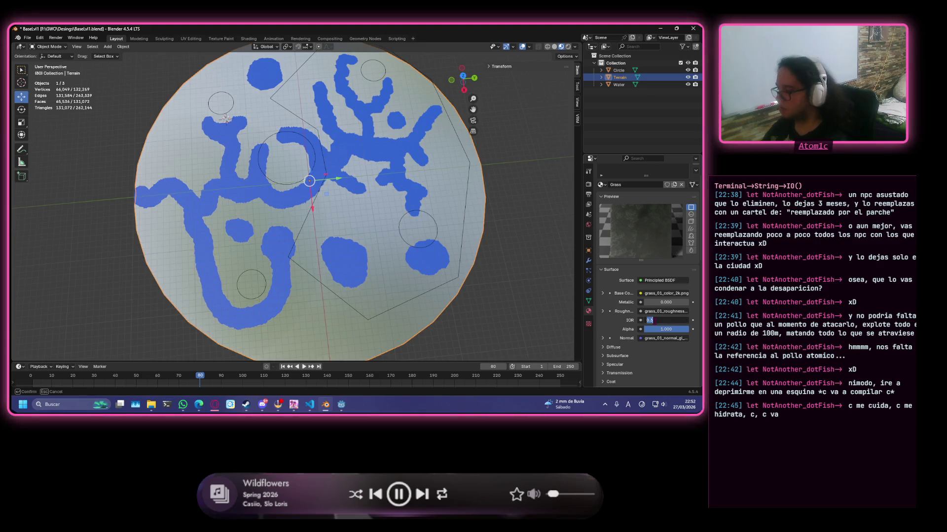
type("1.5")
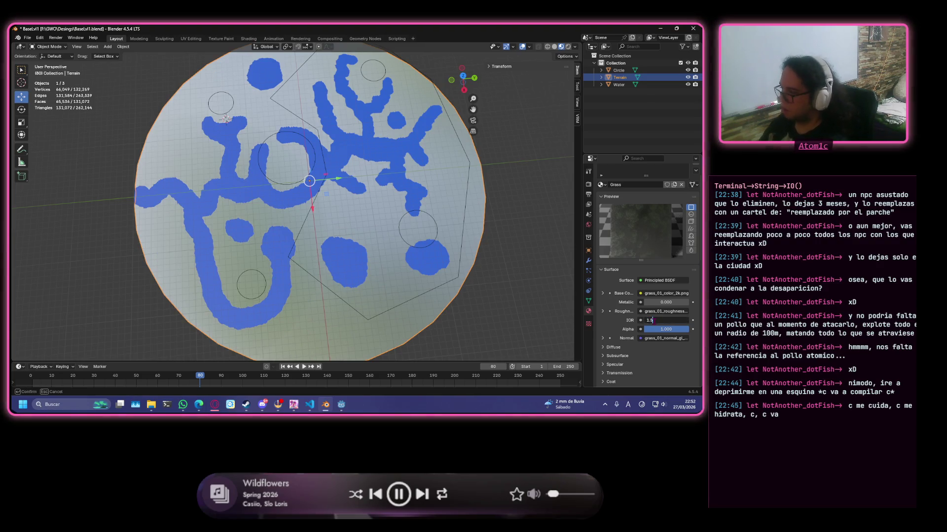
key("Return")
scroll(347, 225, "up", 3)
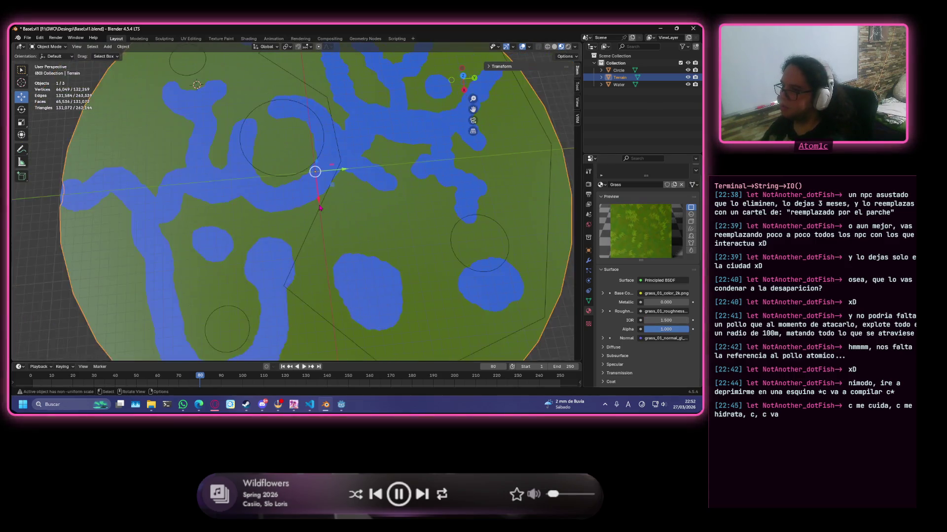
scroll(348, 224, "down", 3)
middle_click_drag(348, 223, 349, 163)
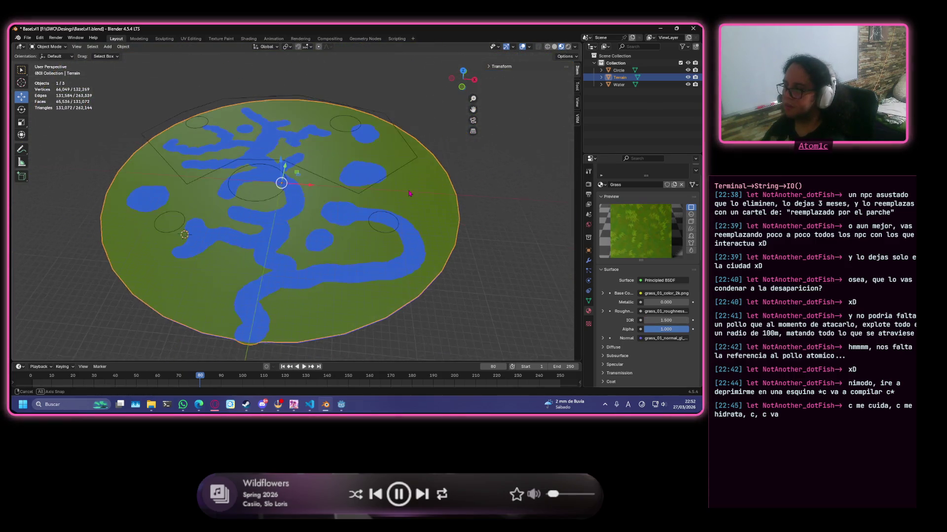
left_click(691, 214)
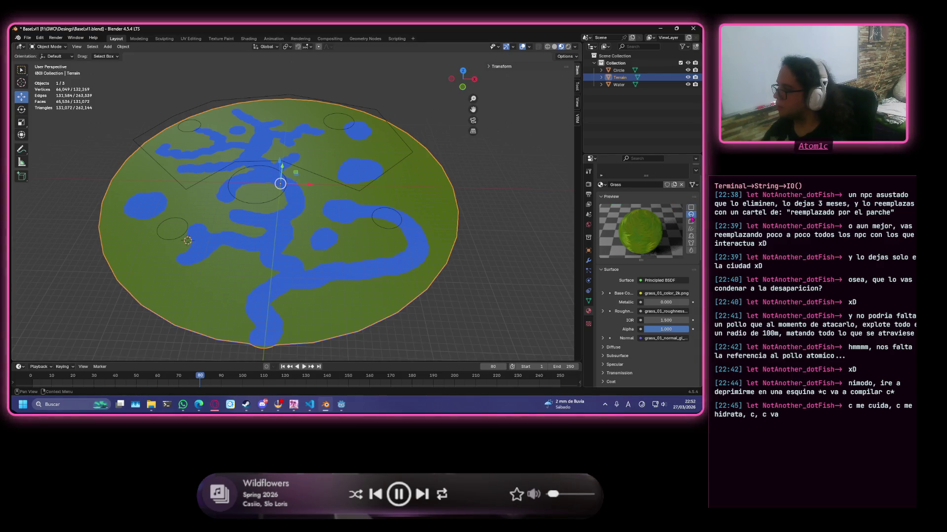
- Preview the Grass material on cube, plane and sphere shapes while viewing the grass close up
left_click(690, 251)
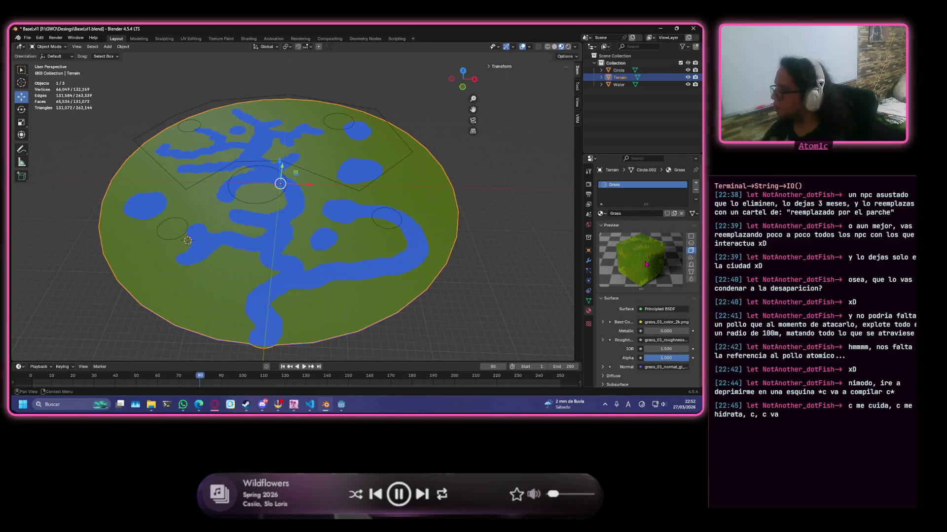
scroll(344, 246, "up", 5)
scroll(344, 244, "up", 2)
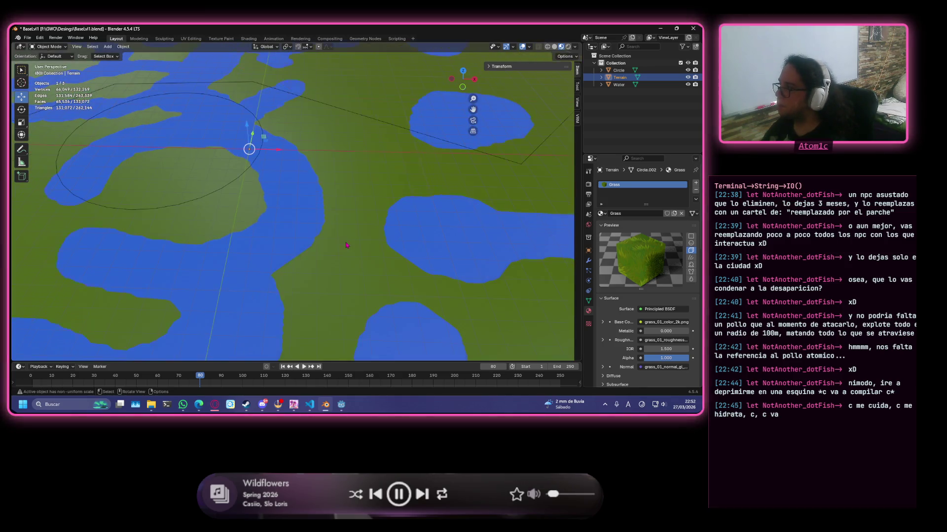
scroll(344, 244, "up", 3)
scroll(354, 243, "up", 2)
middle_click_drag(485, 241, 305, 204)
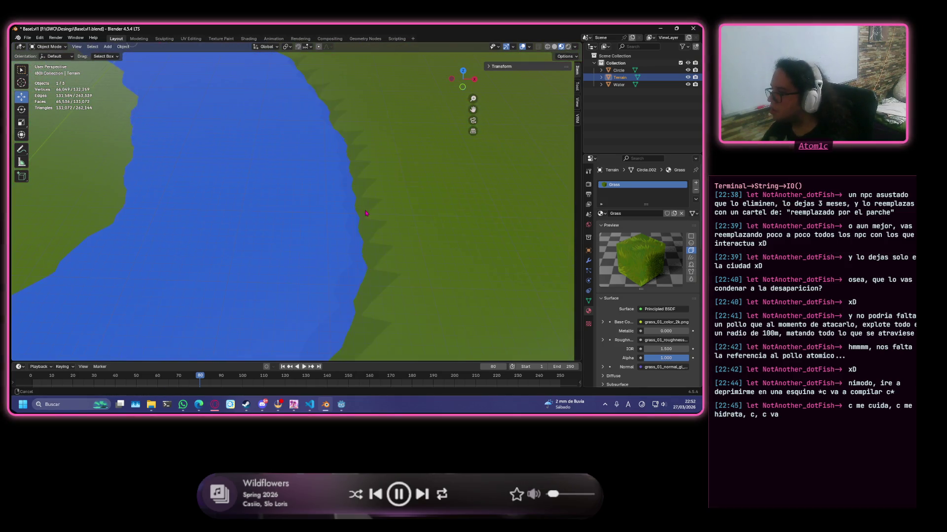
scroll(304, 204, "up", 2)
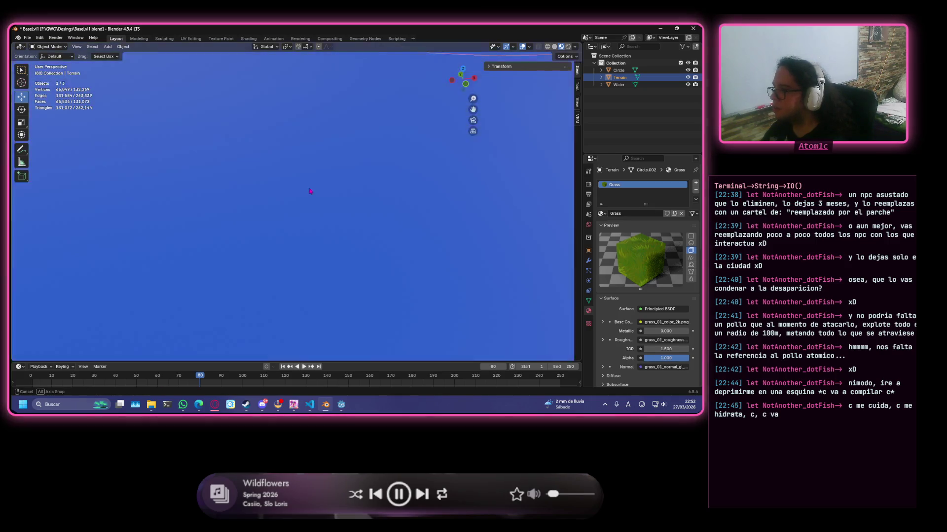
scroll(300, 200, "down", 1)
scroll(298, 203, "up", 1)
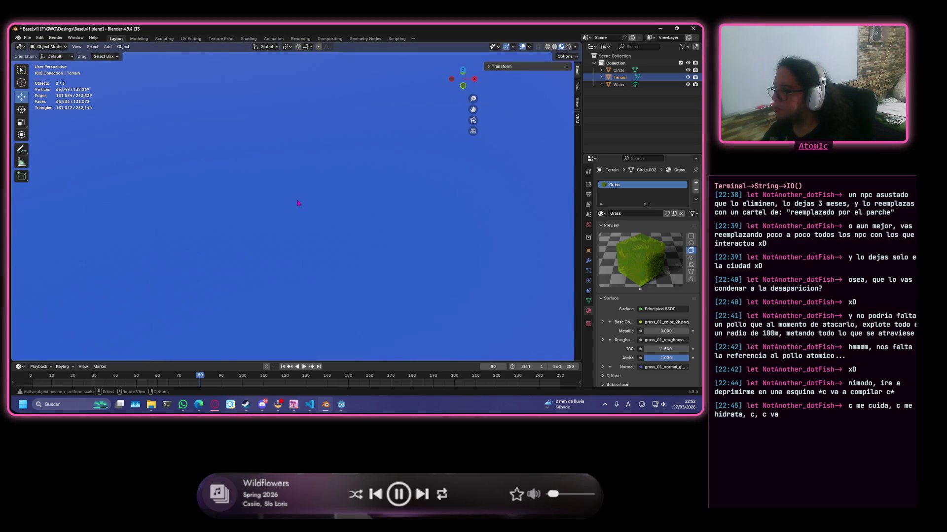
scroll(298, 203, "down", 1)
middle_click_drag(304, 203, 329, 205)
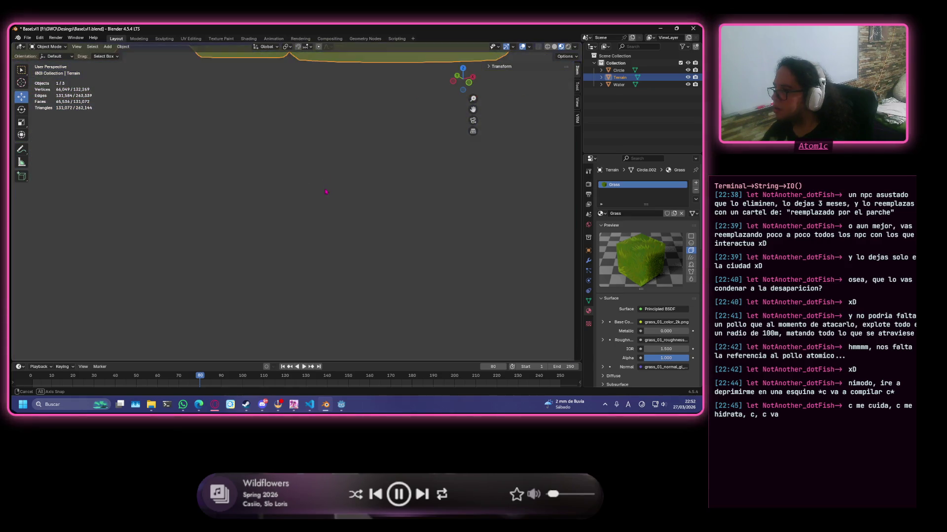
scroll(329, 204, "down", 3)
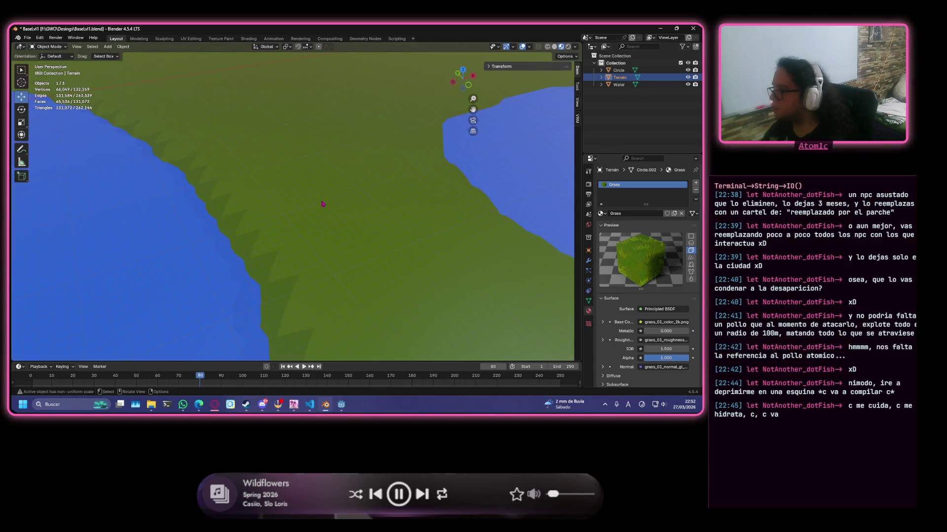
scroll(326, 209, "down", 3)
scroll(322, 214, "down", 3)
scroll(322, 214, "down", 2)
scroll(323, 214, "up", 2)
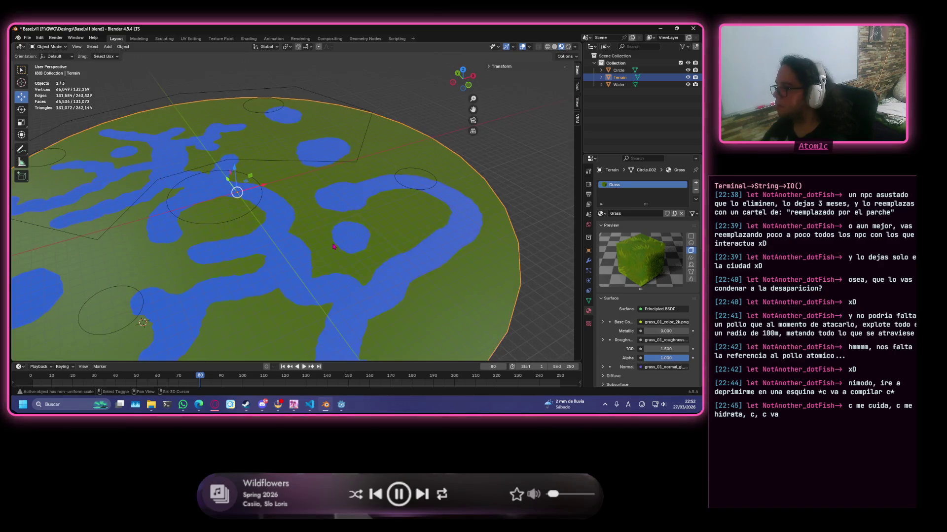
middle_click_drag(322, 214, 294, 167, "shift")
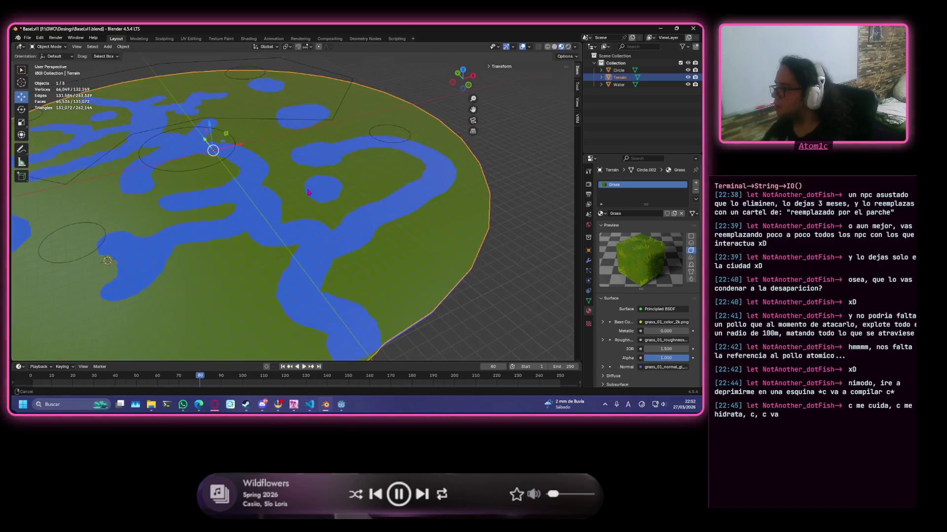
left_click(691, 265)
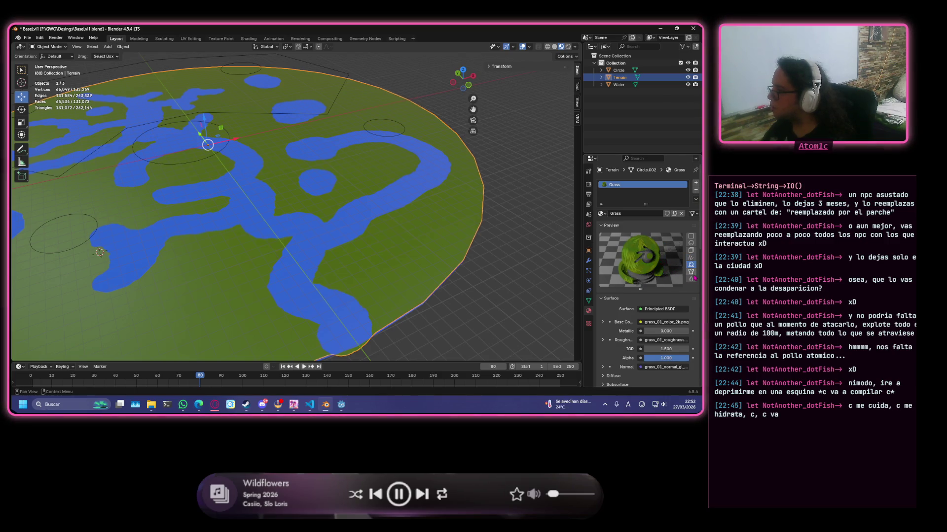
scroll(649, 252, "down", 1)
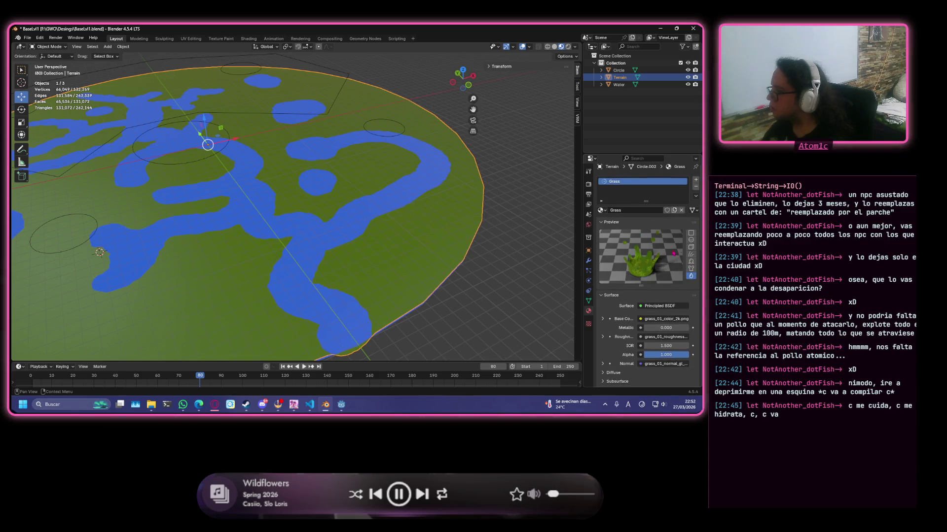
left_click(691, 235)
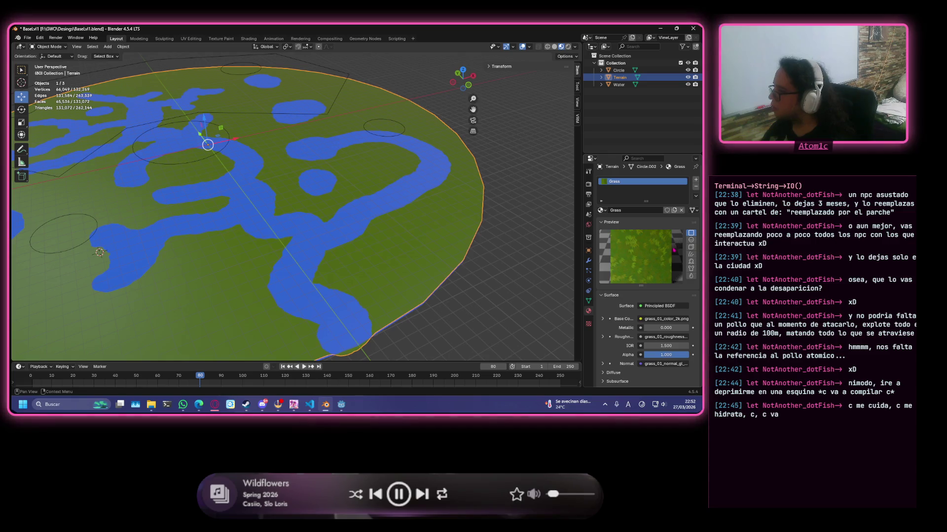
left_click(690, 240)
scroll(651, 259, "down", 1)
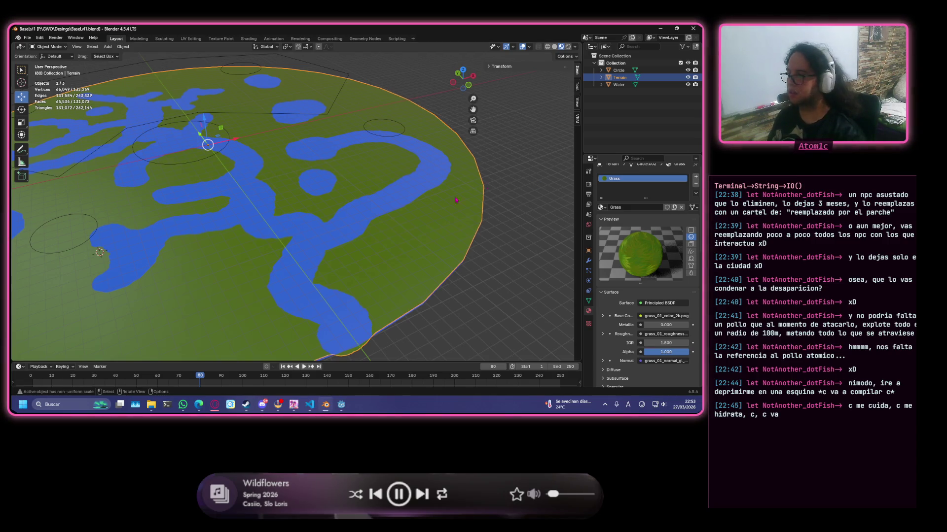
- Orbit around the terrain disc and enter Edit Mode on the mesh
mouse_move(44, 192)
middle_mouse_down()
mouse_move(395, 213)
mouse_move(362, 227)
middle_mouse_up()
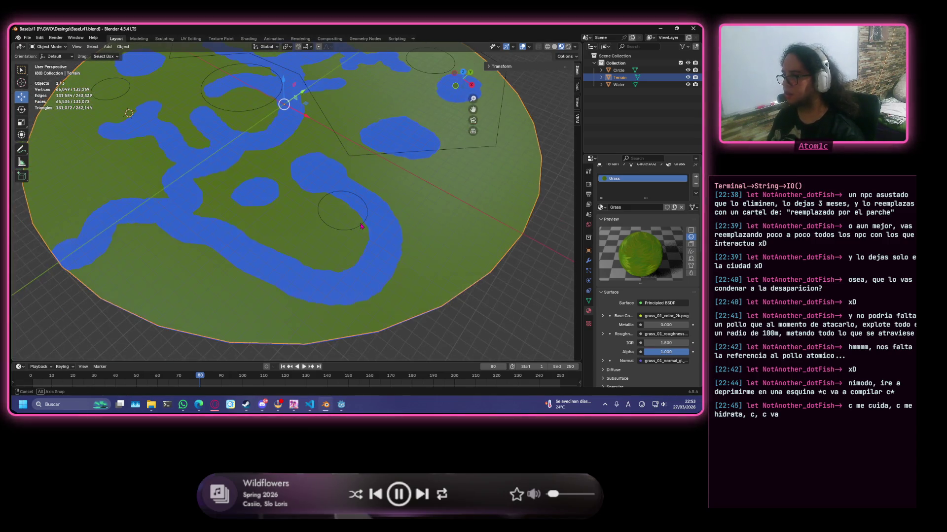
middle_click_drag(296, 168, 313, 212)
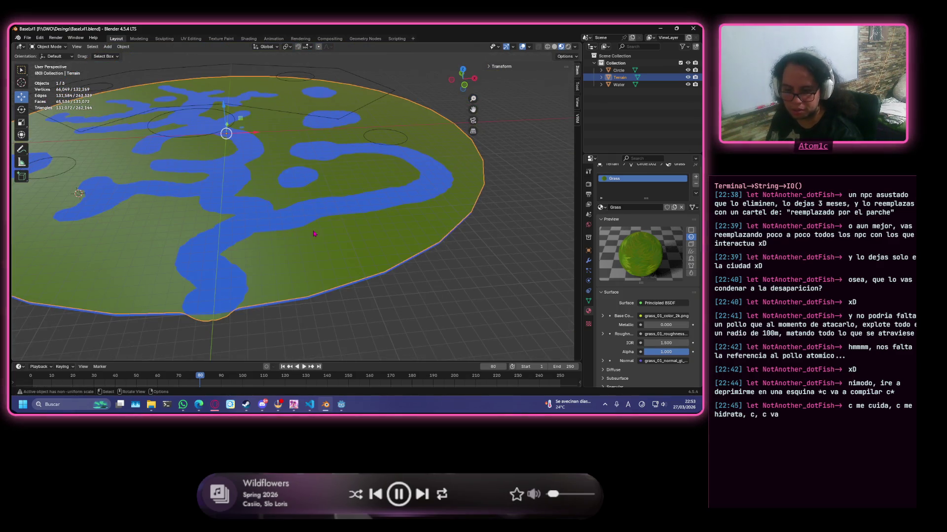
mouse_move(273, 230)
middle_mouse_down()
mouse_move(458, 228)
mouse_move(157, 256)
mouse_move(213, 231)
mouse_move(157, 250)
middle_mouse_up()
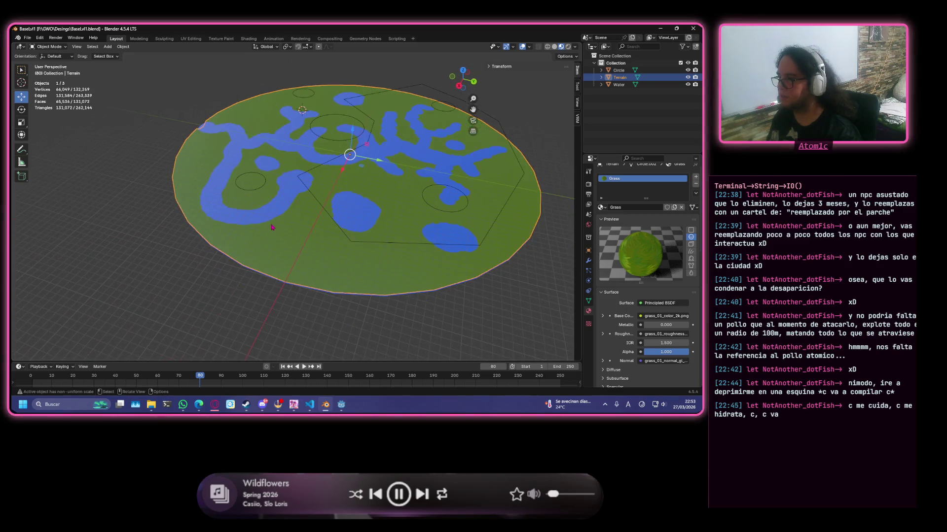
key("Tab")
middle_click_drag(157, 250, 462, 253)
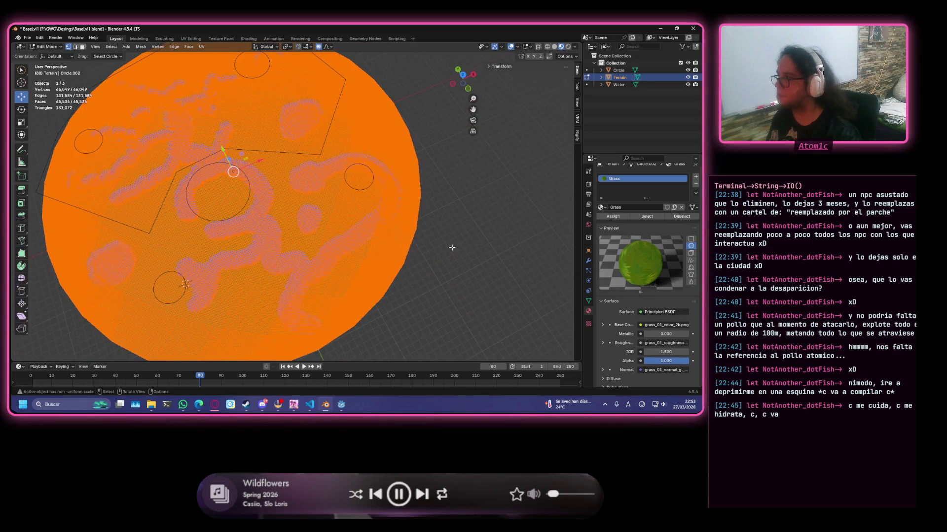
- Deselect all terrain geometry and orbit around the mesh to inspect the river shapes
key("Tab")
key("Tab")
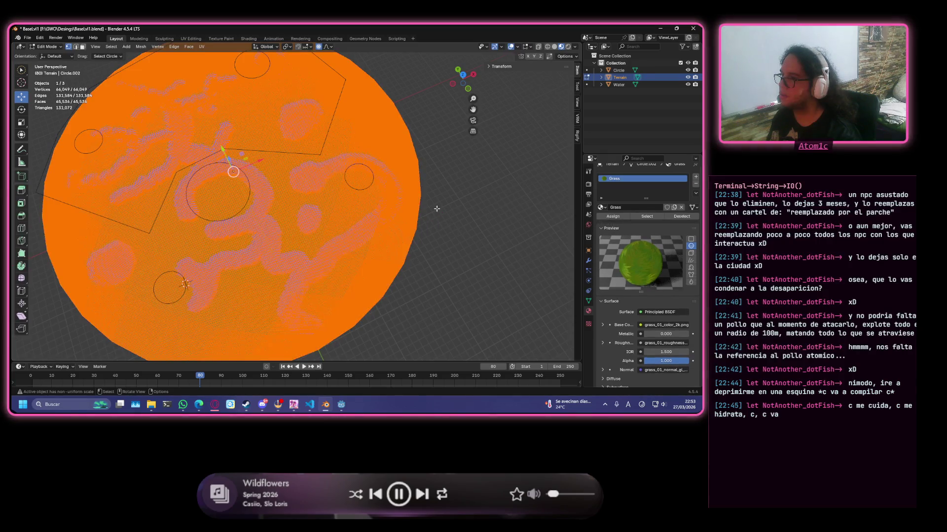
left_click(436, 208)
scroll(296, 207, "up", 5)
mouse_move(296, 208)
middle_mouse_down()
mouse_move(143, 210)
mouse_move(345, 181)
mouse_move(261, 155)
mouse_move(223, 180)
middle_mouse_up()
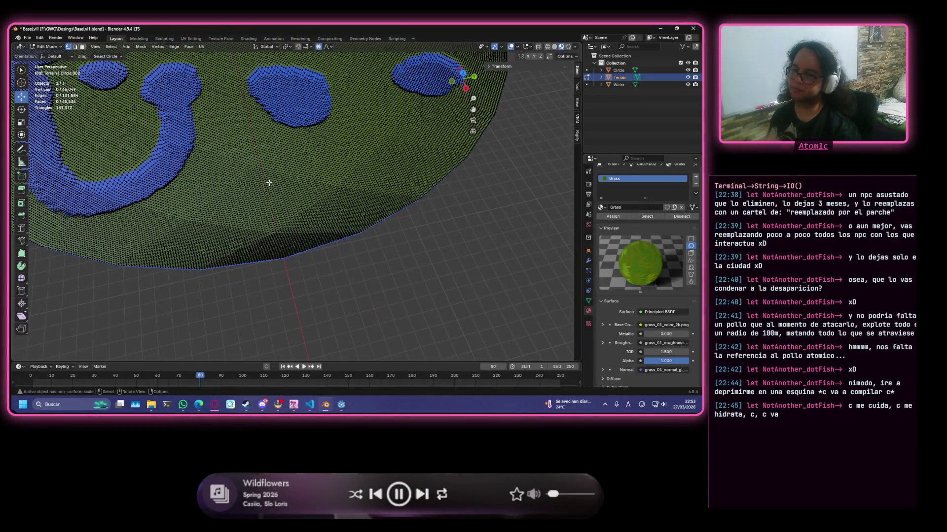
mouse_move(223, 179)
middle_mouse_down()
mouse_move(268, 181)
mouse_move(272, 170)
mouse_move(233, 160)
mouse_move(321, 160)
mouse_move(429, 270)
middle_mouse_up()
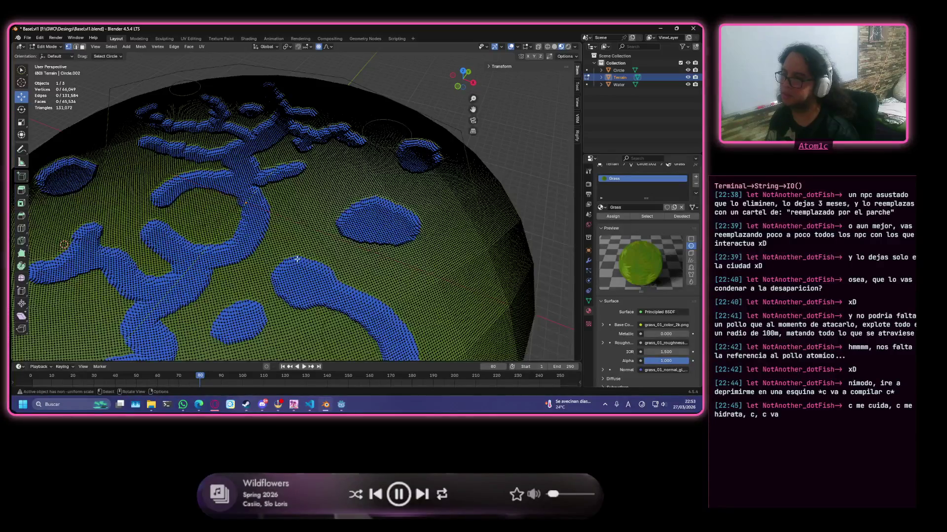
scroll(385, 244, "up", 5)
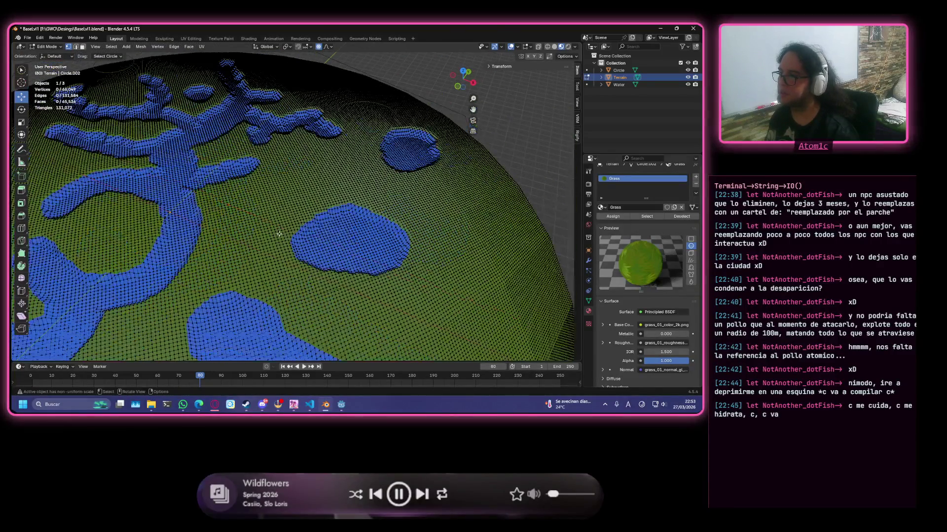
mouse_move(344, 223)
middle_mouse_down()
mouse_move(209, 278)
mouse_move(199, 233)
mouse_move(531, 241)
mouse_move(289, 226)
middle_mouse_up()
scroll(288, 226, "up", 2)
scroll(288, 226, "up", 2)
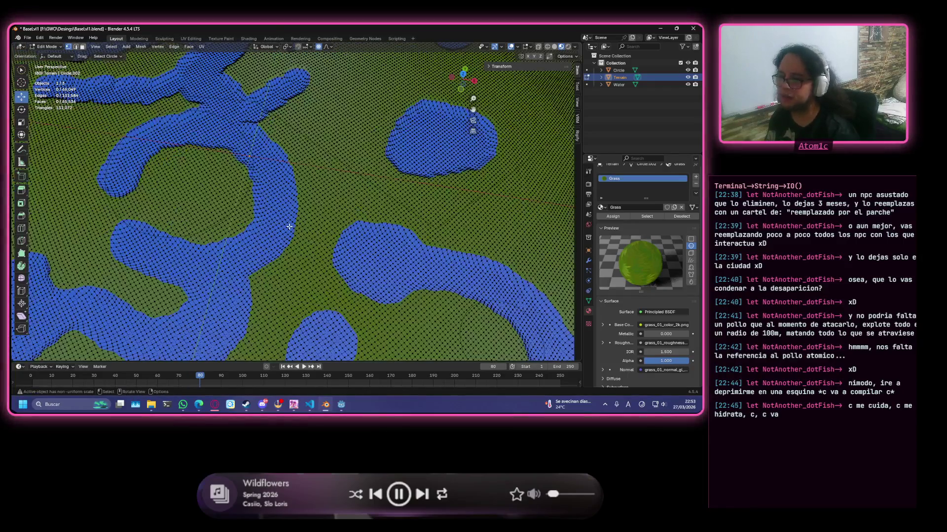
mouse_move(340, 214)
middle_mouse_down()
mouse_move(423, 173)
mouse_move(444, 185)
middle_mouse_up()
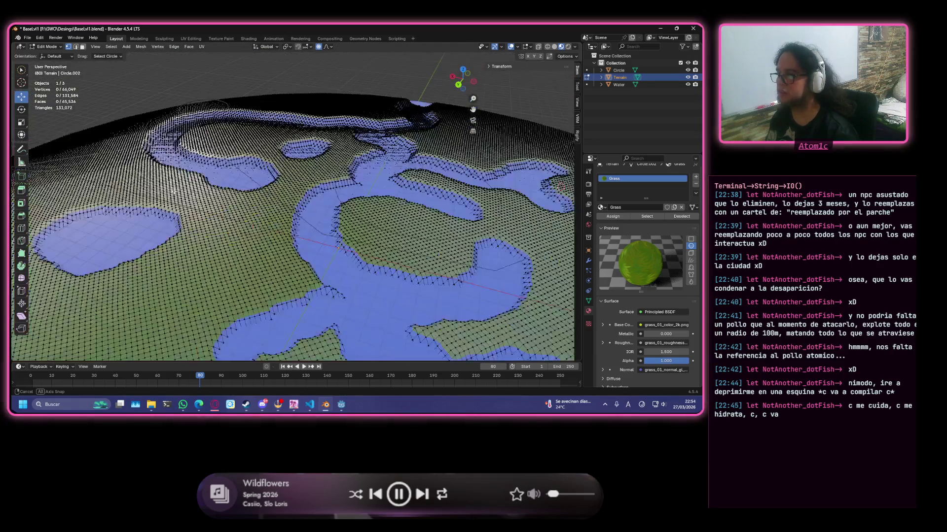
mouse_move(444, 185)
middle_mouse_down()
mouse_move(375, 188)
mouse_move(346, 200)
middle_mouse_up()
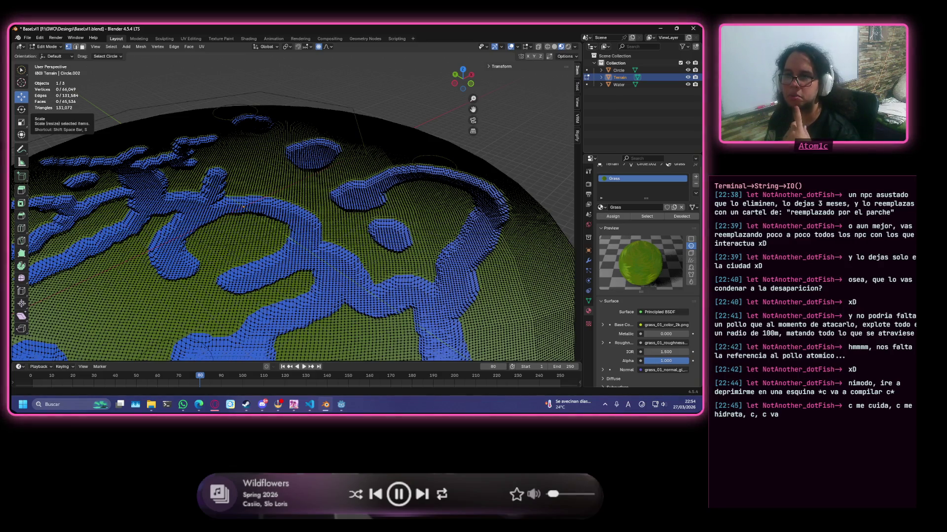
- Switch away from Blender to bring the OBS Studio window forward
key("alt+Tab")
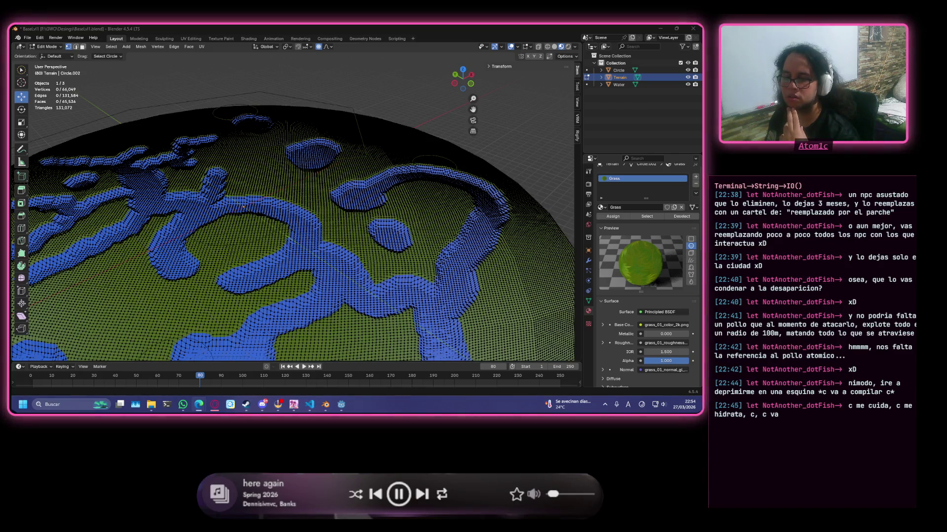
key("alt+Tab")
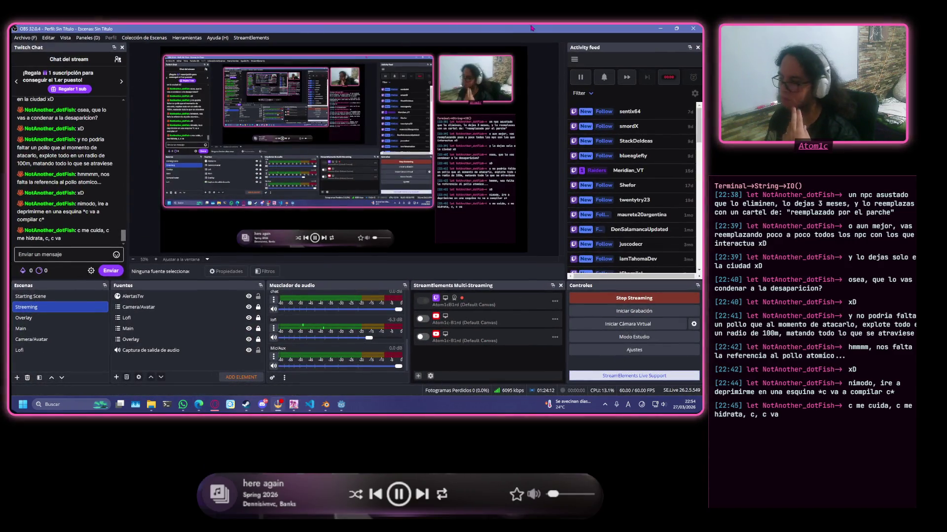
- Minimize OBS Studio so Blender's terrain view shows again
left_click(661, 27)
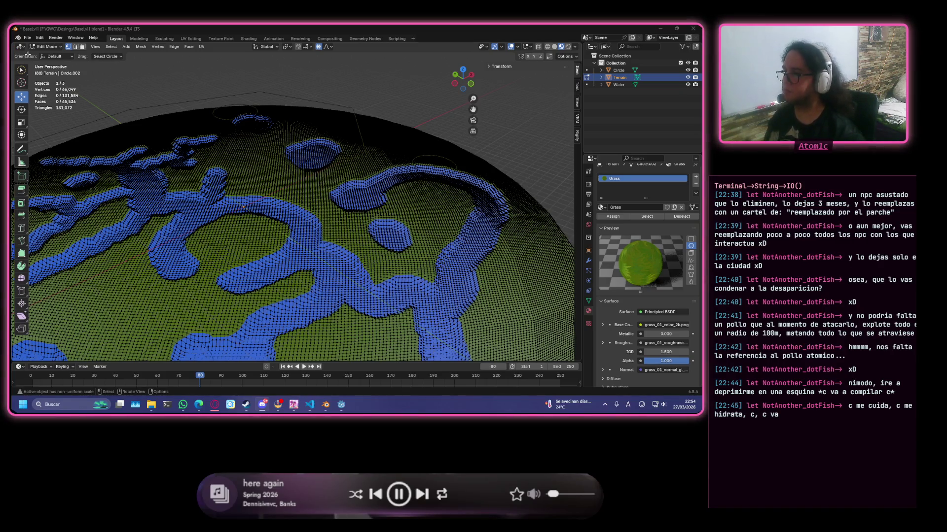
scroll(302, 165, "up", 3)
scroll(305, 192, "down", 4)
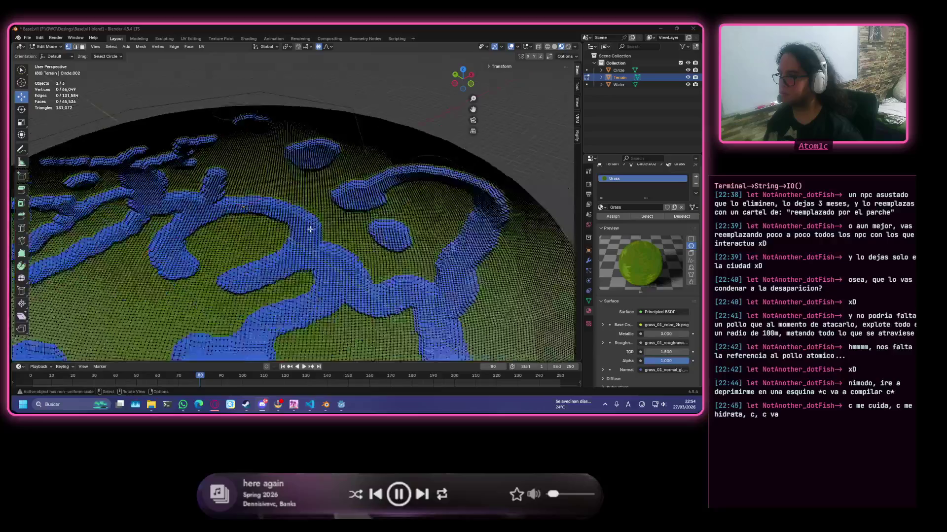
scroll(310, 230, "down", 2)
scroll(310, 229, "up", 4)
scroll(310, 231, "up", 2)
- Assign the Grass material to the selected terrain geometry, clear the selection and return to Object Mode
mouse_move(309, 231)
middle_mouse_down()
mouse_move(81, 231)
mouse_move(324, 212)
mouse_move(178, 187)
mouse_move(83, 187)
mouse_move(558, 185)
middle_mouse_up()
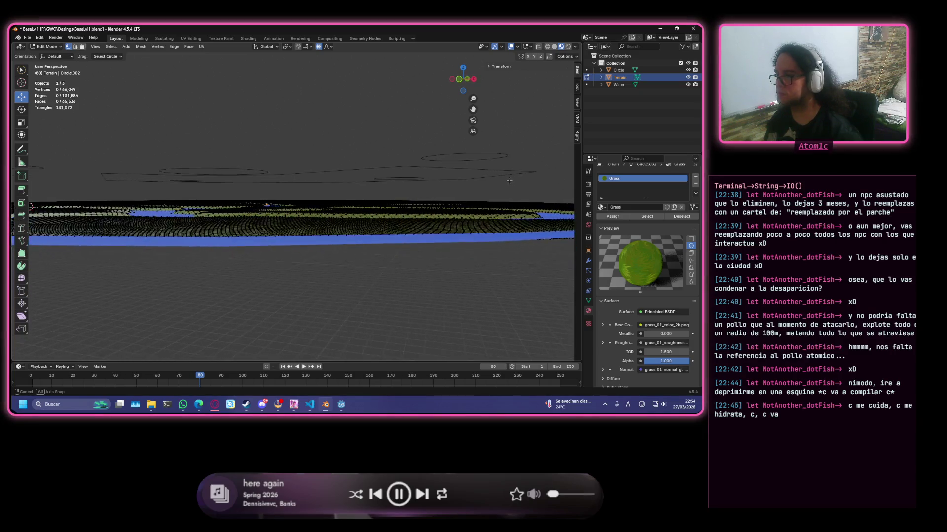
middle_click_drag(509, 181, 462, 182)
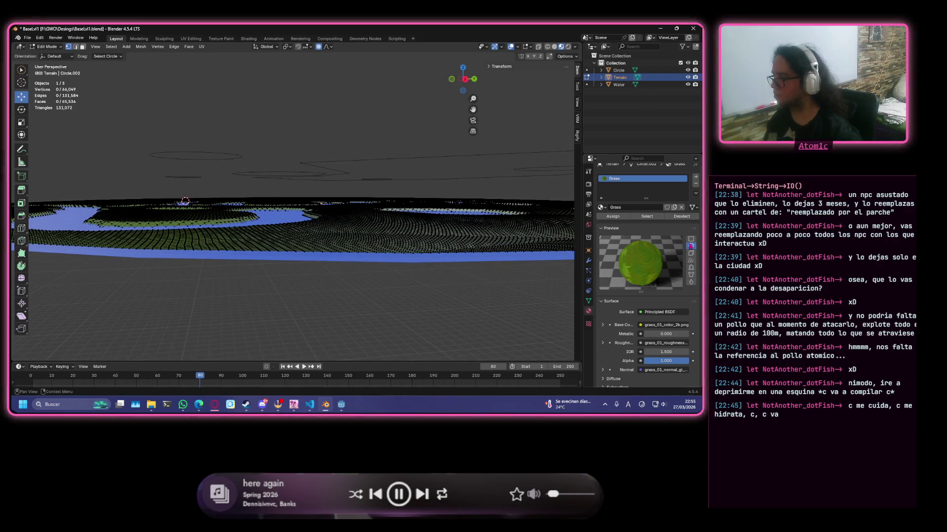
scroll(344, 199, "up", 3)
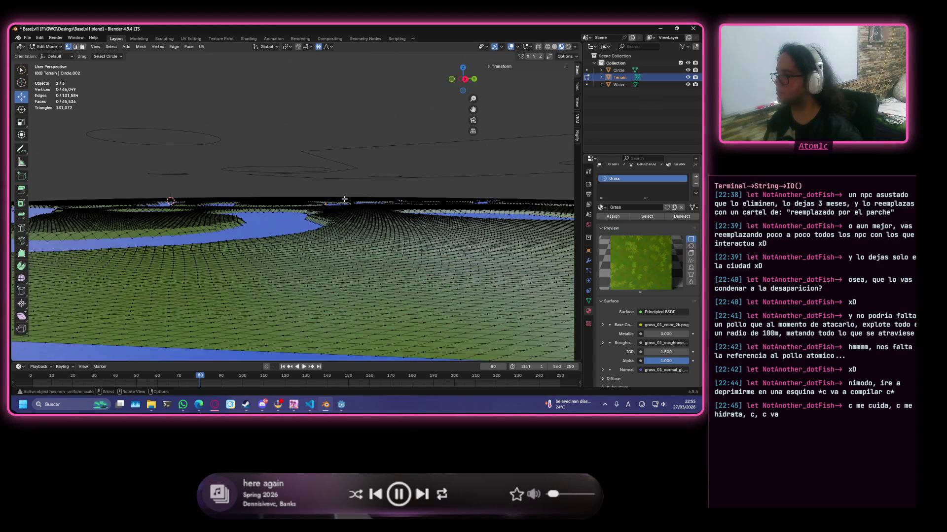
scroll(464, 232, "up", 2)
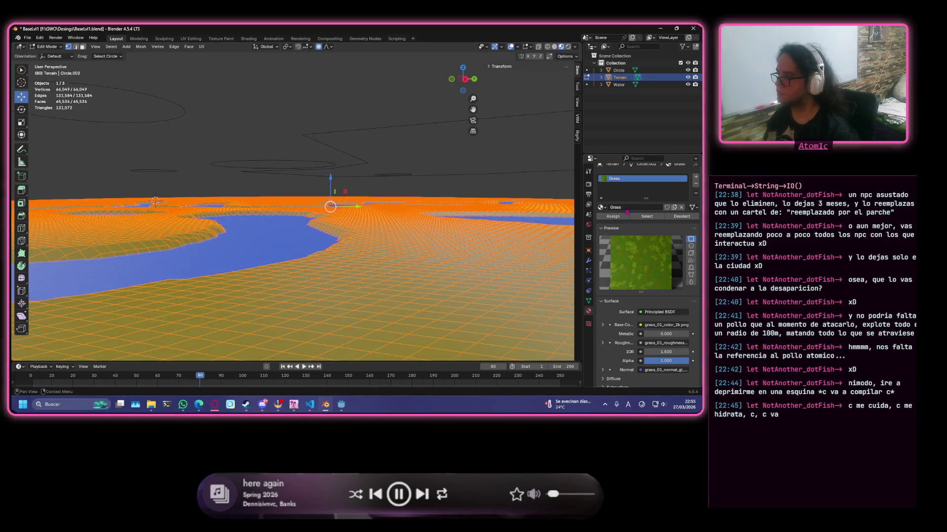
left_click(624, 216)
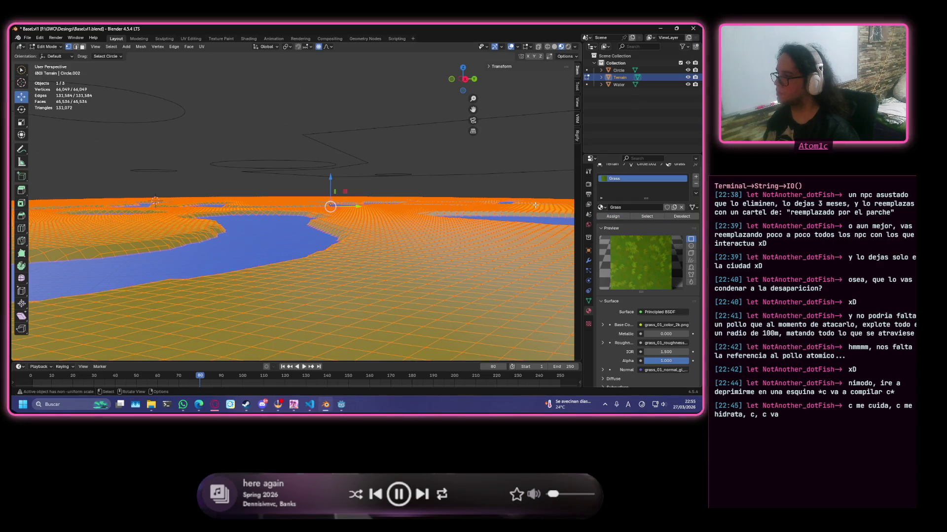
left_click(218, 253)
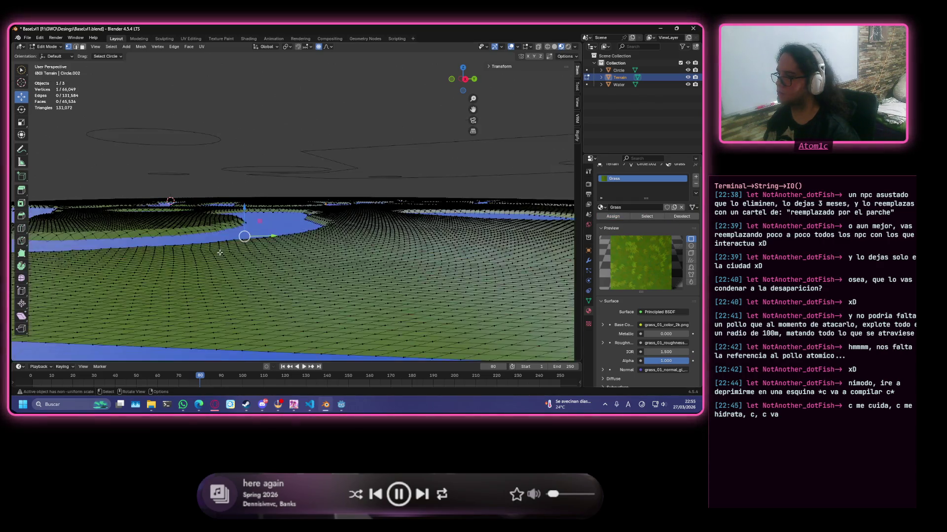
scroll(220, 253, "up", 4)
scroll(220, 253, "up", 2)
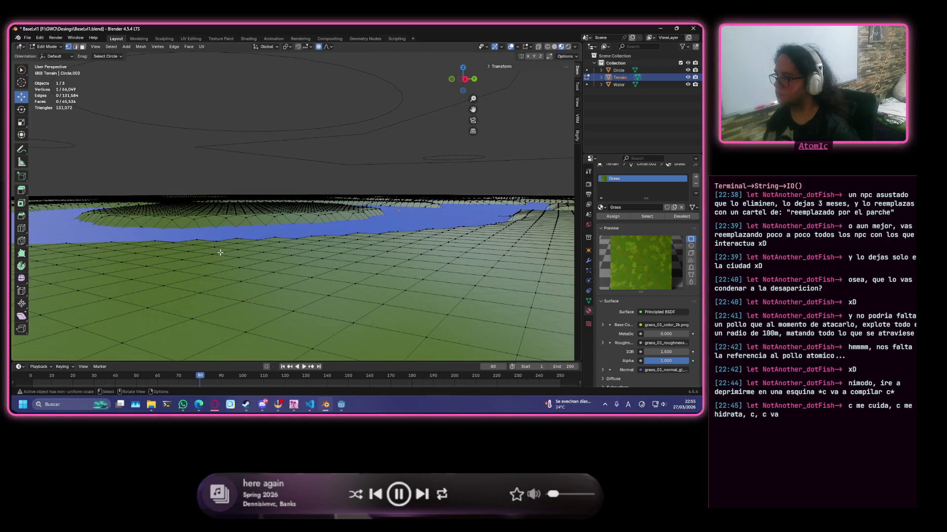
scroll(219, 253, "down", 1)
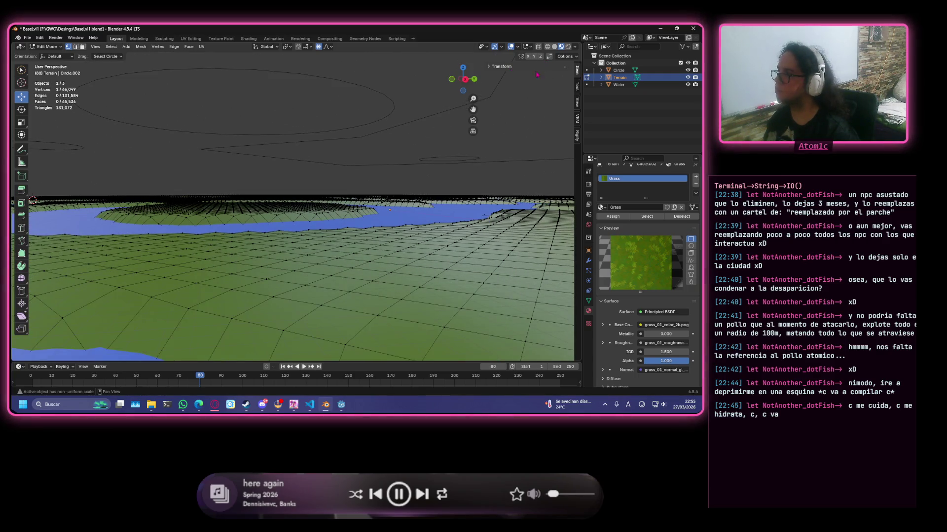
key("Tab")
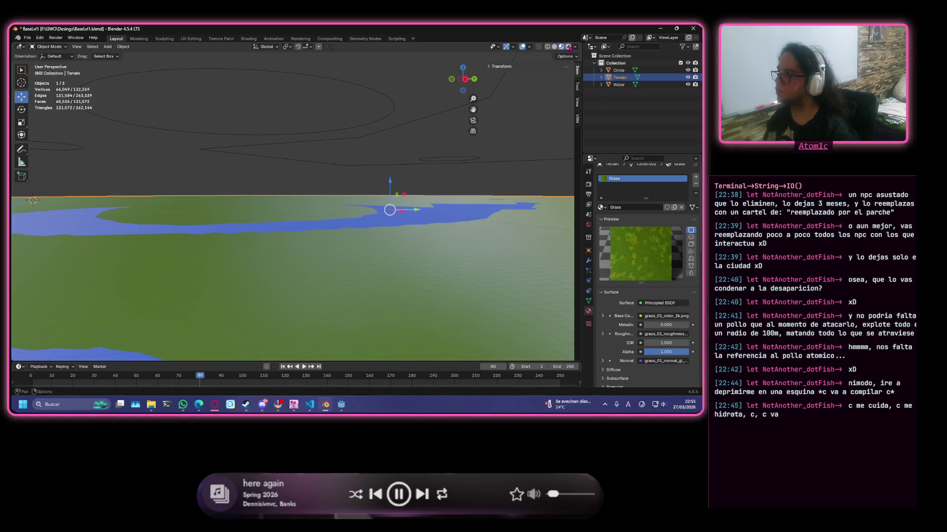
key("shift+z")
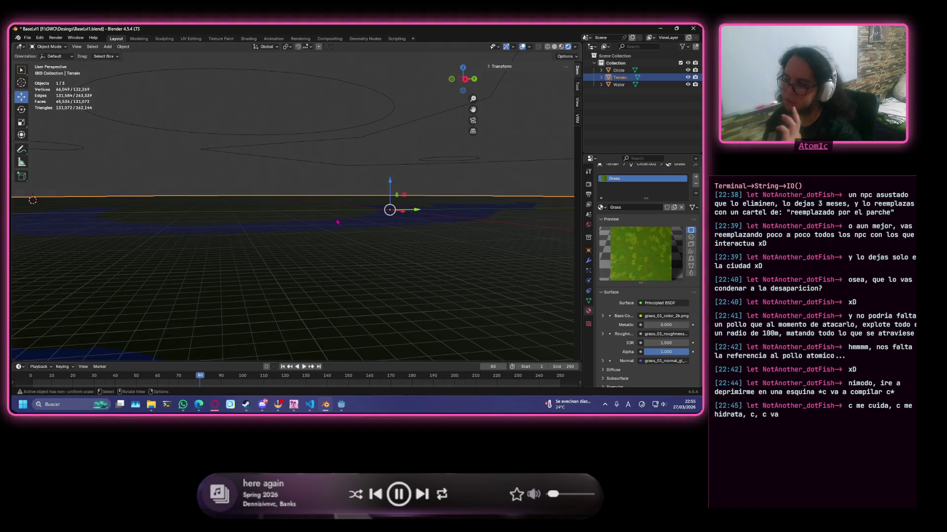
middle_click_drag(357, 222, 401, 226, "shift")
key("shift+z")
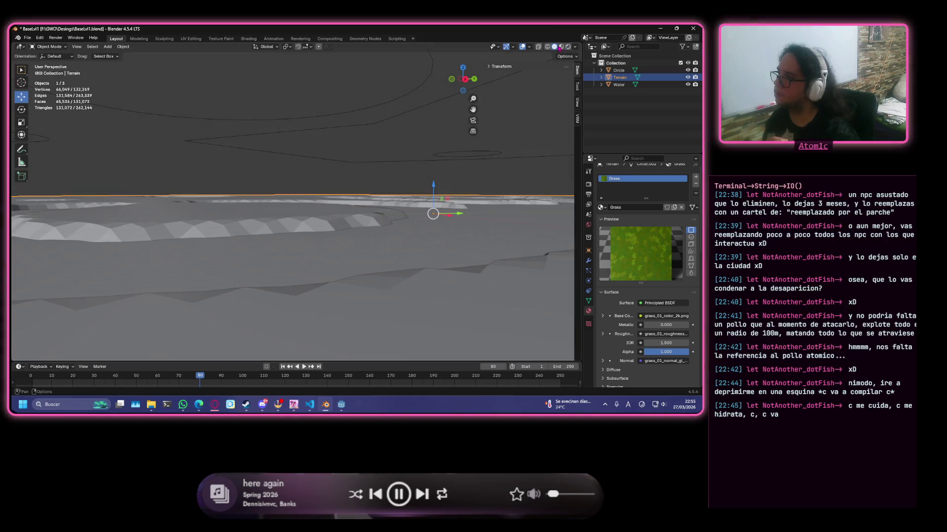
key("shift+z")
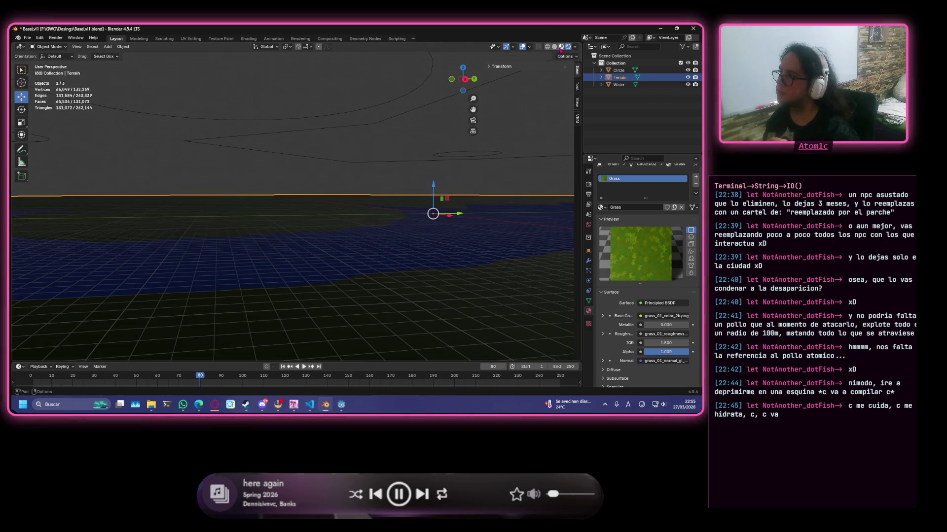
key("shift+z")
middle_click_drag(281, 227, 342, 232, "shift")
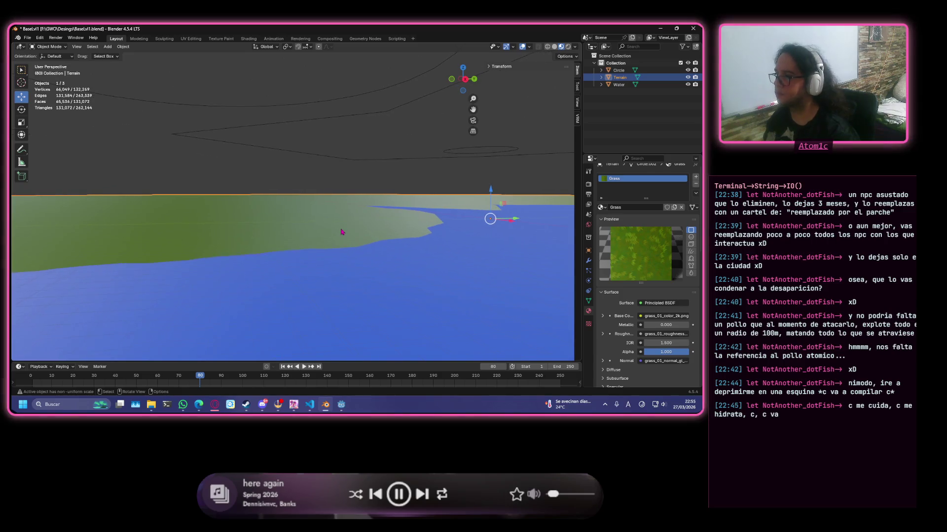
scroll(342, 233, "down", 3)
scroll(342, 233, "down", 3)
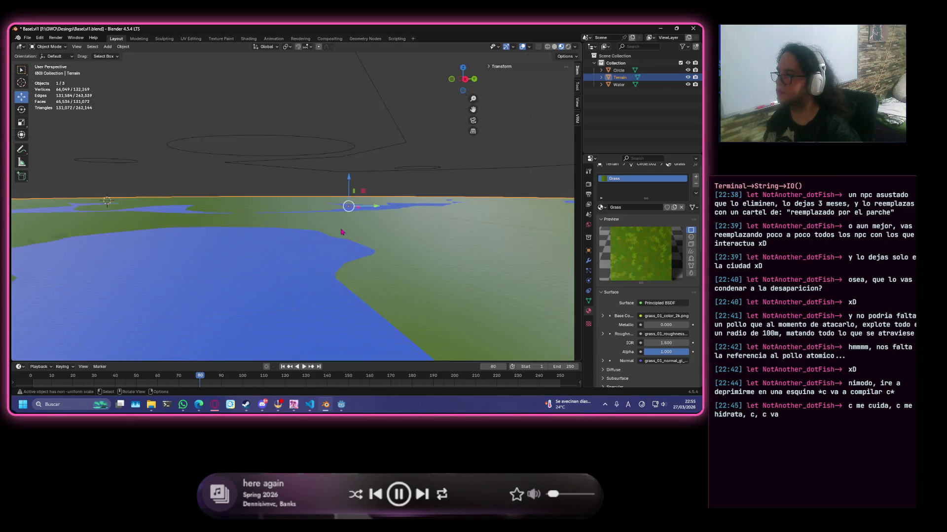
scroll(343, 231, "down", 4)
scroll(342, 230, "up", 4)
scroll(343, 231, "up", 2)
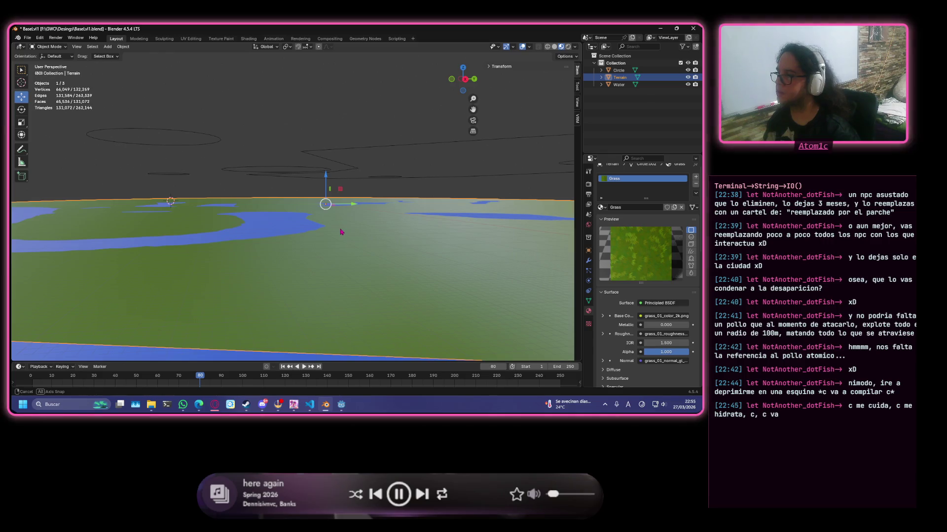
scroll(341, 231, "up", 2)
scroll(336, 232, "up", 2)
scroll(331, 232, "up", 2)
scroll(330, 232, "up", 2)
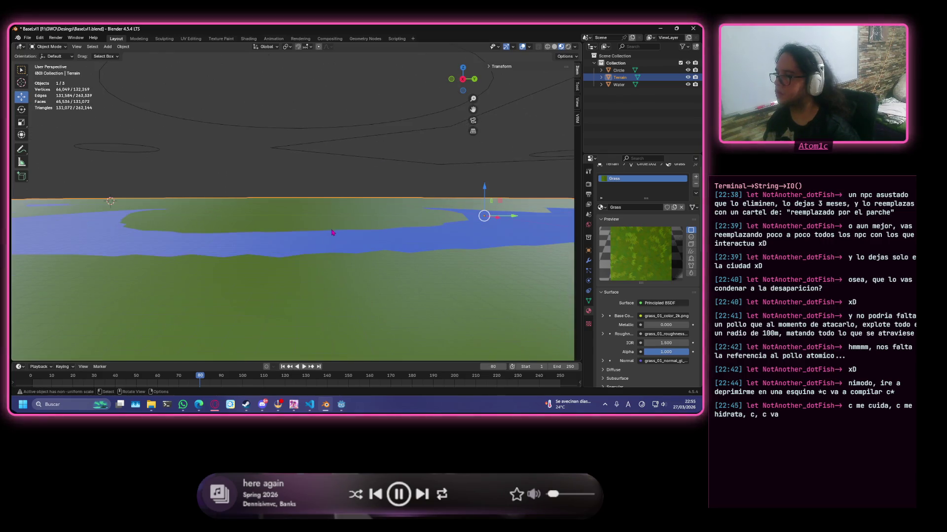
scroll(329, 231, "up", 2)
scroll(327, 228, "up", 2)
scroll(323, 225, "up", 3)
scroll(324, 225, "down", 3)
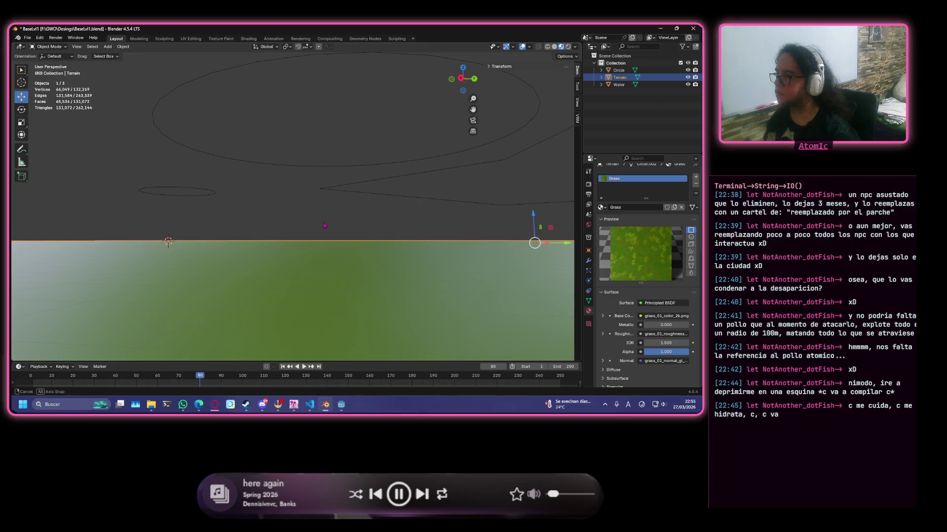
scroll(332, 223, "down", 2)
middle_click_drag(337, 223, 200, 255)
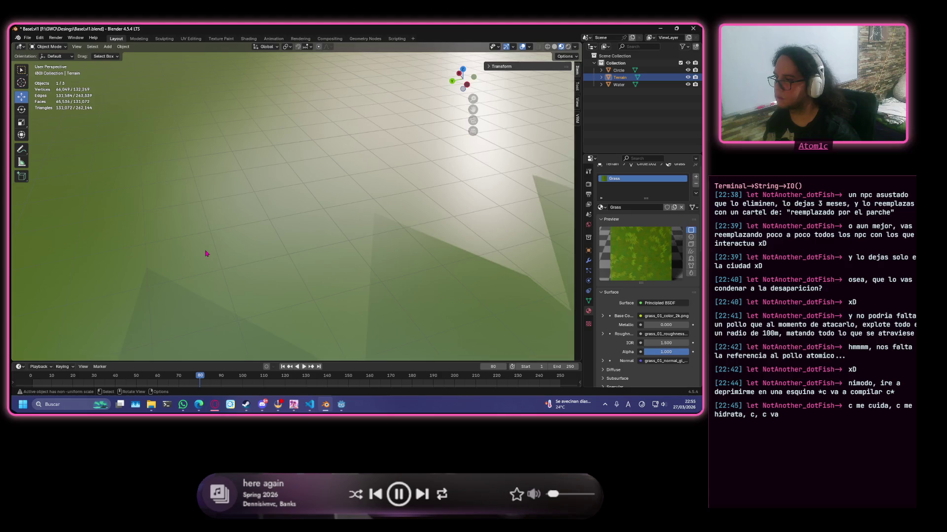
mouse_move(201, 255)
middle_mouse_down()
mouse_move(257, 240)
mouse_move(338, 259)
mouse_move(258, 275)
mouse_move(241, 260)
middle_mouse_up()
key("Right")
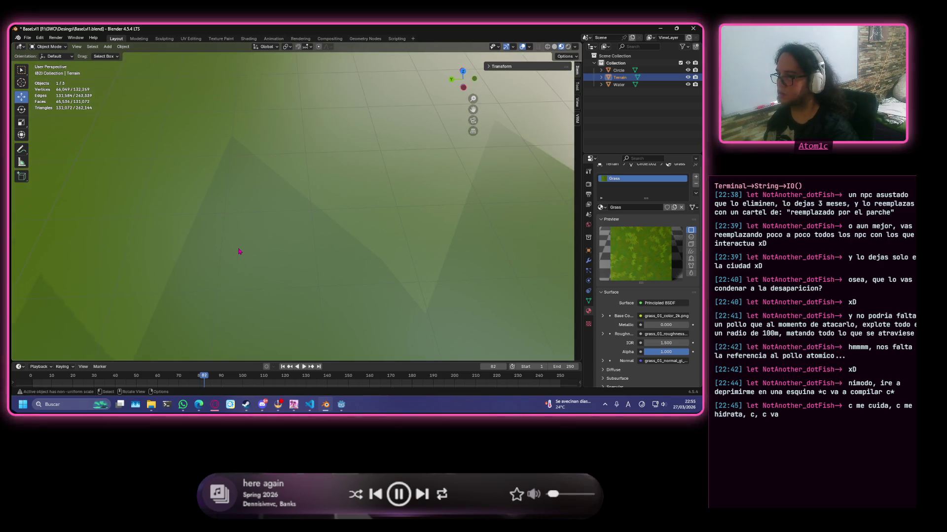
key("Left")
key("Left")
key("Left")
mouse_move(256, 226)
middle_mouse_down()
mouse_move(286, 200)
mouse_move(288, 219)
middle_mouse_up()
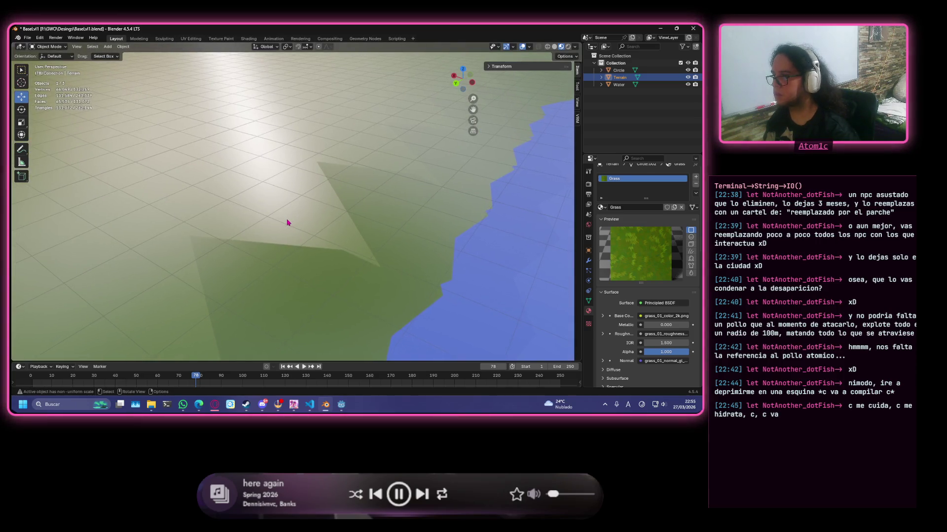
scroll(287, 223, "down", 2)
scroll(288, 222, "down", 3)
scroll(288, 222, "down", 3)
scroll(287, 223, "down", 3)
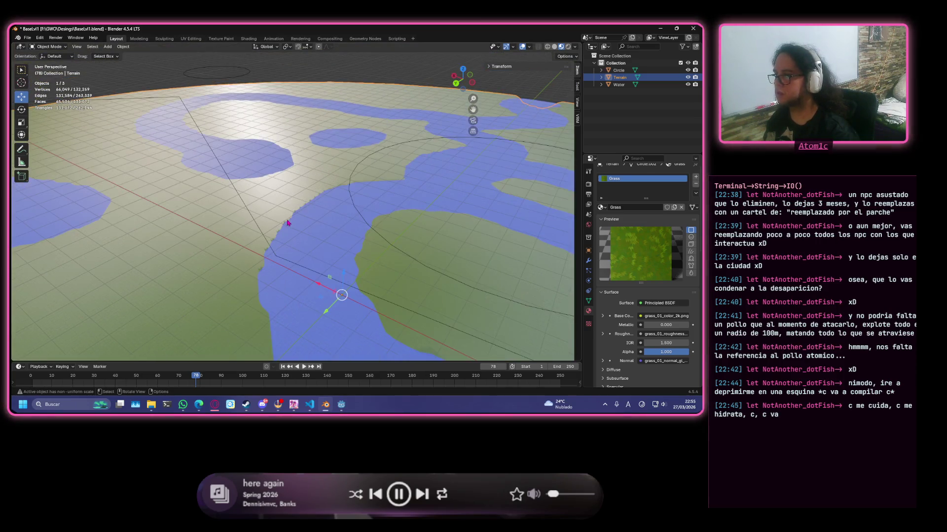
- Switch to top view over the terrain and save the BaseLvl1 file
mouse_move(259, 244)
middle_mouse_down()
mouse_move(391, 173)
mouse_move(515, 159)
mouse_move(407, 218)
mouse_move(79, 247)
middle_mouse_up()
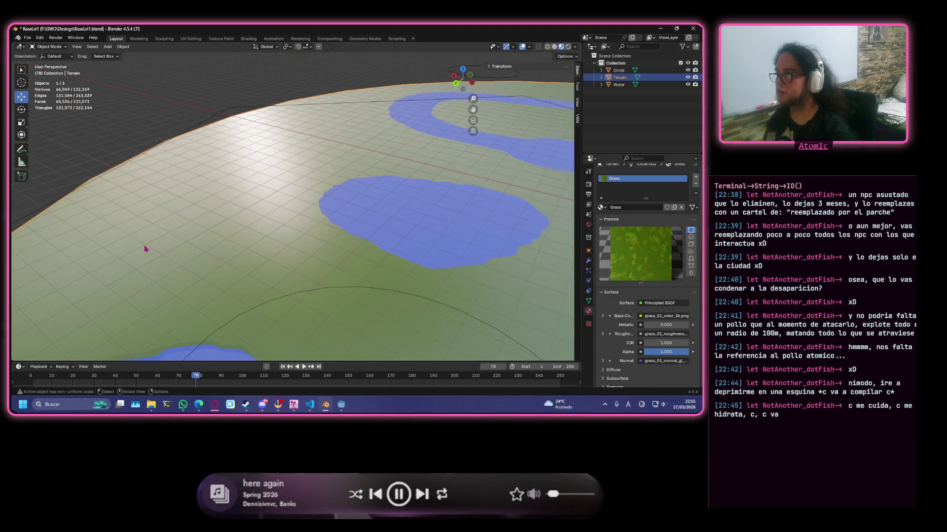
scroll(235, 247, "down", 3)
mouse_move(235, 247)
middle_mouse_down()
mouse_move(396, 247)
mouse_move(260, 250)
middle_mouse_up()
scroll(260, 250, "up", 3)
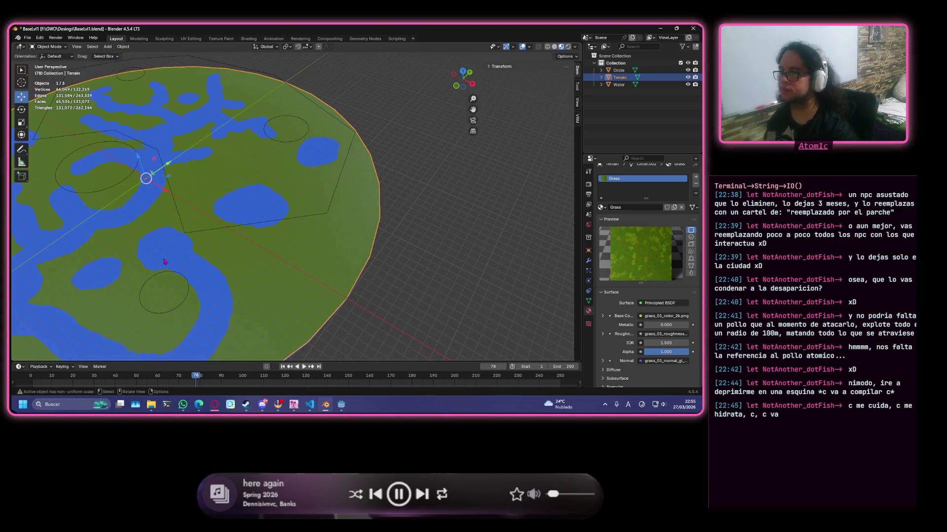
scroll(164, 261, "up", 3)
middle_click_drag(165, 261, 365, 213, "shift")
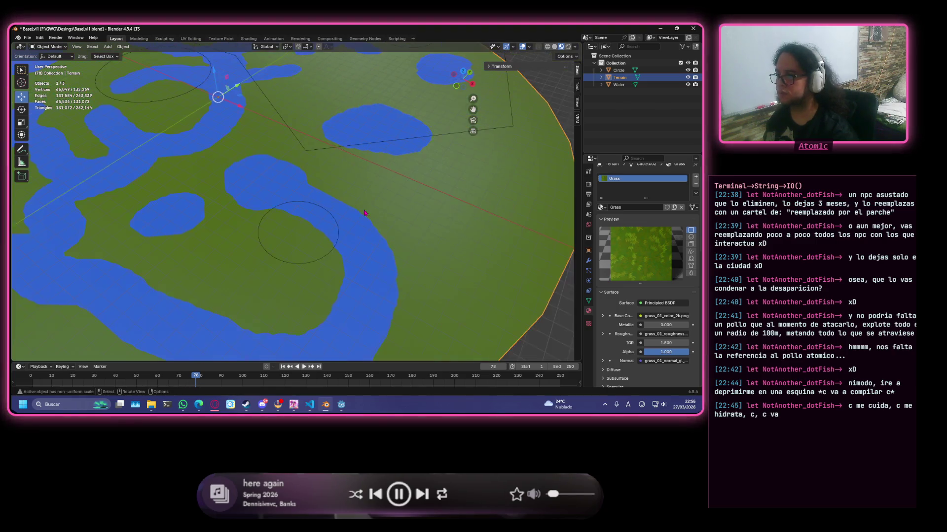
scroll(365, 213, "up", 3)
scroll(244, 264, "up", 2)
scroll(267, 236, "up", 2)
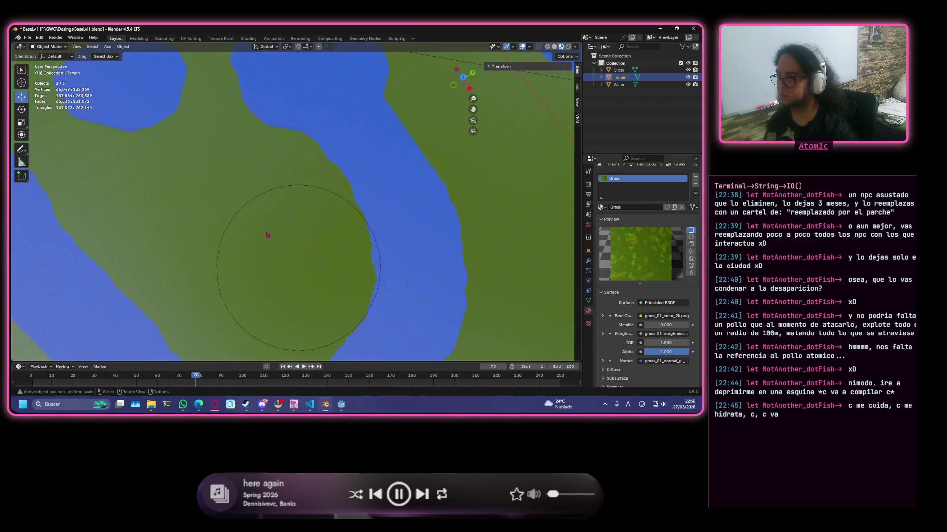
middle_click_drag(267, 235, 307, 205, "shift")
scroll(306, 205, "up", 2)
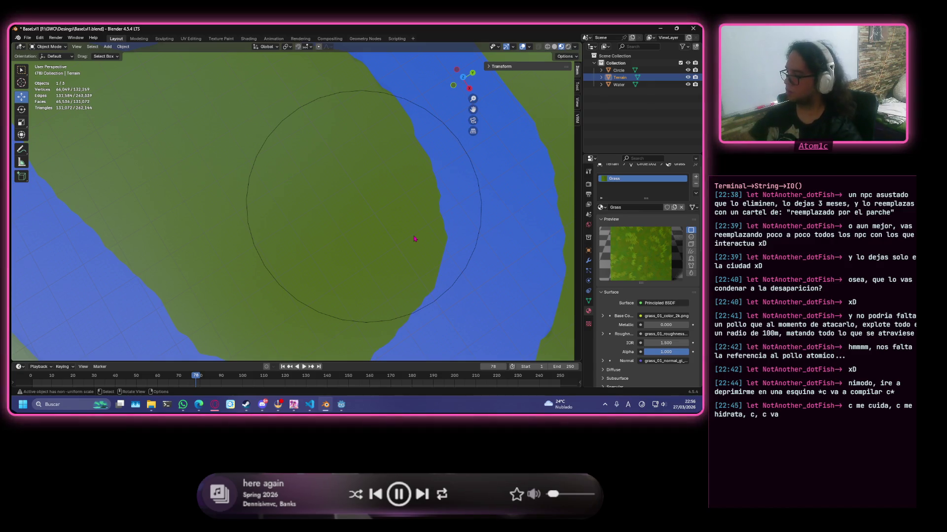
key("KP_7")
scroll(416, 181, "up", 3)
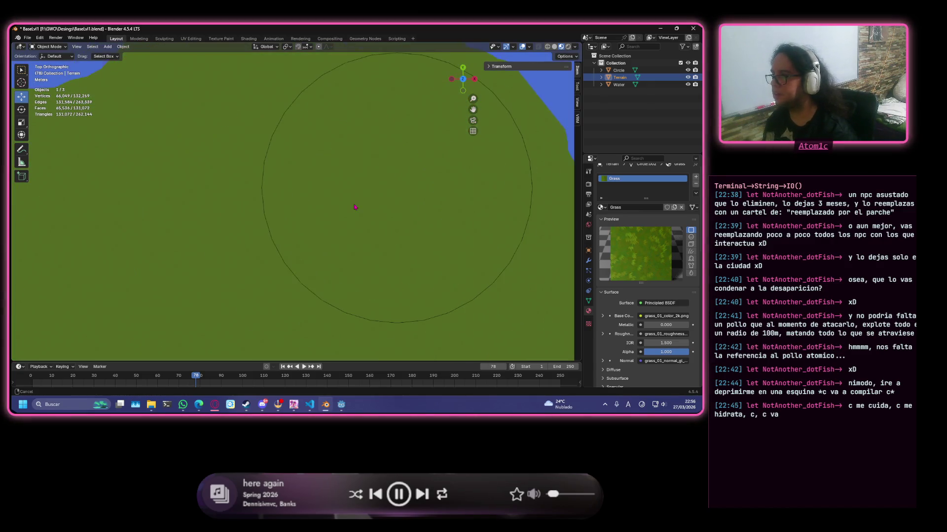
middle_click_drag(417, 181, 284, 226, "shift")
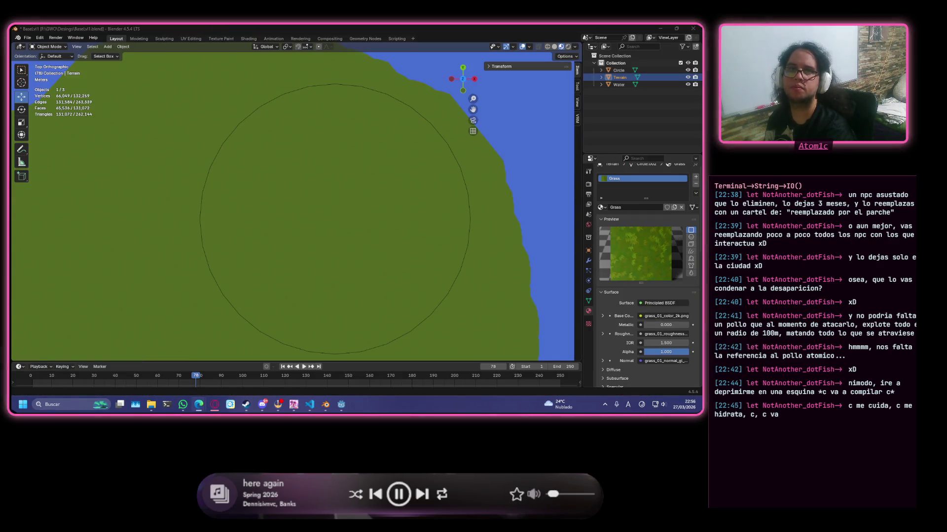
key("ctrl+s")
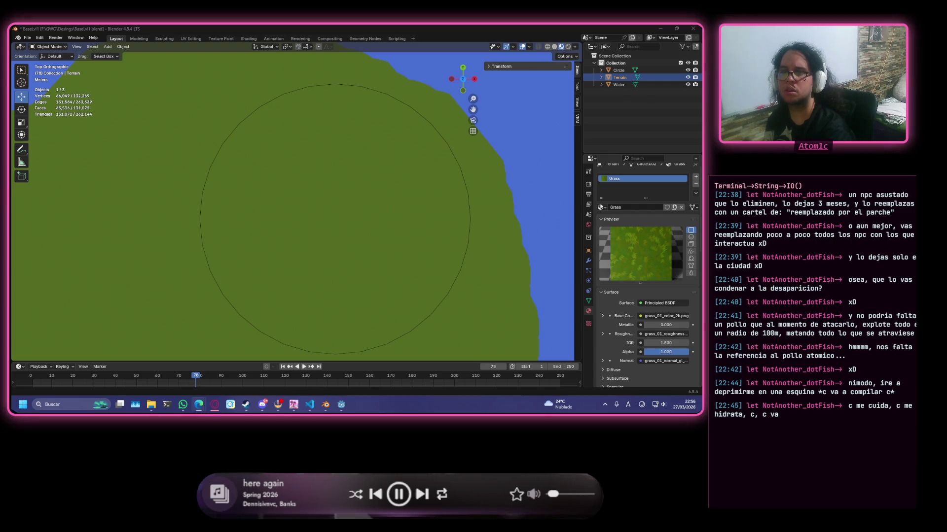
- Glance at the Fantasy Town Generator settlements page, then hide the browser to return to the terrain
key("alt+Tab")
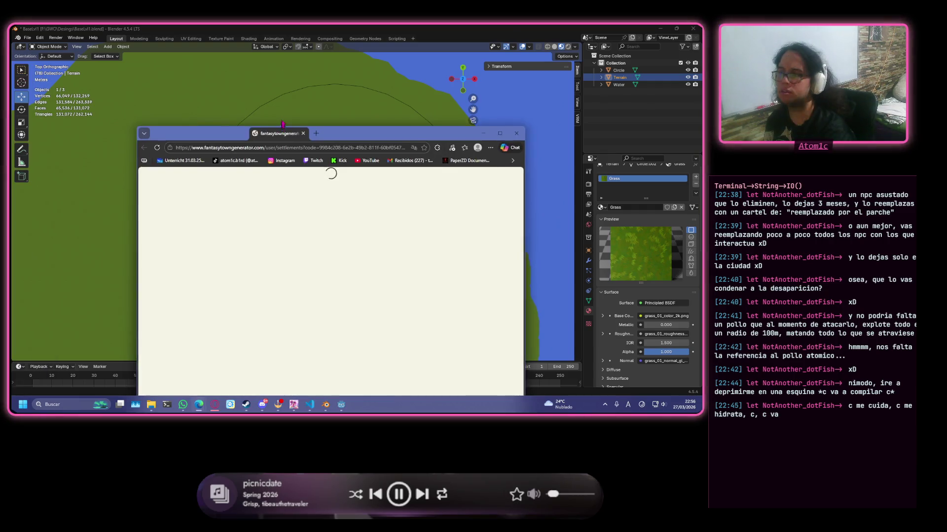
left_click(501, 127)
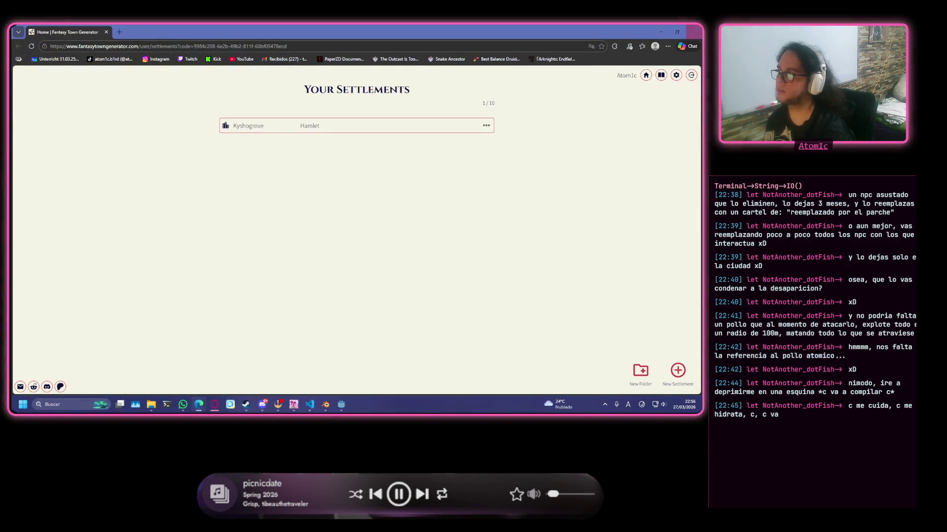
left_click(660, 32)
middle_click_drag(415, 163, 360, 205, "shift")
scroll(360, 205, "down", 3)
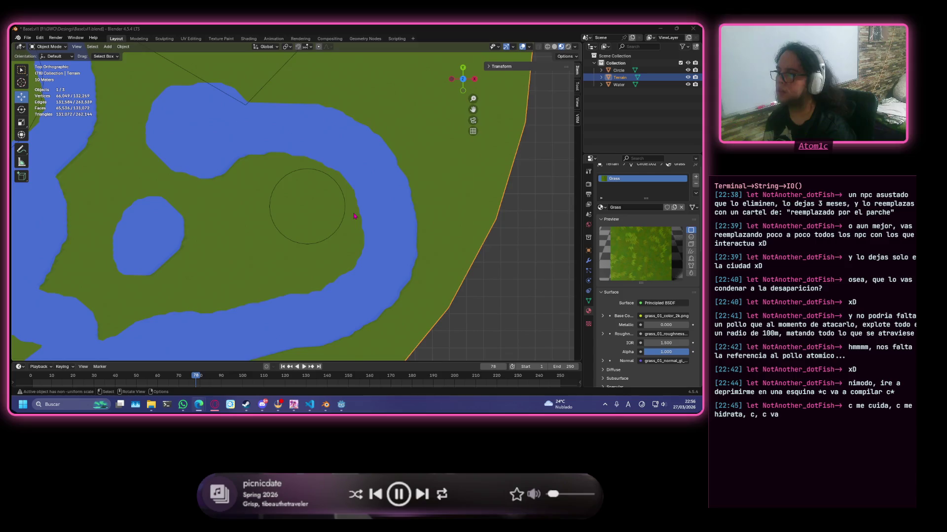
scroll(337, 213, "down", 3)
scroll(193, 220, "down", 3)
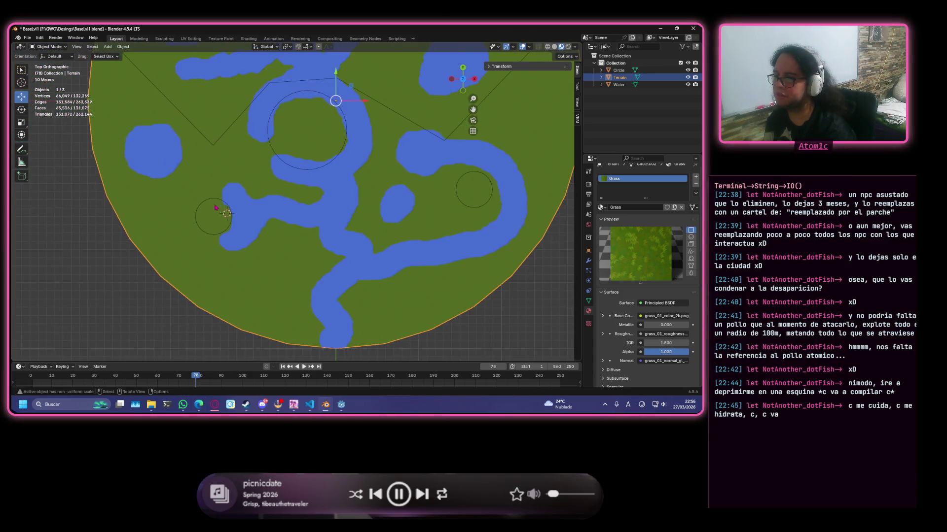
scroll(203, 234, "up", 6)
- Pan across the terrain in top view and enter Edit Mode on the Terrain mesh
middle_click_drag(249, 239, 218, 195, "shift")
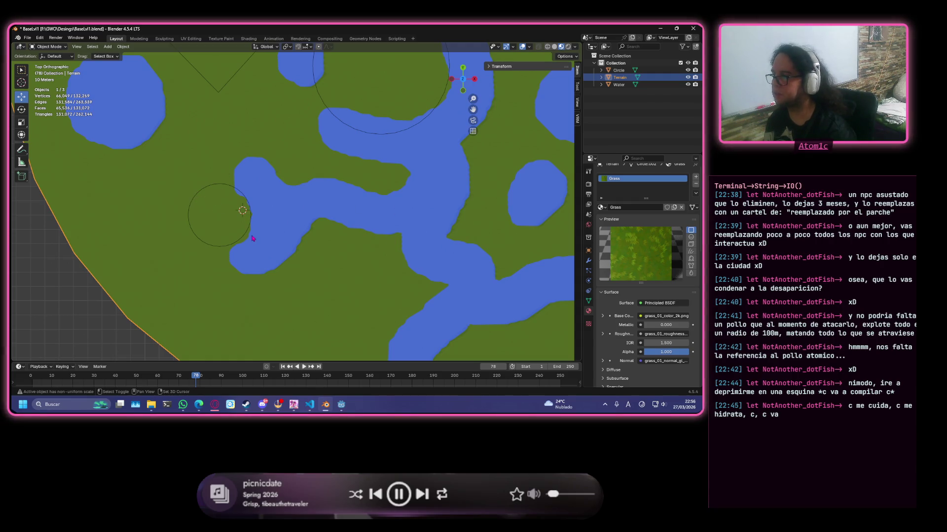
scroll(253, 239, "up", 3)
scroll(254, 173, "up", 2)
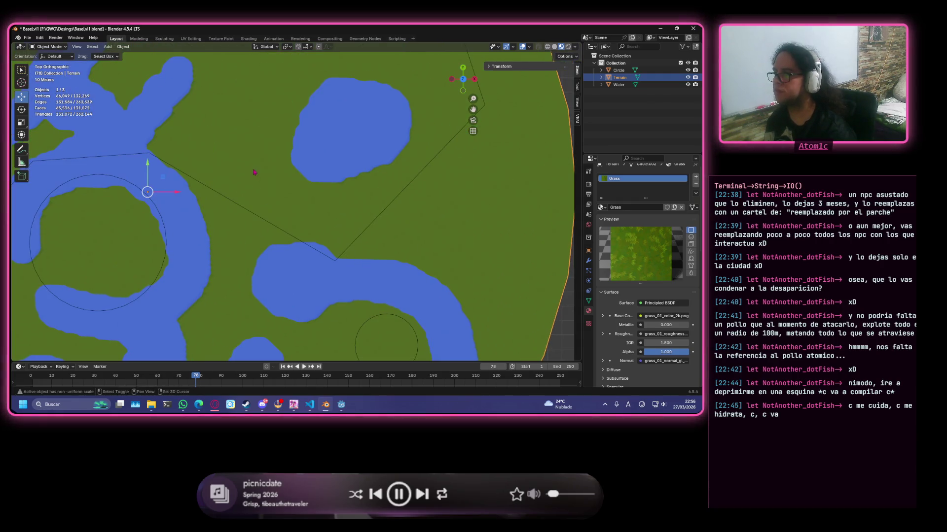
scroll(255, 172, "down", 2)
scroll(255, 172, "down", 2)
middle_click_drag(344, 333, 479, 145, "shift")
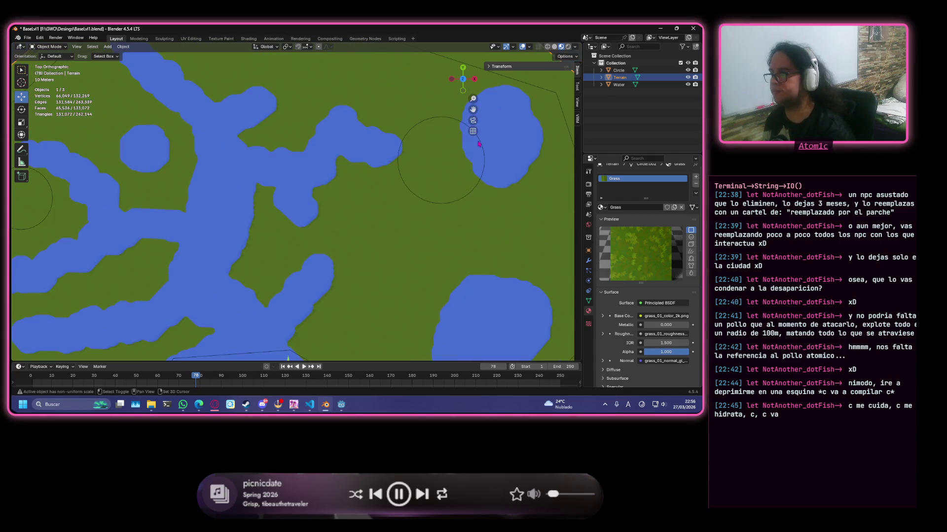
scroll(428, 163, "up", 2)
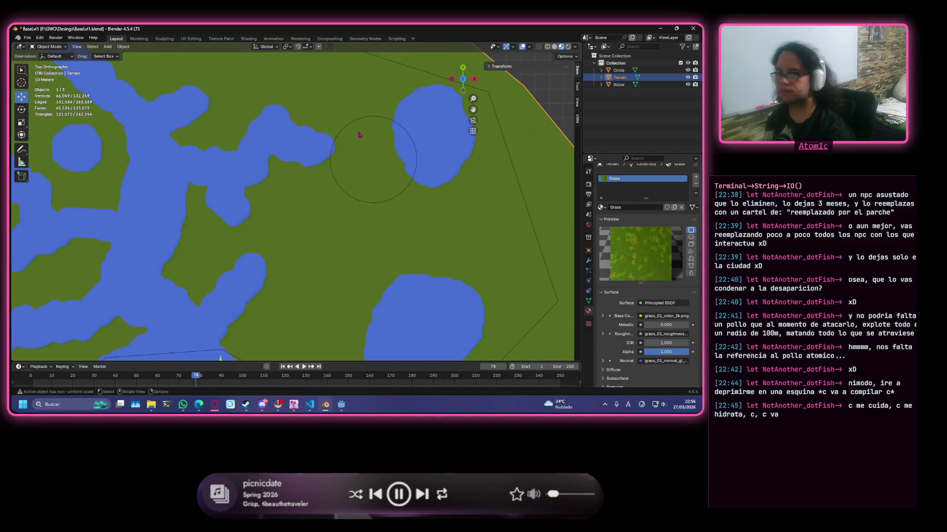
scroll(359, 159, "up", 2)
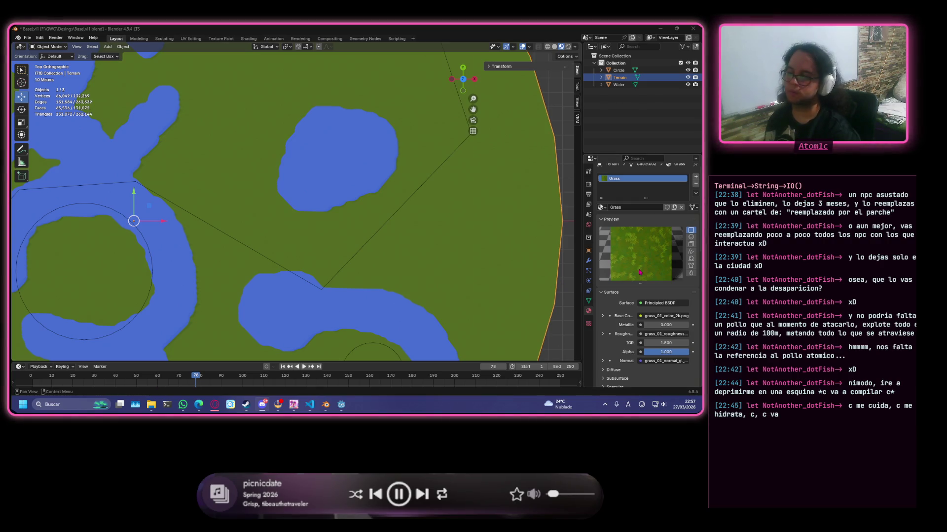
scroll(405, 261, "down", 3, "shift")
scroll(410, 261, "down", 3, "shift")
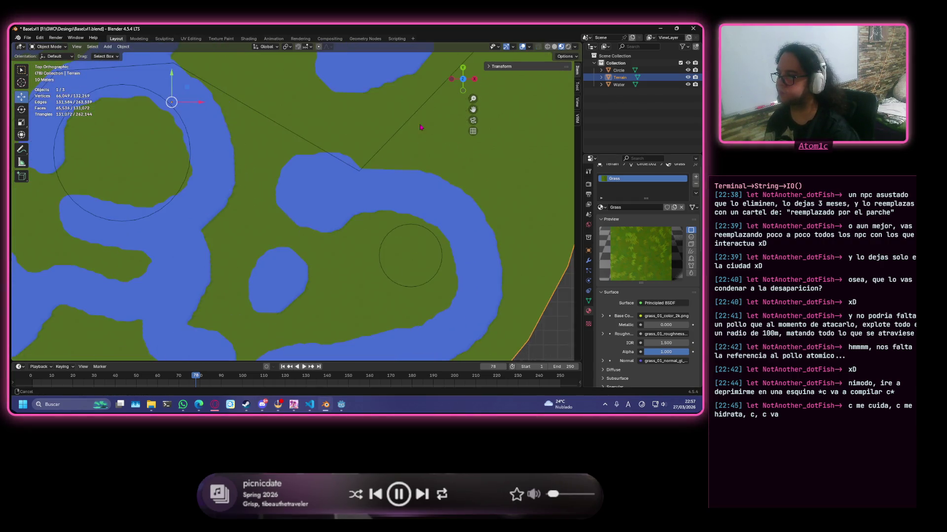
scroll(418, 262, "down", 3, "shift")
scroll(399, 255, "up", 2)
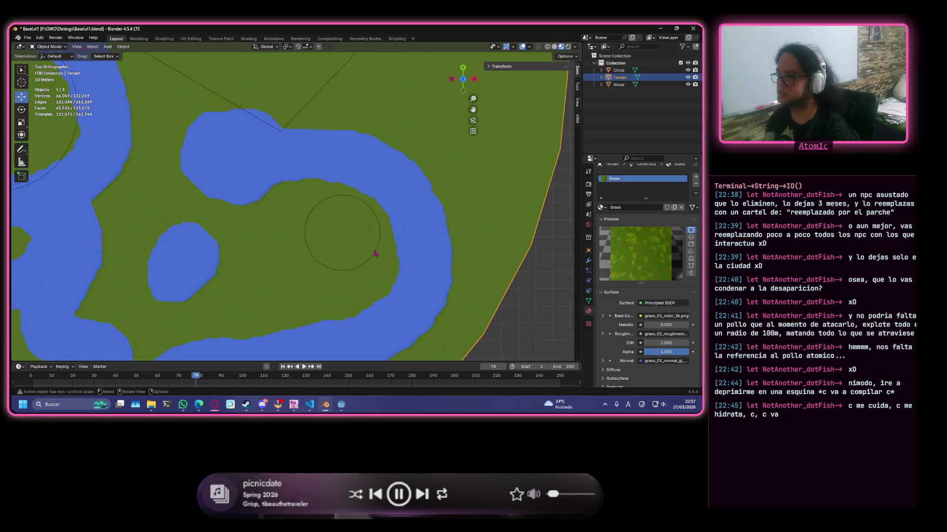
scroll(370, 252, "up", 2)
scroll(336, 237, "up", 1)
key("Tab")
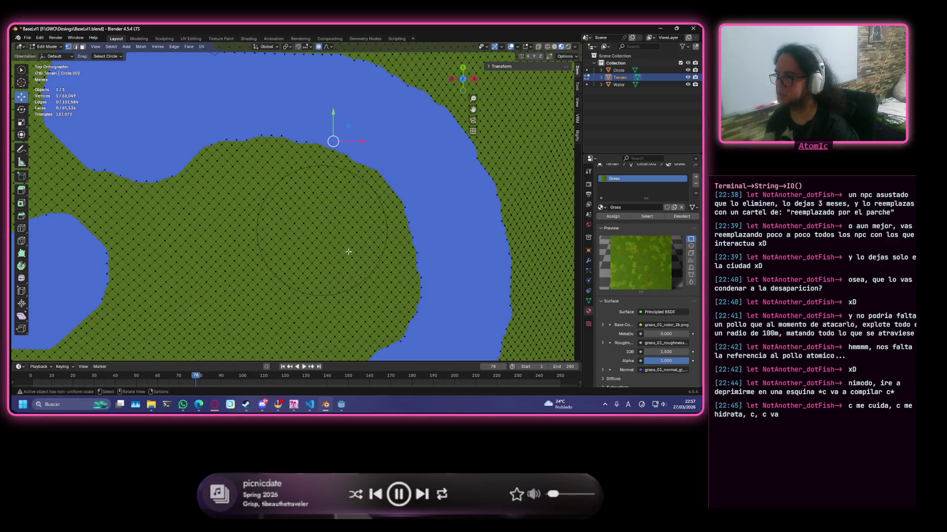
- Circle-select the terrain faces along the guide circle's left arc, then clear that selection
key("Tab")
scroll(347, 252, "up", 2)
middle_click_drag(347, 255, 279, 244, "shift")
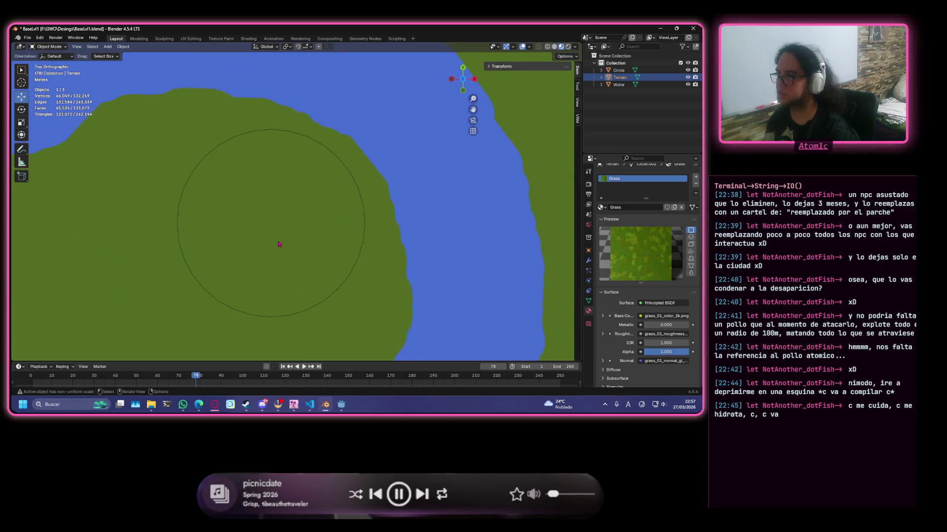
key("Tab")
scroll(279, 244, "up", 1)
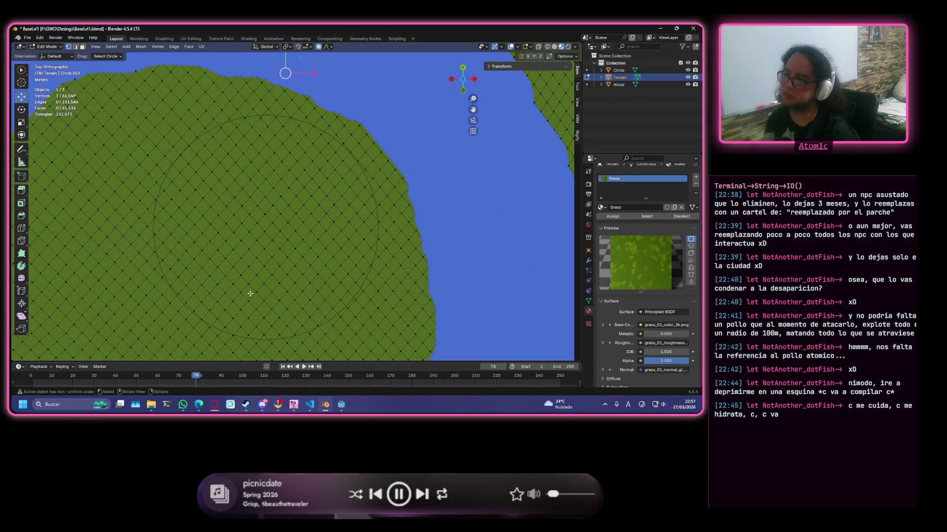
scroll(305, 246, "down", 1)
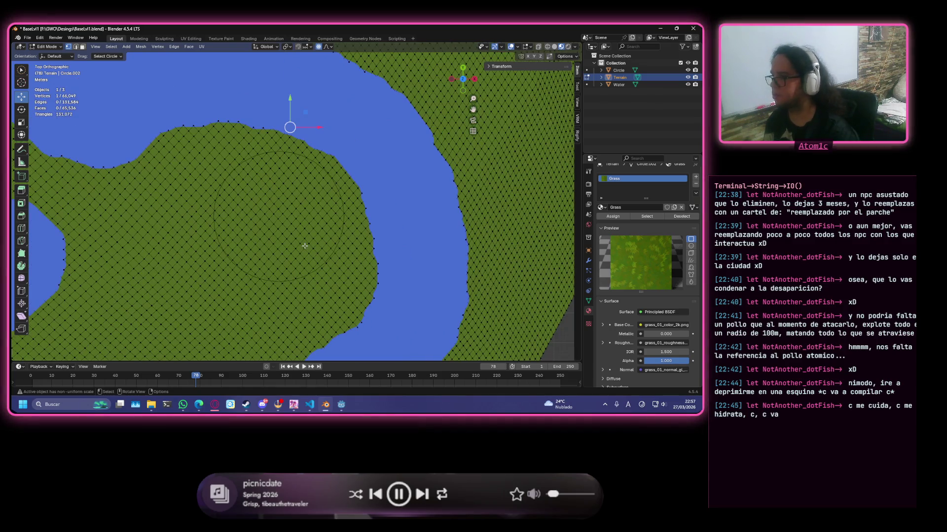
scroll(303, 246, "down", 1)
scroll(300, 246, "up", 1)
scroll(295, 245, "up", 1)
scroll(296, 246, "down", 2)
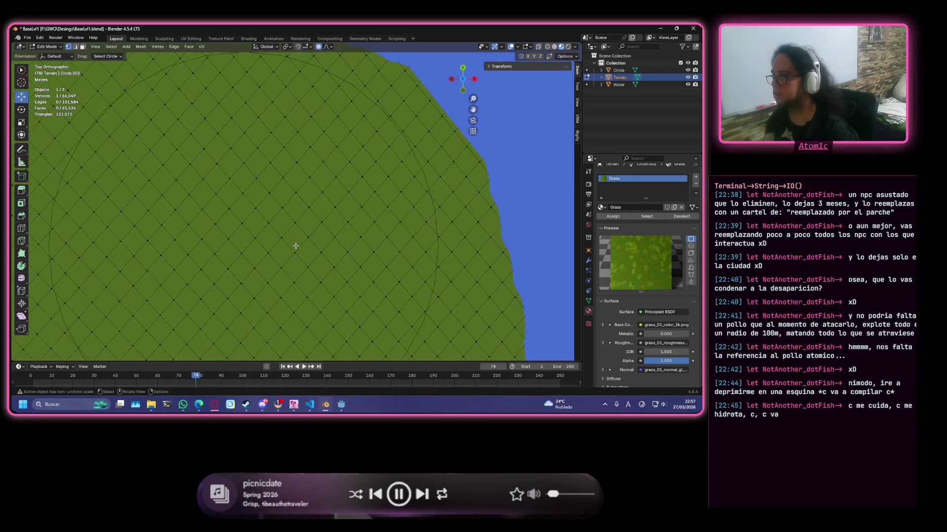
scroll(296, 246, "up", 1)
middle_click_drag(289, 246, 292, 225, "shift")
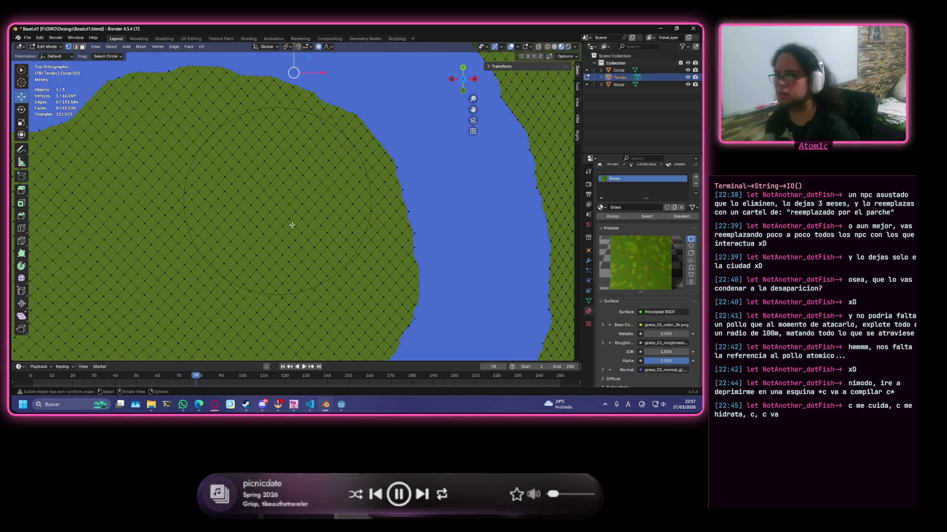
scroll(285, 222, "down", 3)
scroll(229, 135, "up", 4)
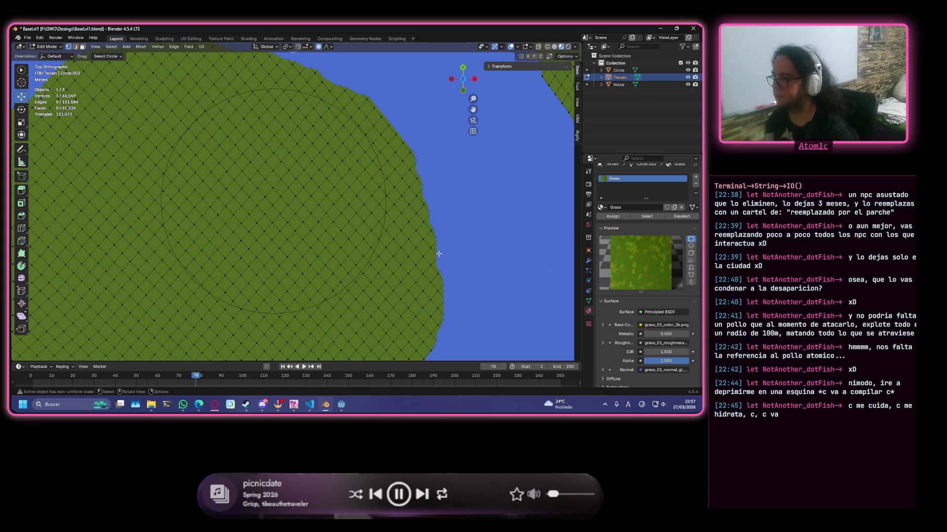
scroll(270, 251, "down", 3)
scroll(270, 252, "up", 3)
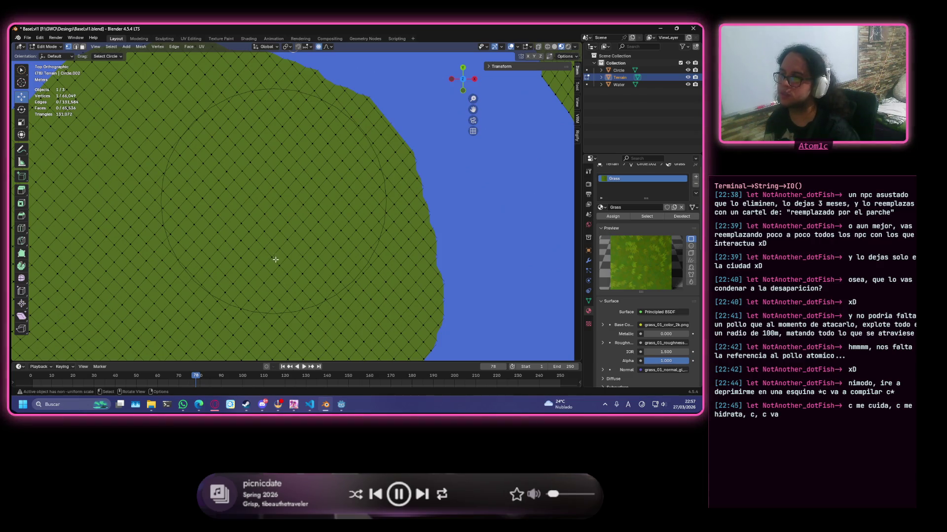
mouse_move(213, 128)
left_mouse_down()
mouse_move(175, 199)
mouse_move(242, 303)
mouse_move(218, 270)
left_mouse_up()
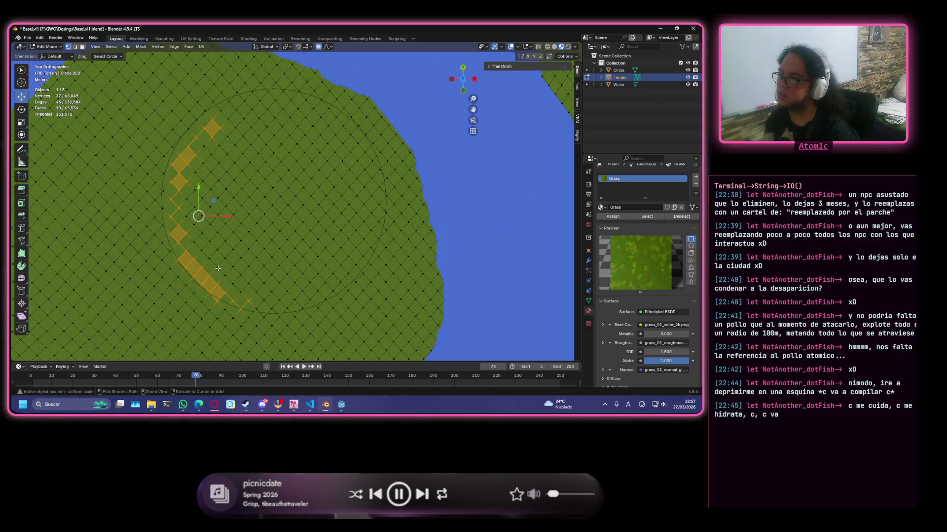
left_click(226, 228)
- Dismiss the shading pie unchanged and pan around the river bend toward the guide circle
key("z")
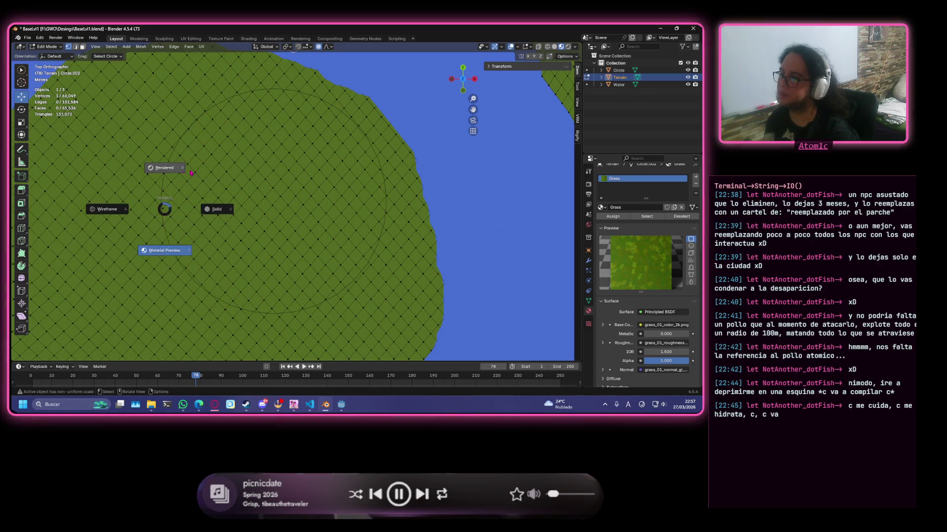
key("Escape")
scroll(243, 173, "down", 5)
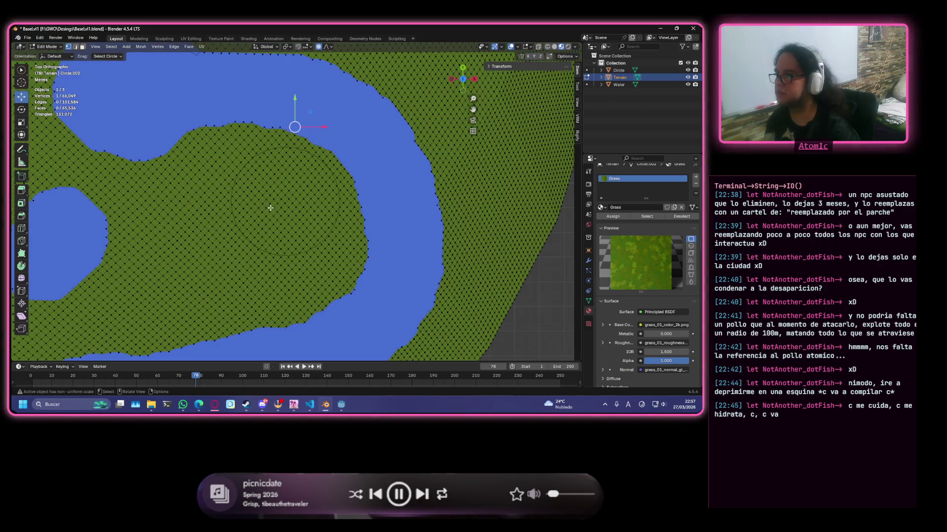
scroll(294, 216, "up", 3)
scroll(236, 152, "down", 2)
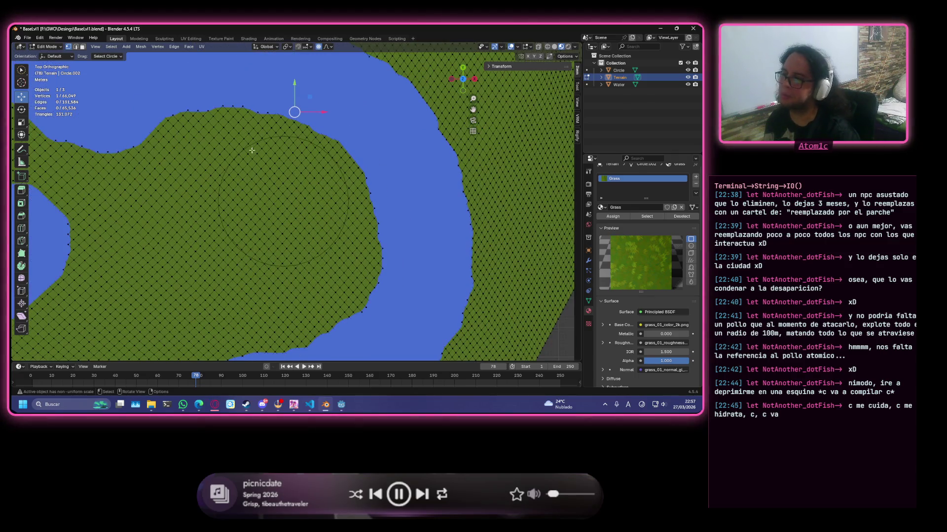
scroll(243, 303, "down", 1)
scroll(265, 224, "down", 1)
scroll(259, 227, "down", 2)
scroll(251, 233, "down", 2)
scroll(243, 237, "down", 2)
scroll(243, 236, "down", 1)
scroll(229, 214, "up", 2)
scroll(219, 178, "up", 3)
scroll(206, 146, "up", 2)
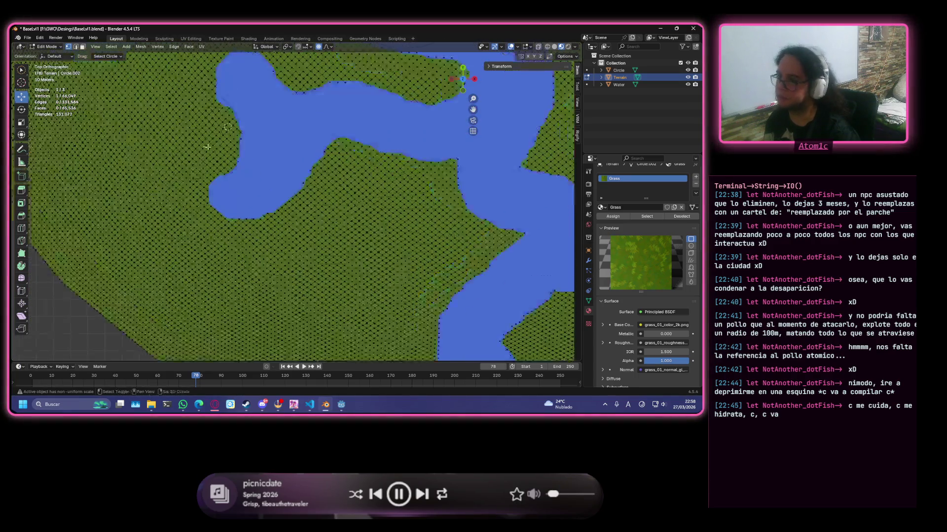
middle_click_drag(206, 147, 277, 203, "shift")
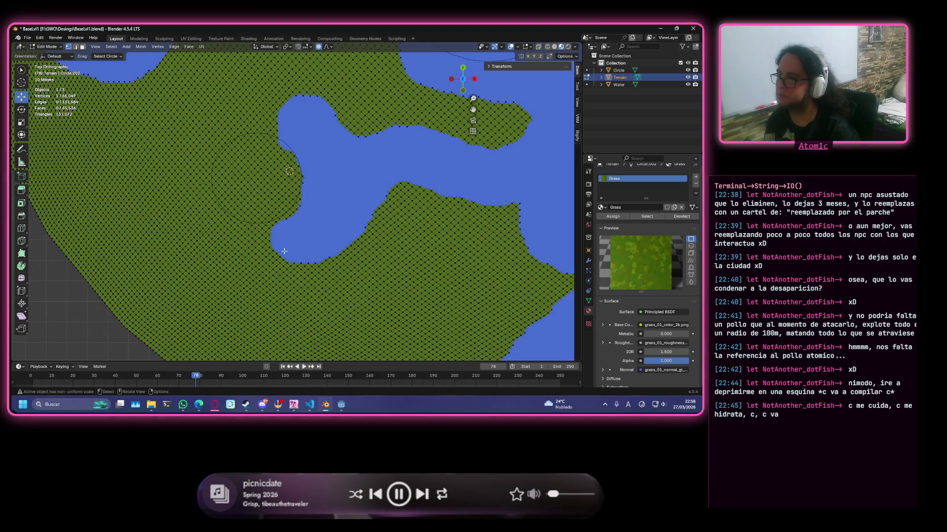
middle_click_drag(314, 104, 317, 244, "shift")
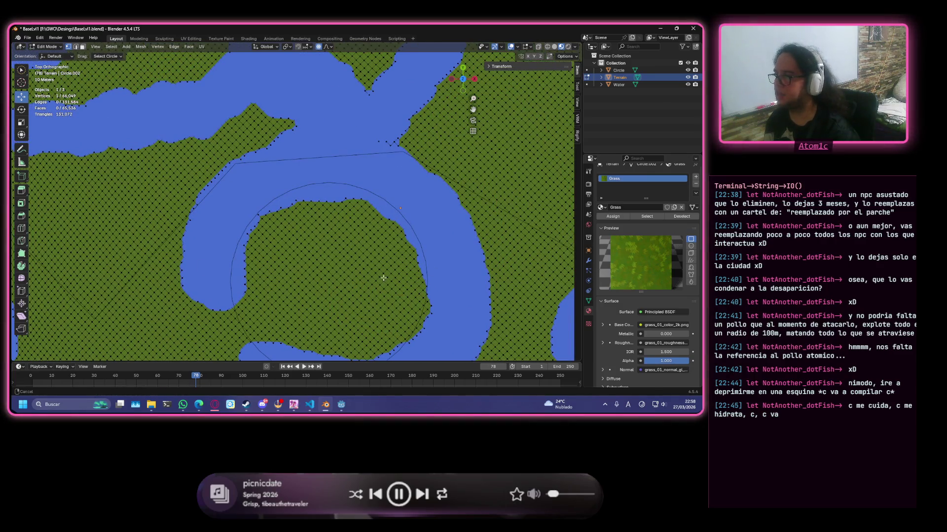
middle_click_drag(388, 279, 345, 240, "shift")
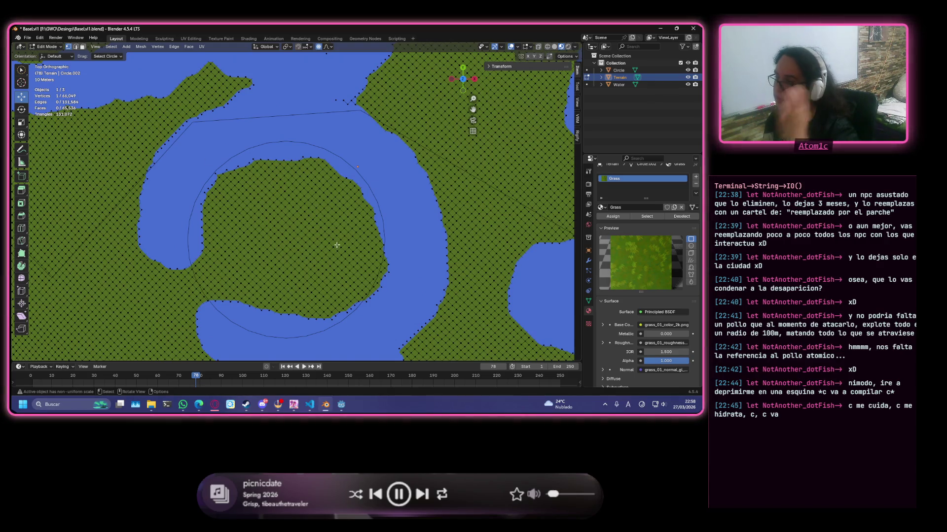
mouse_move(328, 205)
middle_mouse_down("shift")
mouse_move(344, 211)
mouse_move(258, 254)
middle_mouse_up("shift")
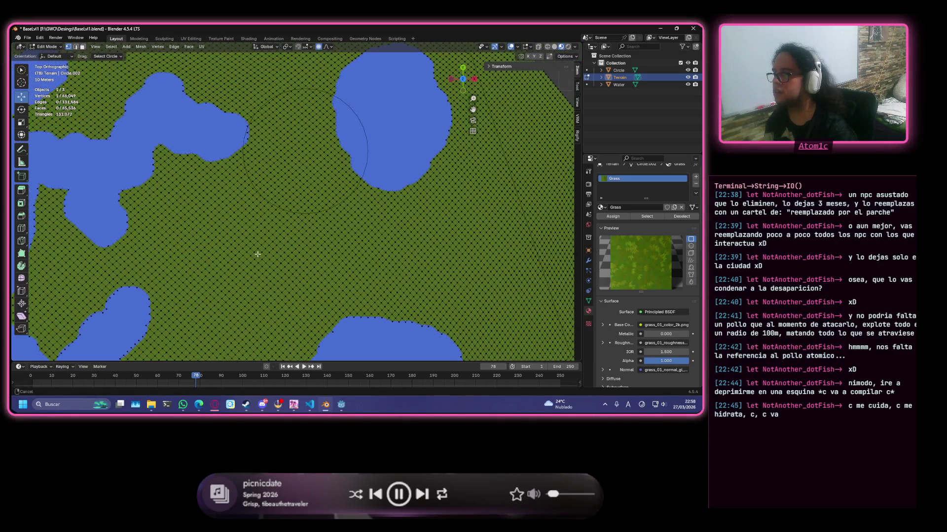
middle_click_drag(258, 254, 438, 71, "shift")
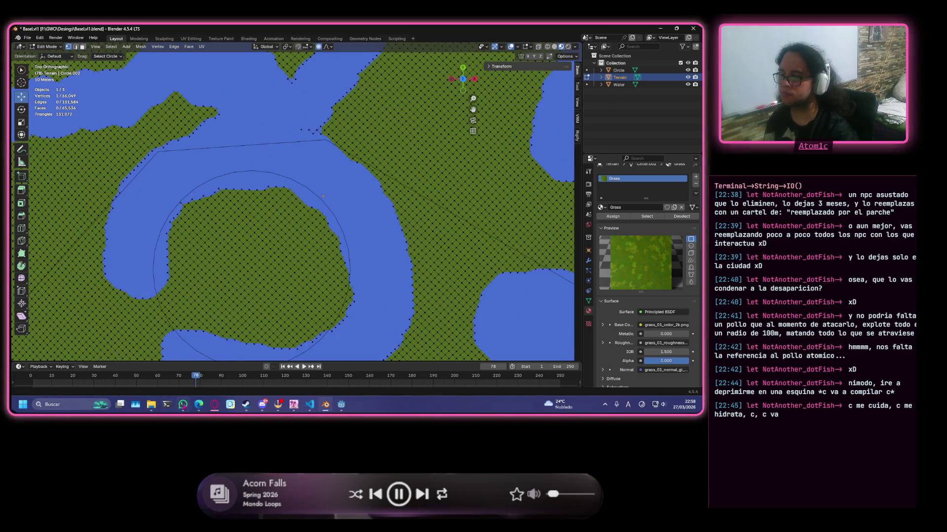
- Bring the Fantasy Town Generator browser window forward from the taskbar
mouse_move(183, 405)
left_click(270, 373)
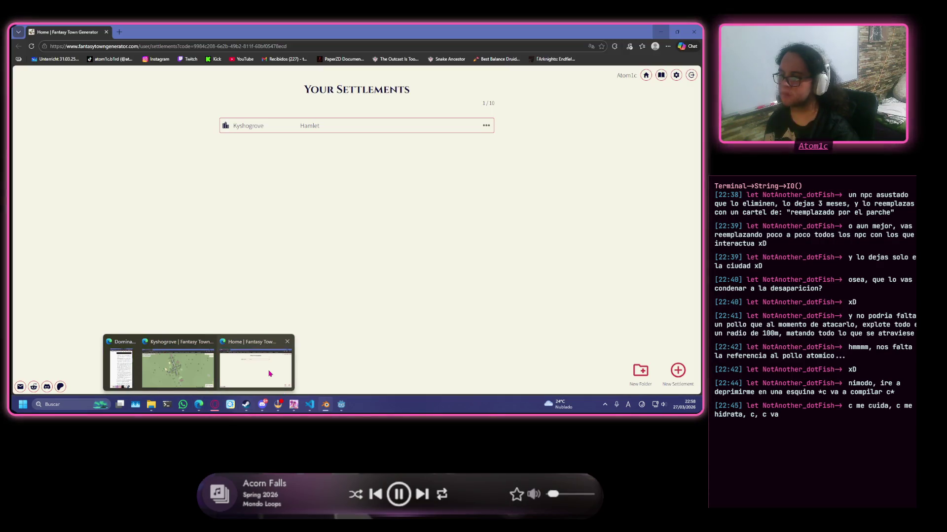
- Open the Kyshogrove settlement map and pan across its houses, fields and road
left_click(459, 125)
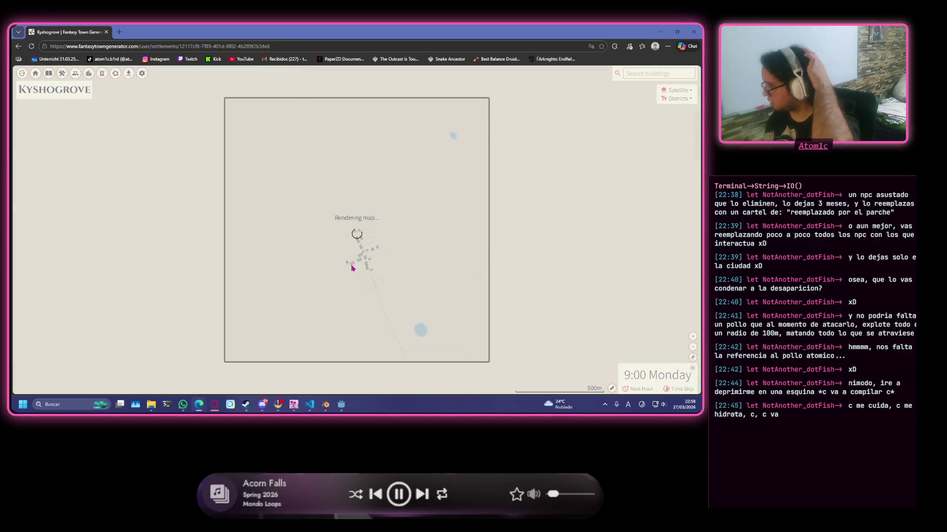
scroll(435, 299, "up", 2)
scroll(436, 299, "up", 3)
scroll(399, 262, "down", 2)
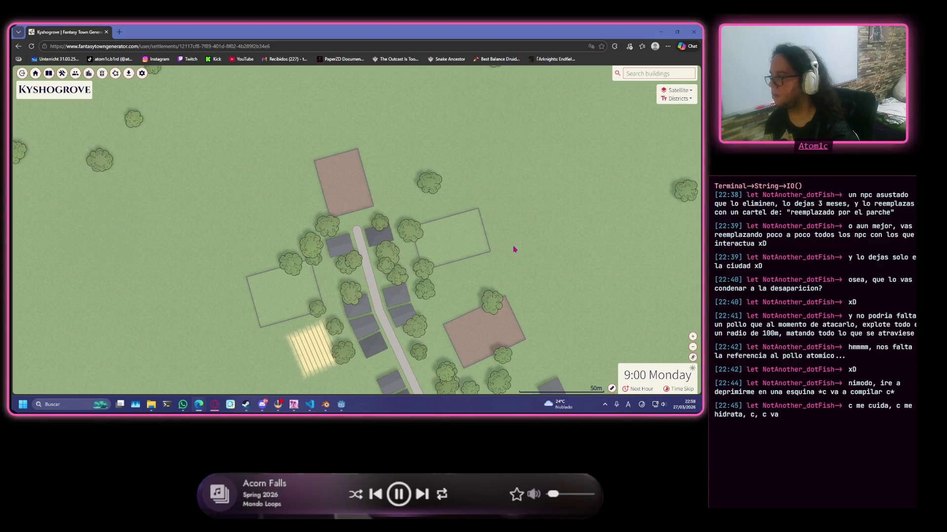
left_click_drag(458, 178, 431, 125)
scroll(389, 141, "down", 1)
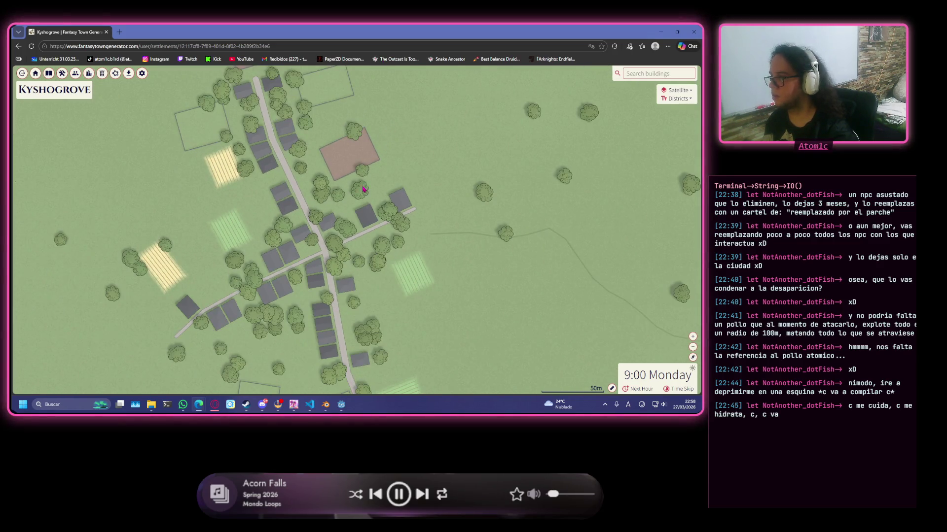
left_click(383, 192)
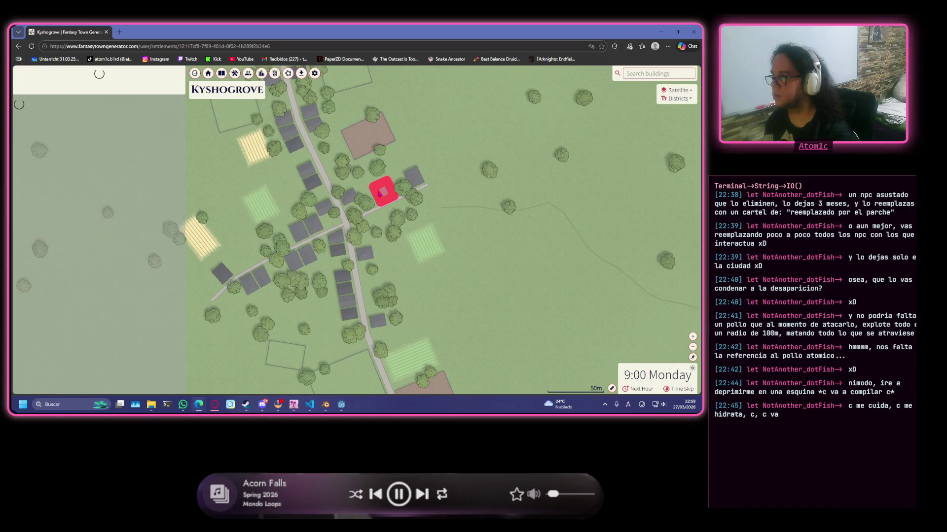
left_click(289, 128)
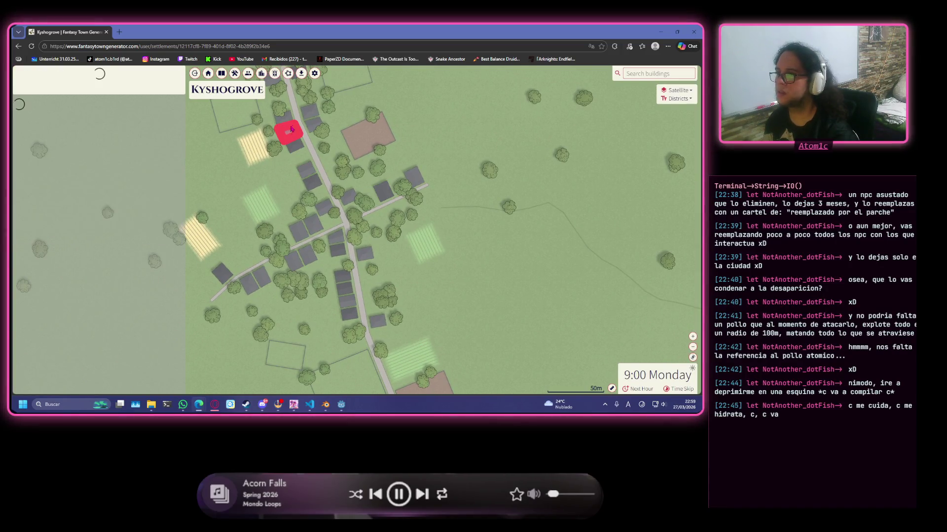
left_click(288, 120)
left_click(295, 146)
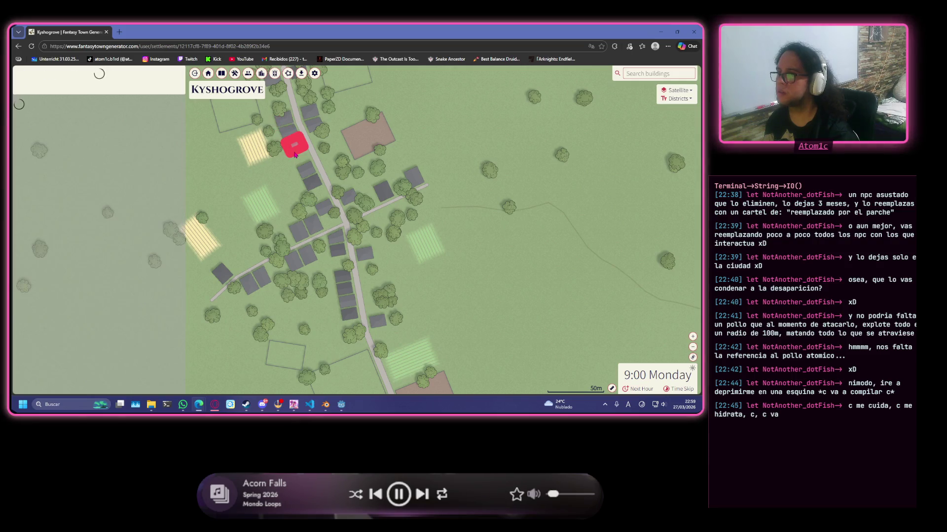
left_click(168, 75)
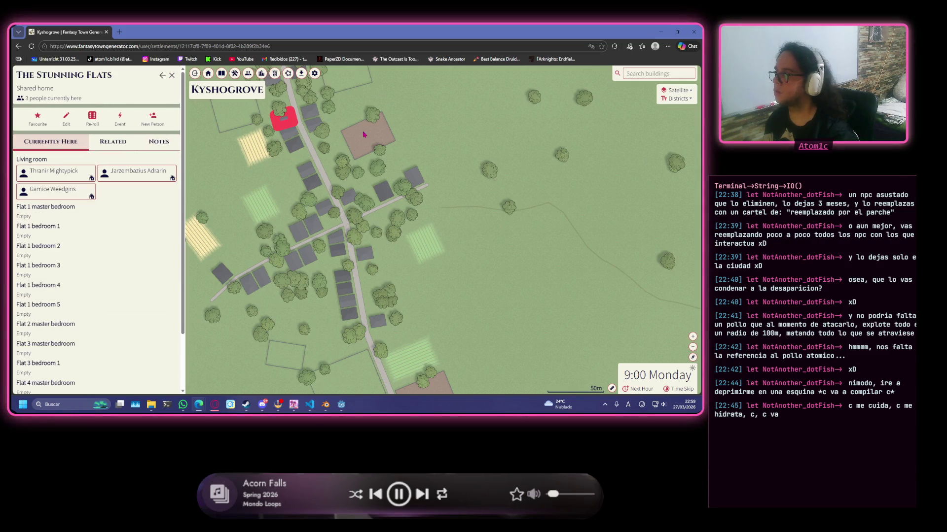
left_click(172, 76)
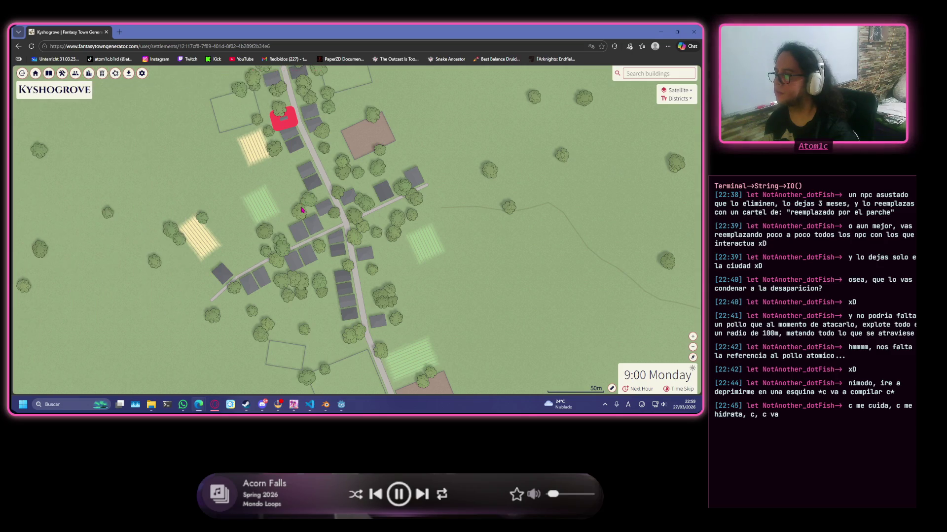
scroll(422, 271, "up", 2)
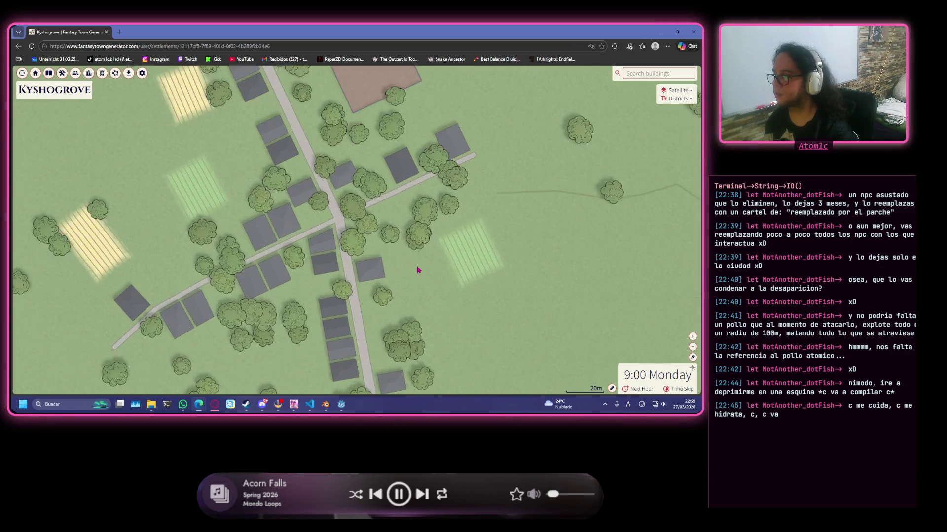
scroll(410, 292, "down", 4)
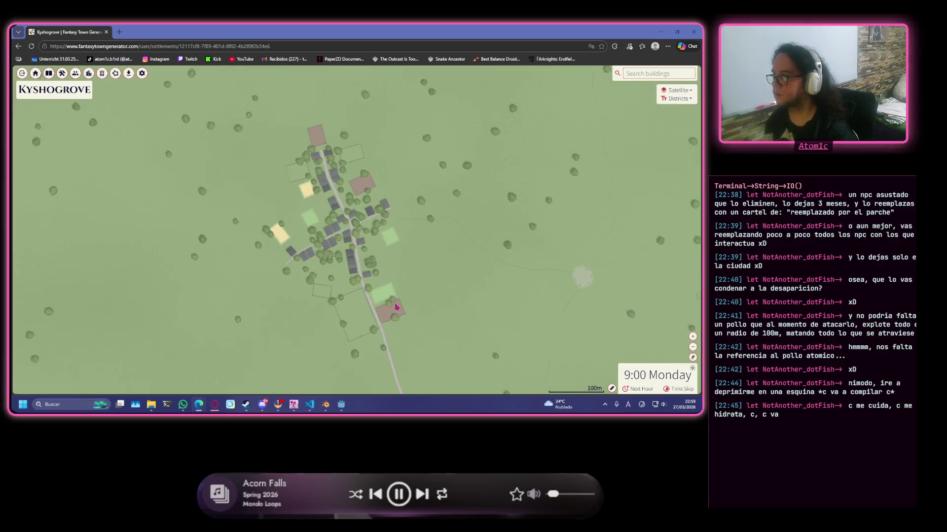
scroll(395, 306, "up", 1)
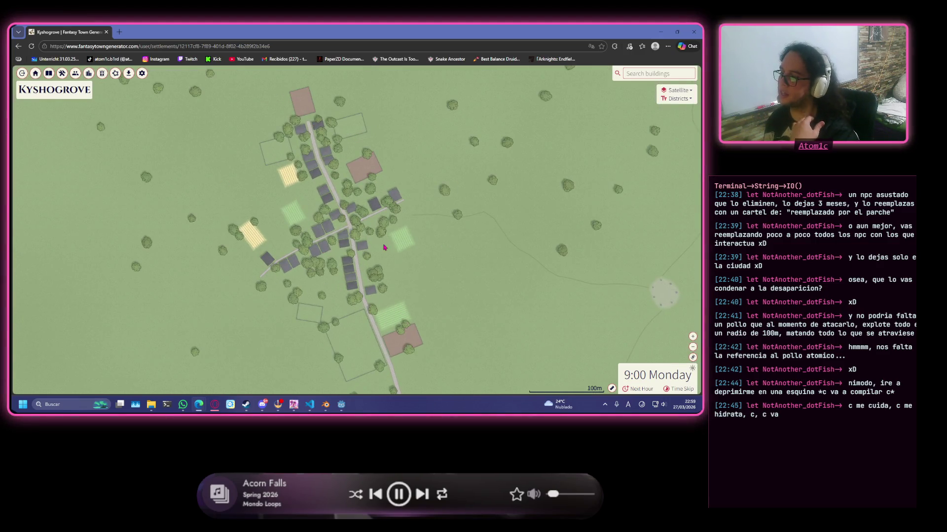
scroll(357, 269, "down", 1)
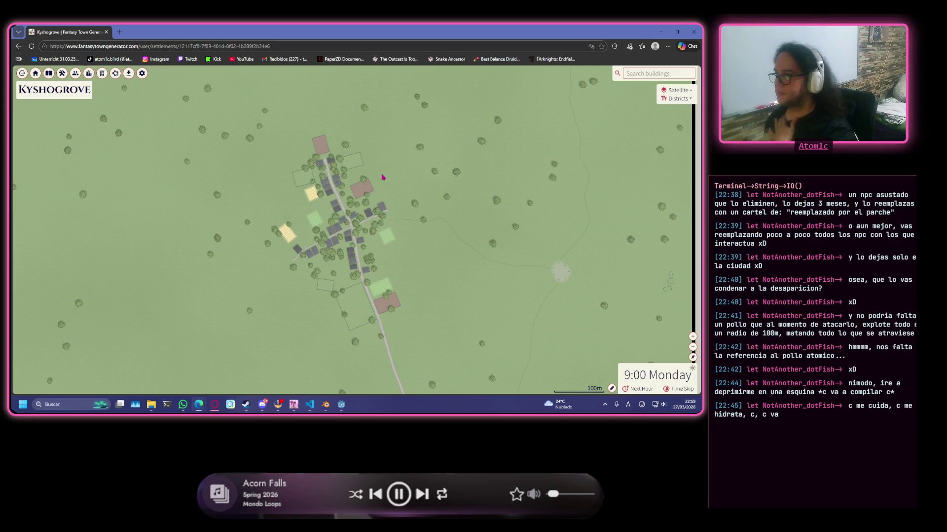
scroll(340, 233, "up", 1)
scroll(330, 212, "up", 1)
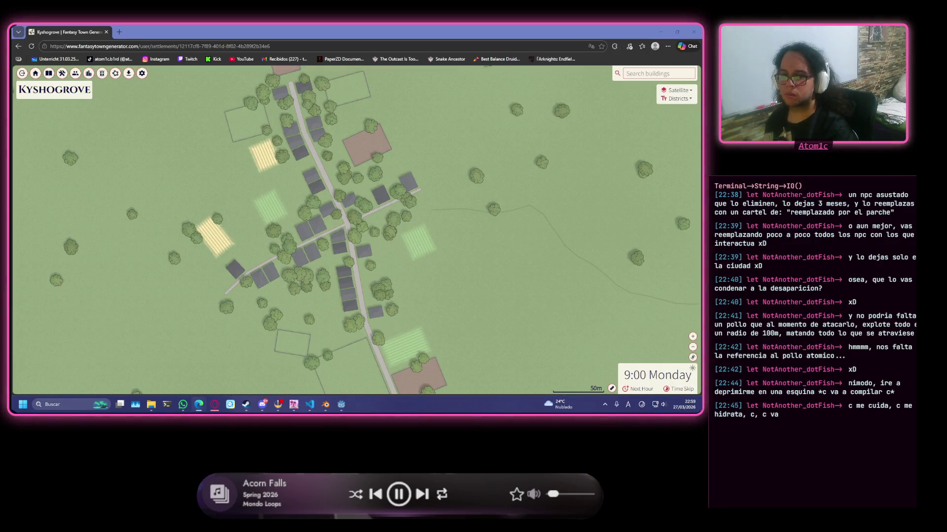
scroll(369, 246, "up", 1)
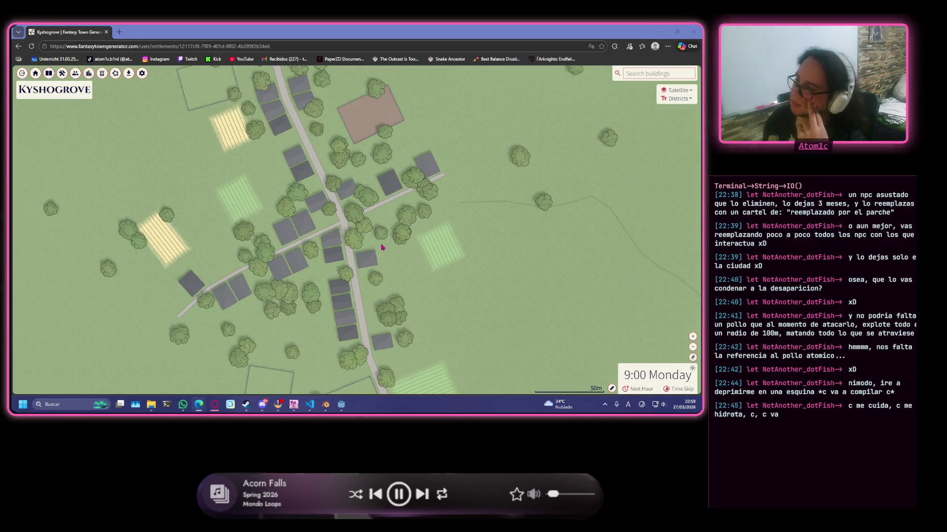
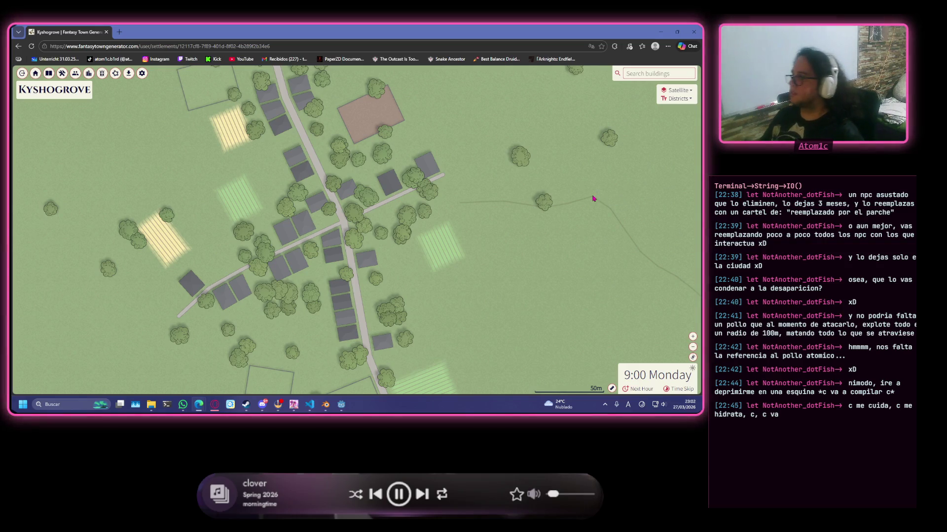
- Reach the Your Settlements list of saved settlements
left_click(687, 77)
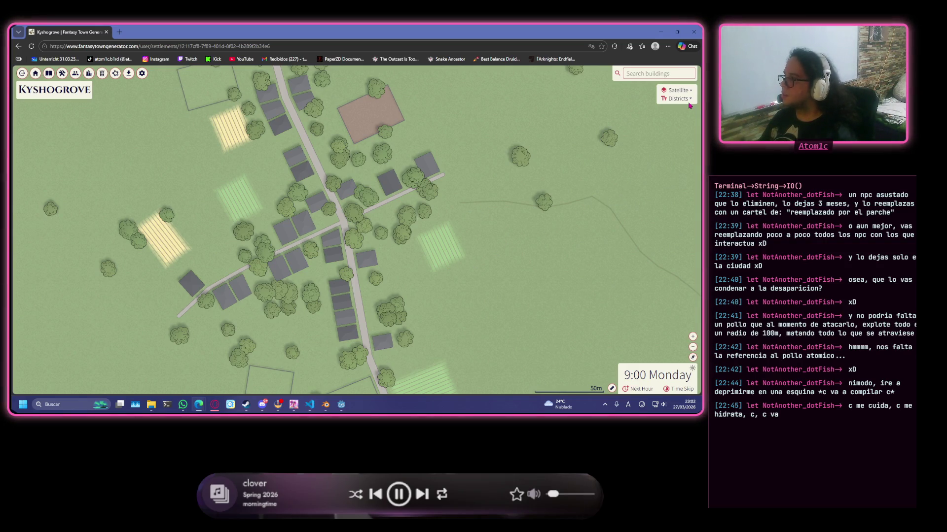
left_click(688, 100)
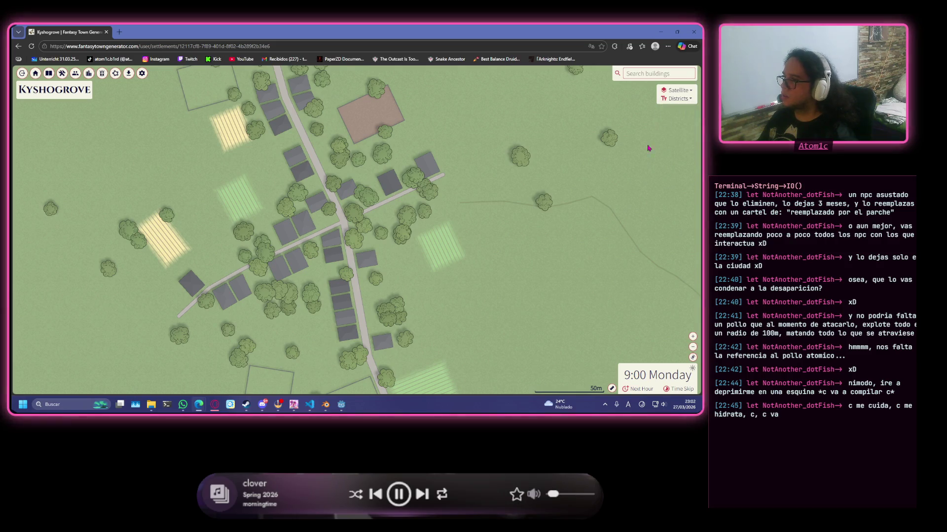
scroll(322, 234, "down", 1)
scroll(322, 234, "down", 1)
scroll(322, 233, "down", 1)
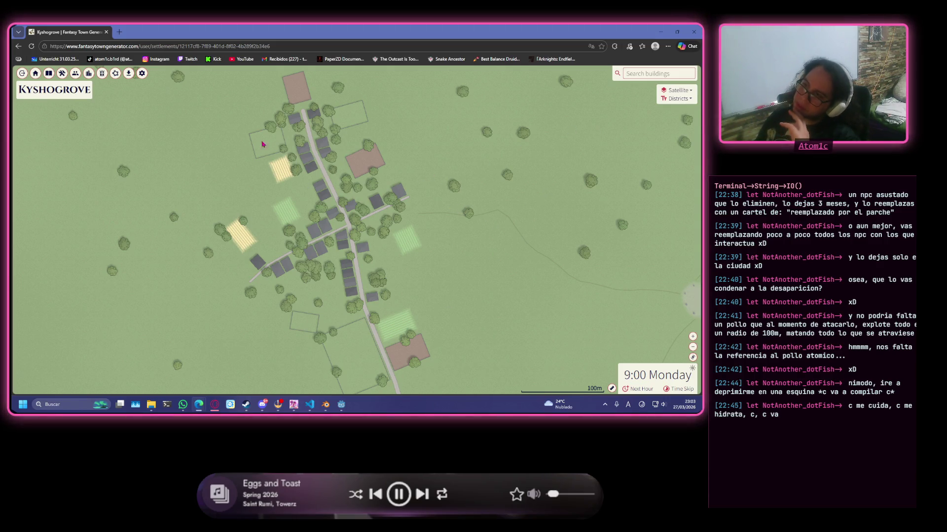
left_click(35, 73)
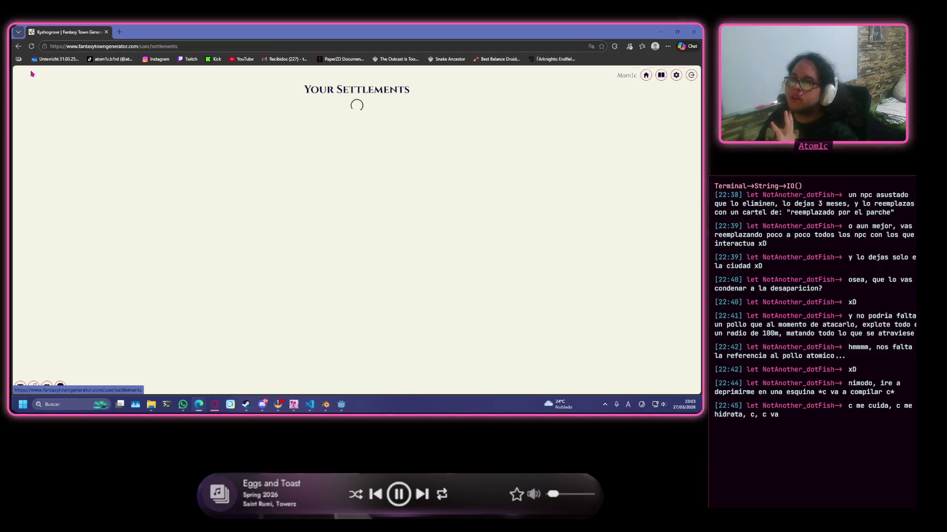
- Delete the Kyshogrove settlement, confirm it, and start a new settlement
left_click(486, 125)
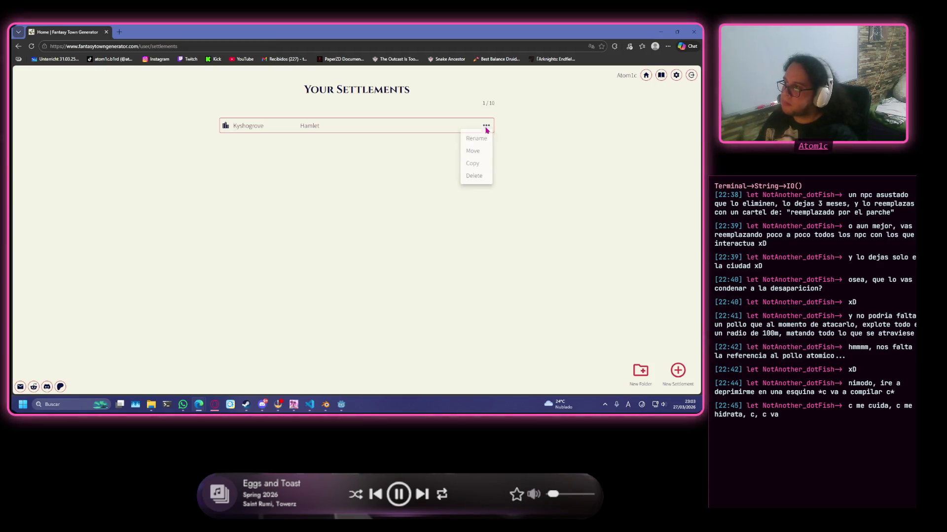
left_click(476, 178)
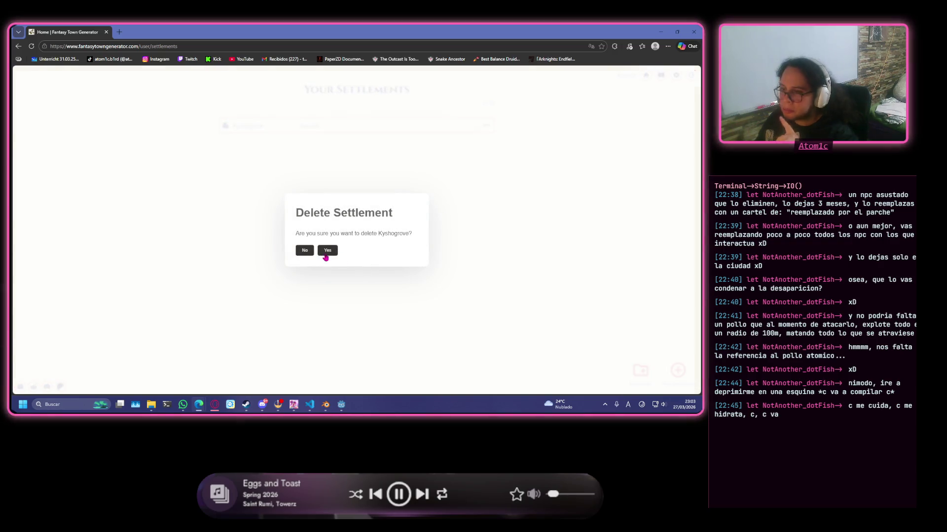
left_click(328, 251)
left_click(374, 155)
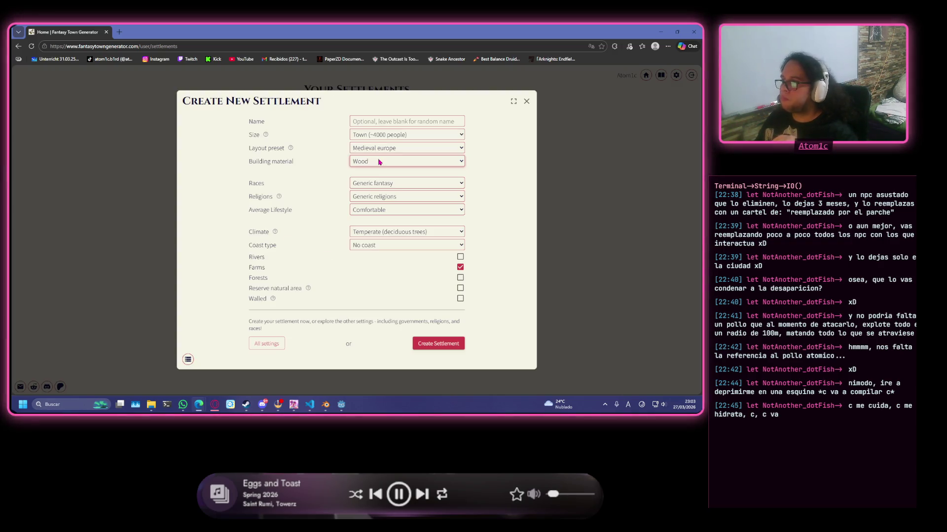
- Set the layout preset to Ringed and the size to Hamlet (~100 people)
left_click(395, 149)
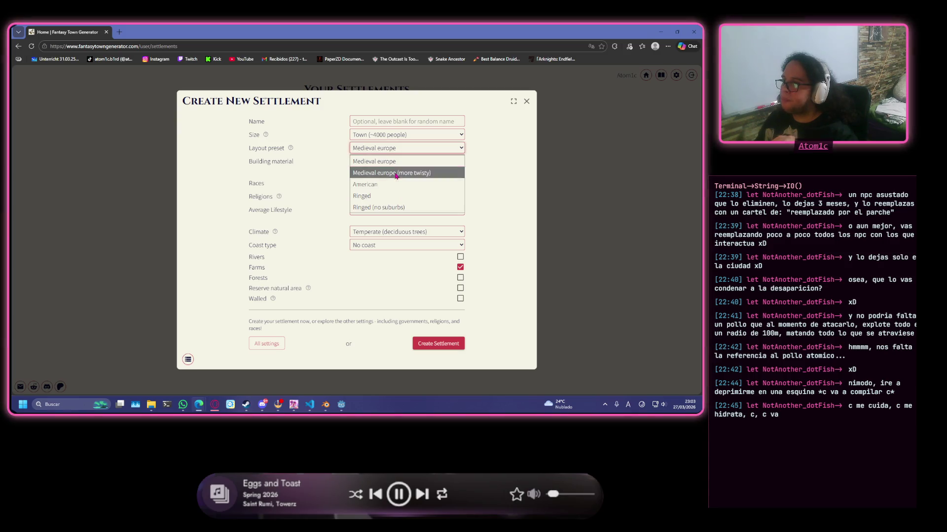
key("Escape")
key("Down")
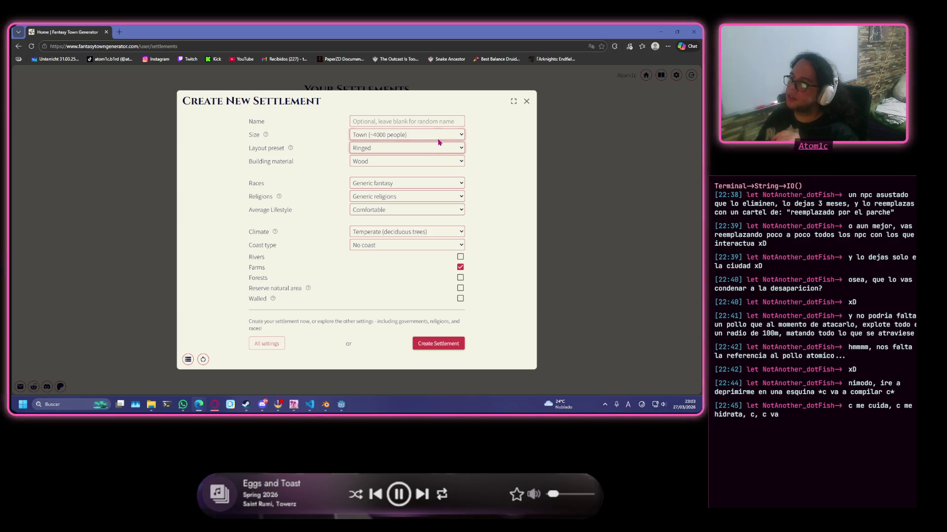
left_click(437, 135)
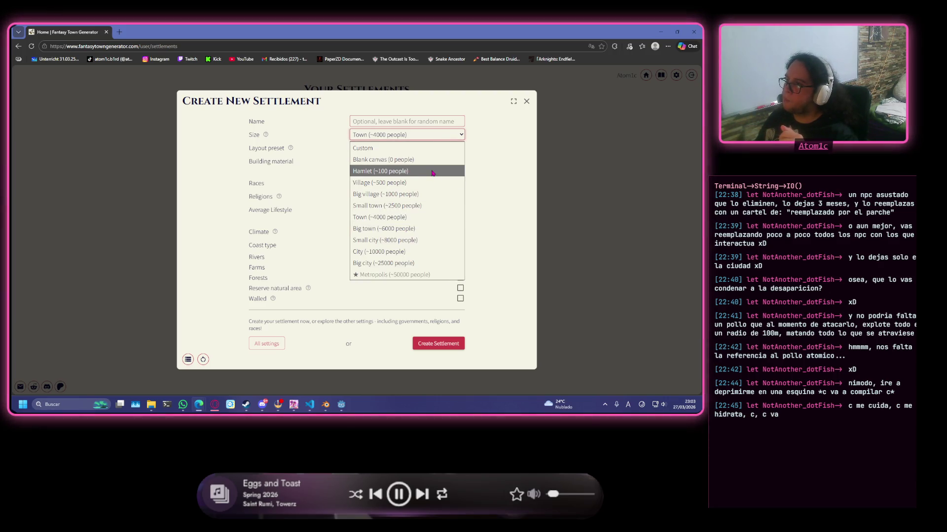
left_click(432, 172)
left_click(436, 134)
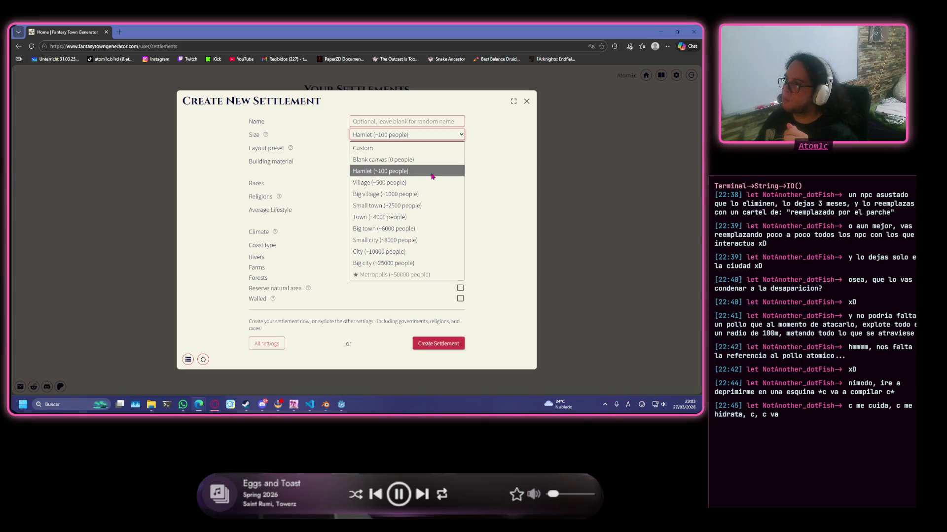
left_click(433, 175)
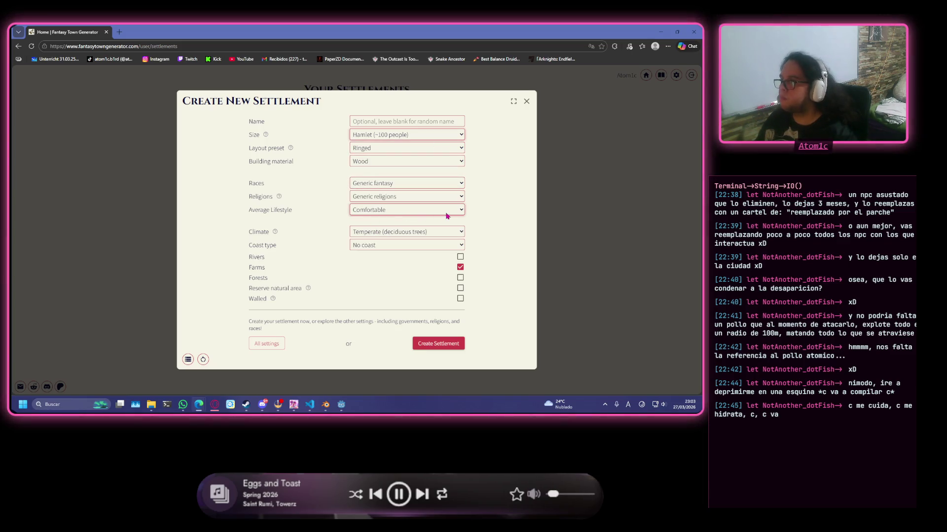
- Use Pavement material, turn farms off and rivers on, then create the settlement
left_click(422, 162)
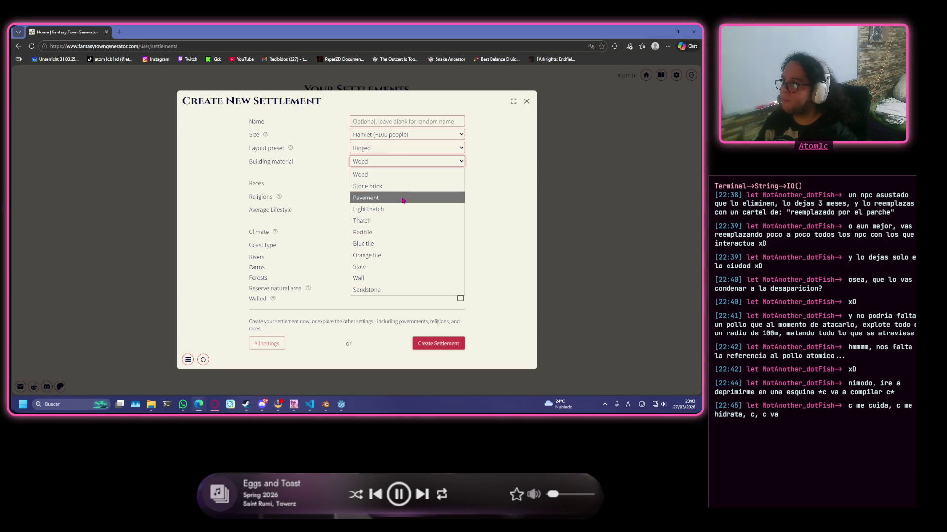
left_click(421, 198)
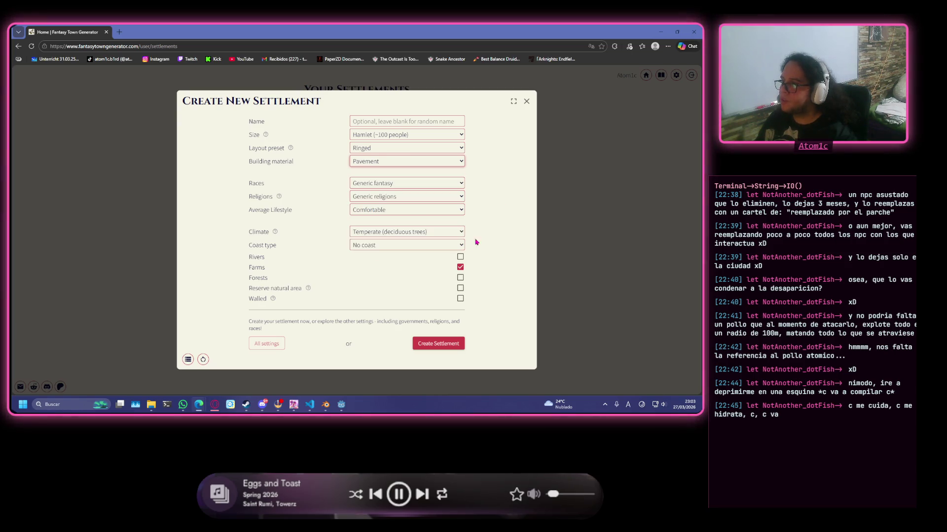
left_click(460, 268)
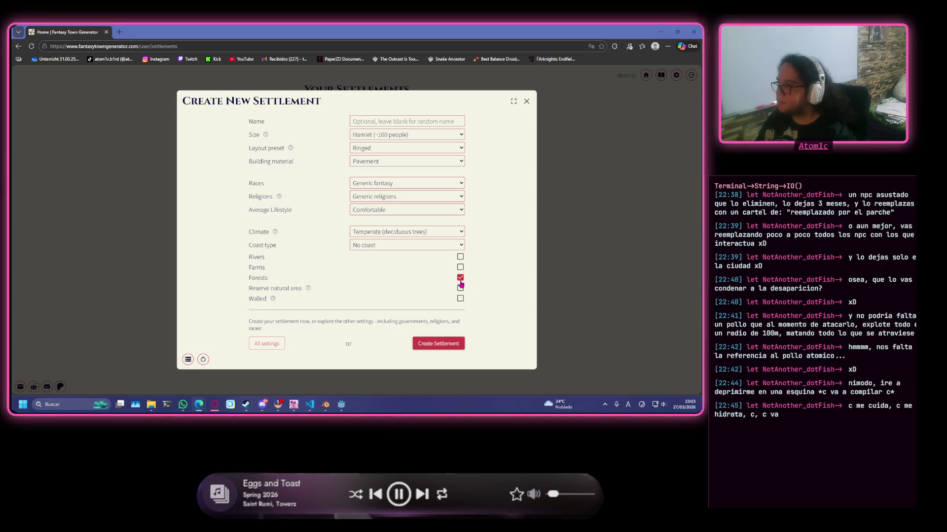
left_click(460, 258)
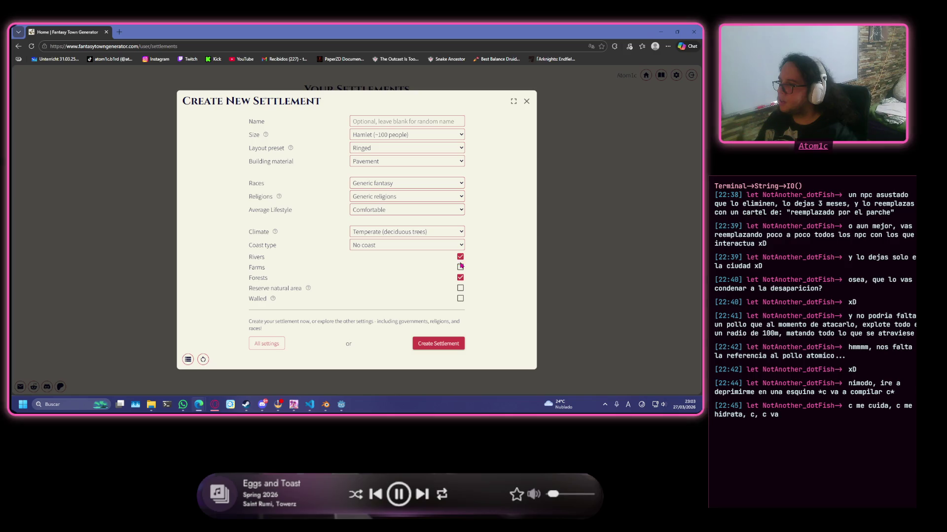
left_click(452, 344)
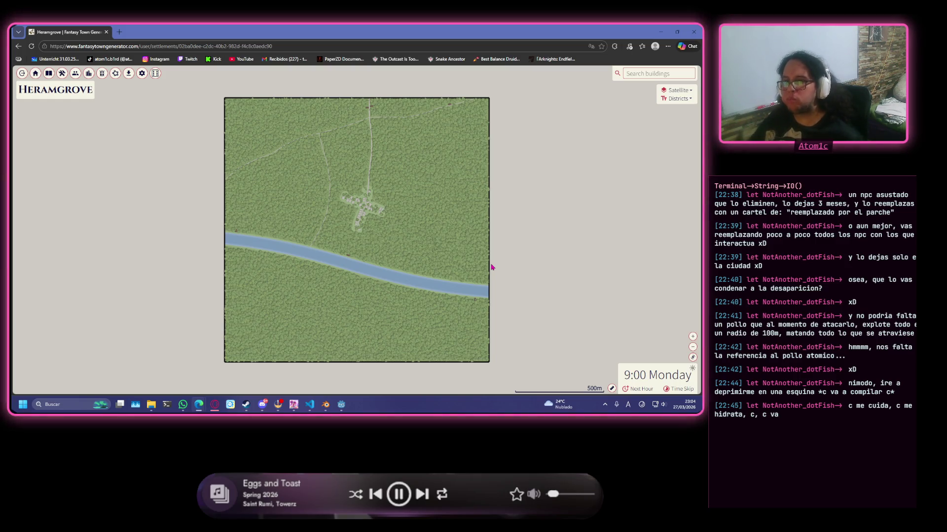
scroll(424, 185, "up", 2)
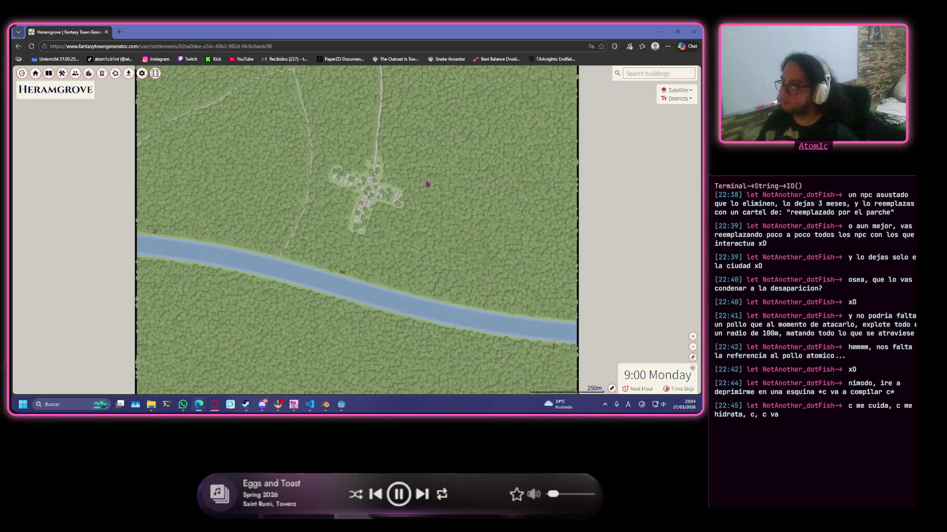
scroll(416, 182, "up", 2)
scroll(392, 181, "up", 2)
- Pan the Heramgrove map toward the hamlet and its river
mouse_move(392, 181)
left_mouse_down()
mouse_move(358, 305)
mouse_move(421, 352)
left_mouse_up()
scroll(359, 304, "up", 2)
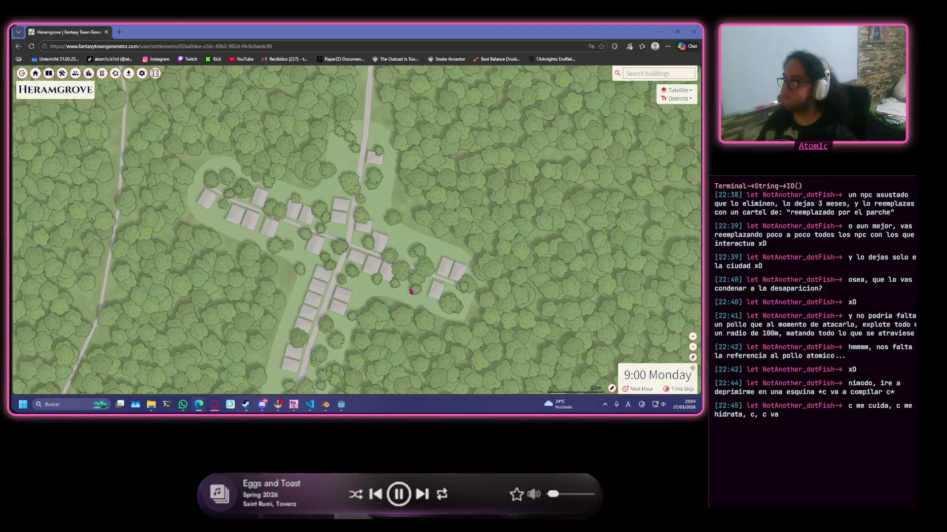
scroll(429, 280, "down", 2)
scroll(428, 280, "down", 2)
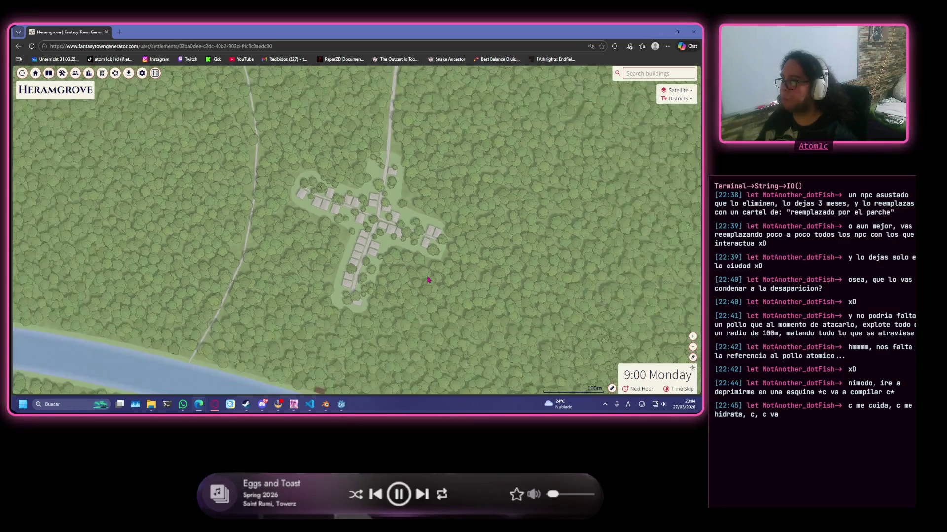
scroll(428, 279, "down", 2)
scroll(427, 280, "down", 1)
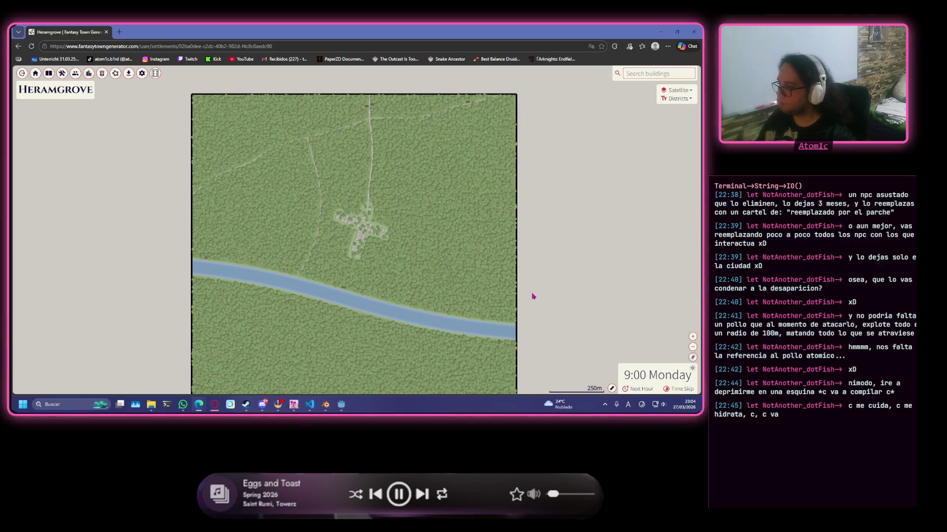
scroll(372, 238, "up", 2)
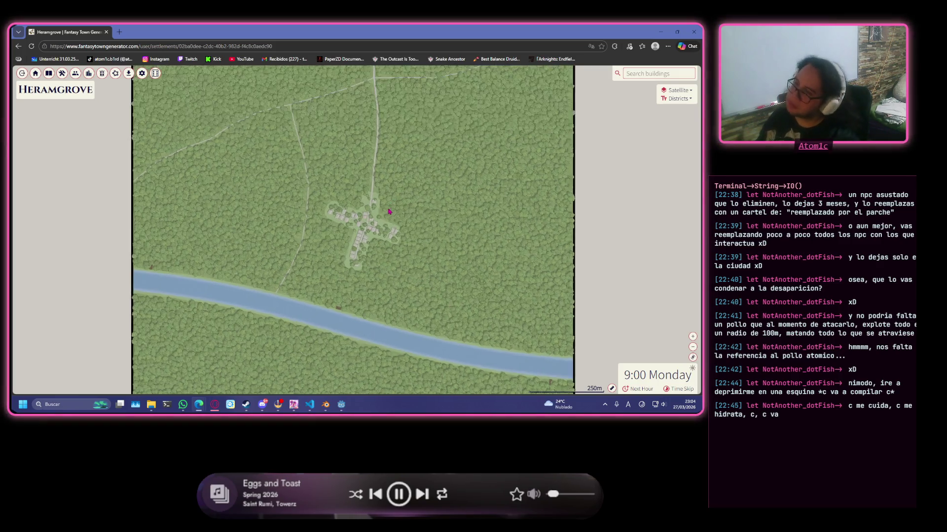
scroll(385, 233, "up", 1)
scroll(418, 223, "up", 1)
scroll(417, 223, "down", 2)
scroll(407, 225, "down", 2)
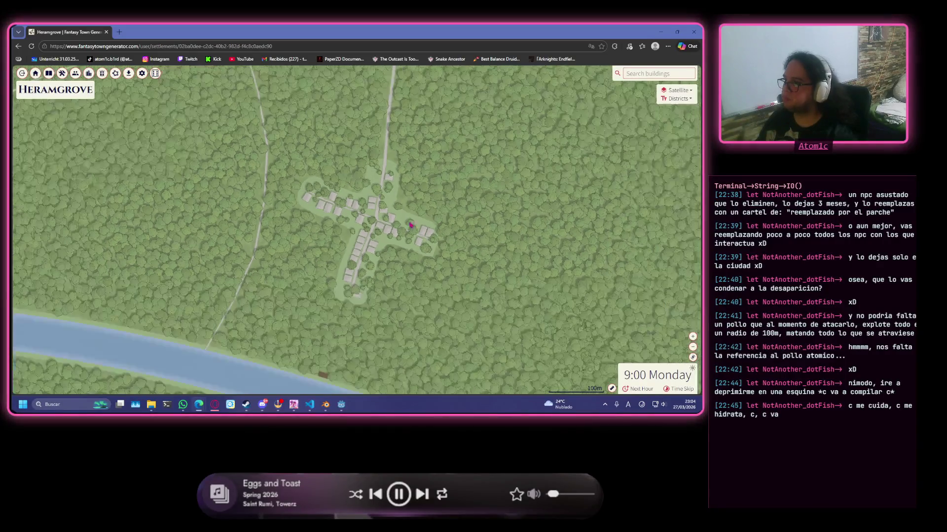
scroll(408, 218, "up", 2)
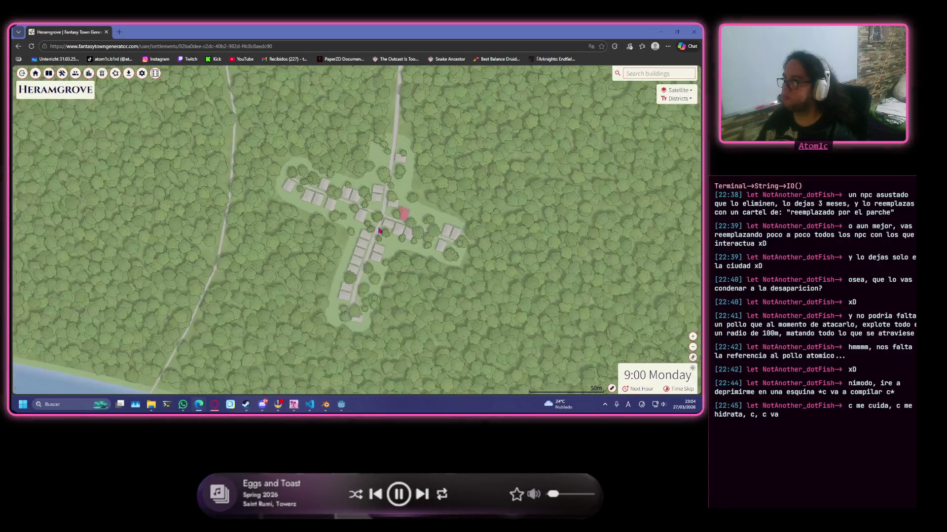
scroll(384, 225, "down", 3)
scroll(390, 238, "up", 2)
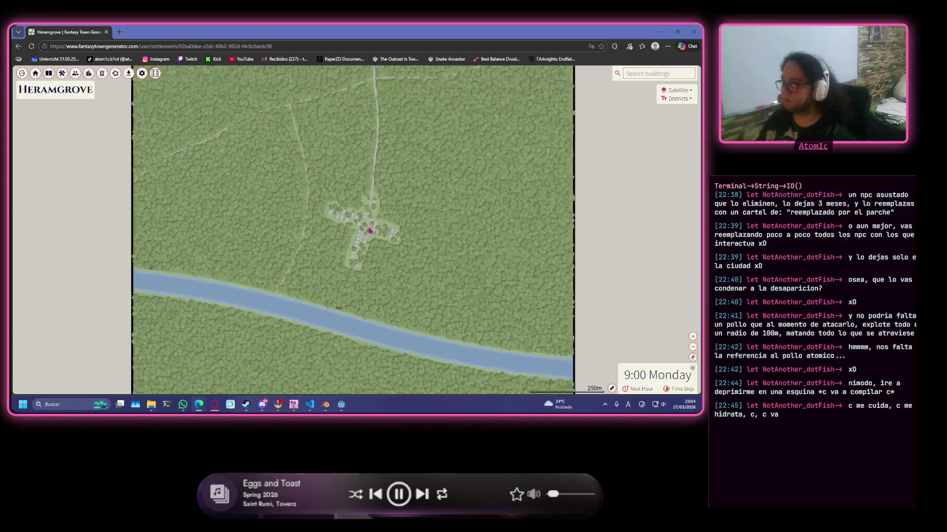
scroll(399, 236, "up", 1)
scroll(422, 235, "up", 1)
scroll(441, 234, "up", 1)
scroll(441, 234, "down", 2)
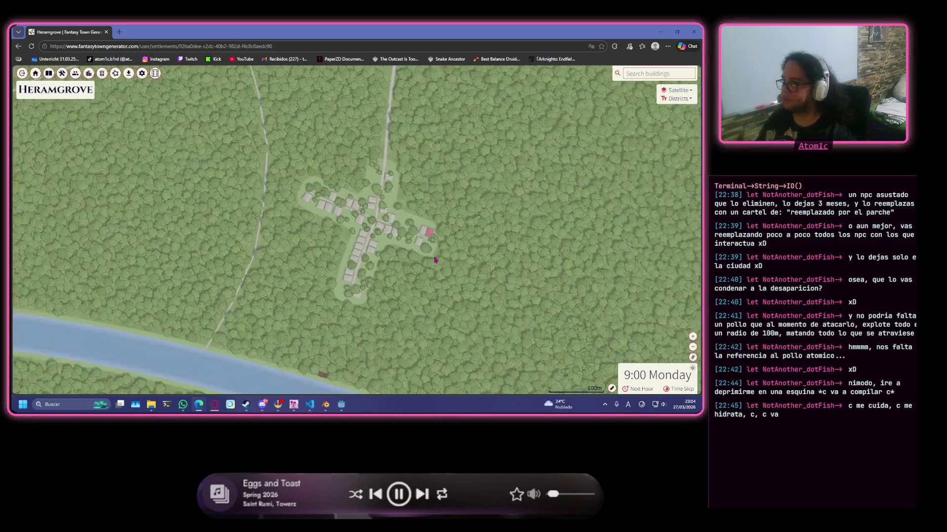
scroll(436, 248, "down", 1)
scroll(431, 261, "down", 1)
scroll(431, 262, "up", 2)
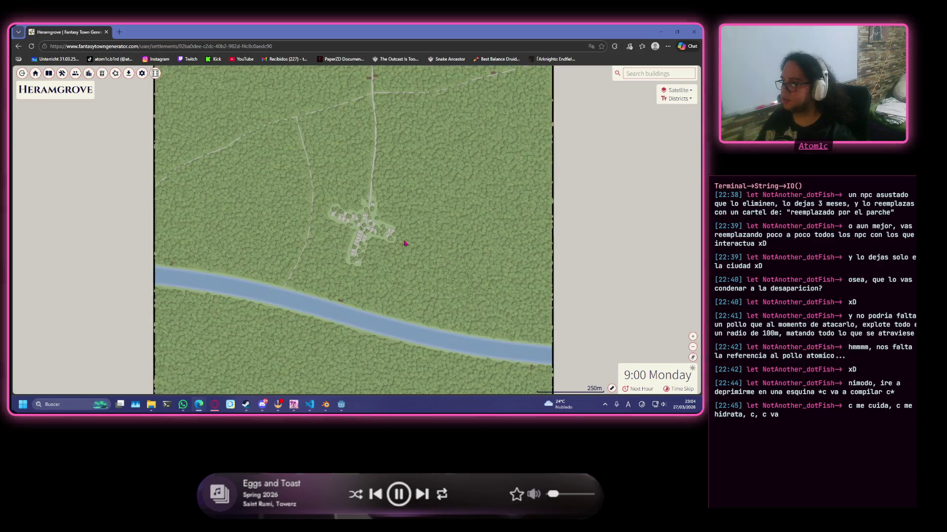
left_click_drag(431, 262, 382, 258)
scroll(345, 250, "up", 1)
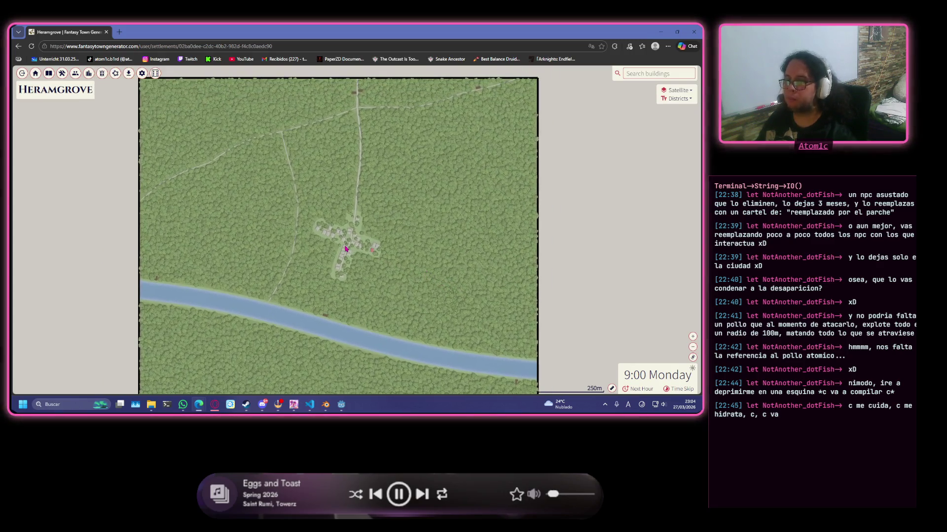
scroll(340, 251, "up", 1)
scroll(345, 259, "up", 1)
scroll(351, 276, "up", 1)
scroll(352, 276, "up", 1)
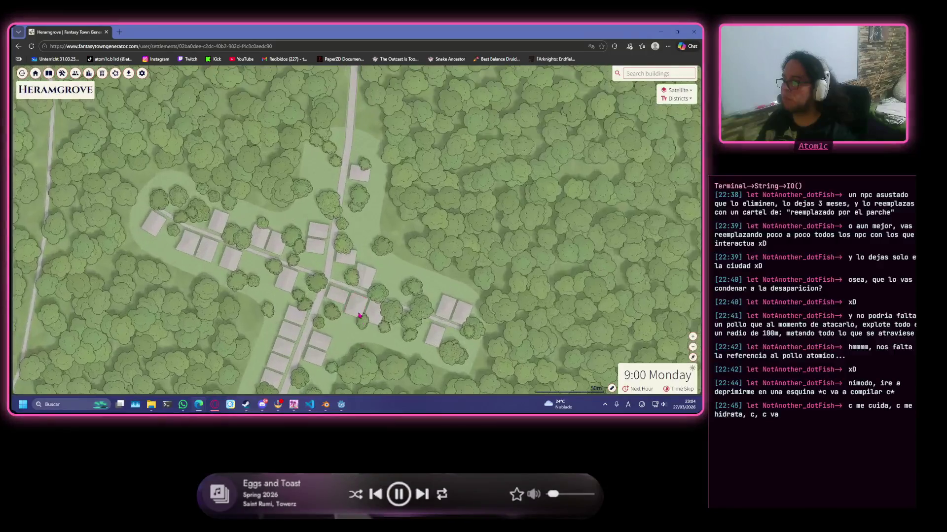
scroll(370, 277, "up", 1)
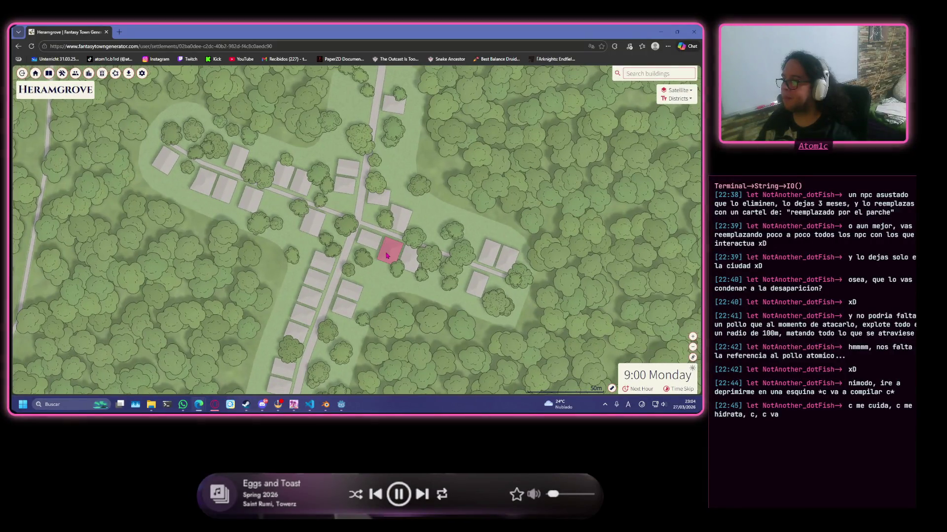
left_click(389, 251)
left_click(367, 239)
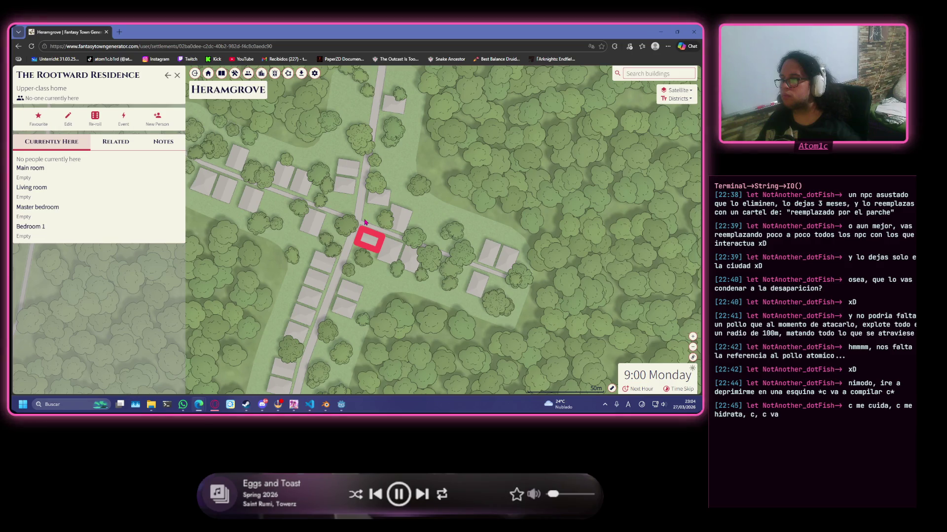
left_click(368, 244)
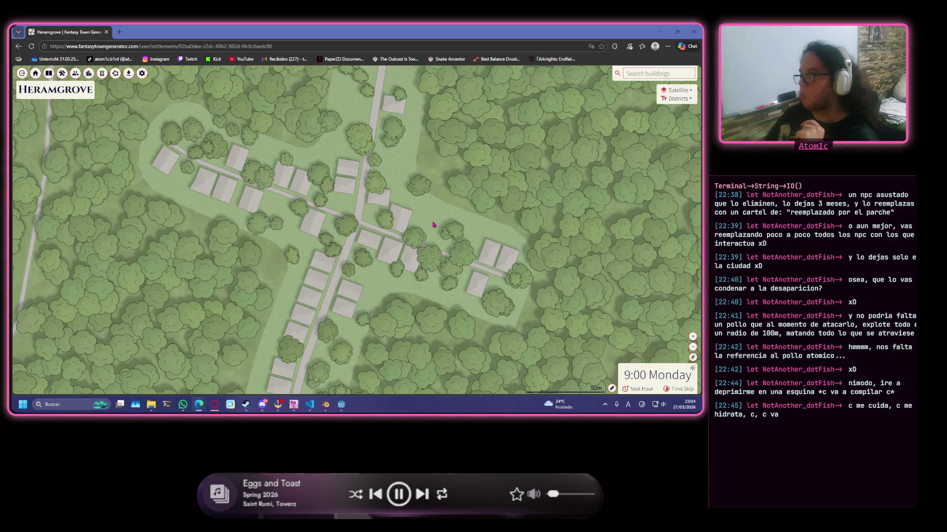
scroll(399, 220, "down", 1)
mouse_move(353, 270)
left_mouse_down()
mouse_move(380, 254)
mouse_move(333, 286)
mouse_move(364, 308)
left_mouse_up()
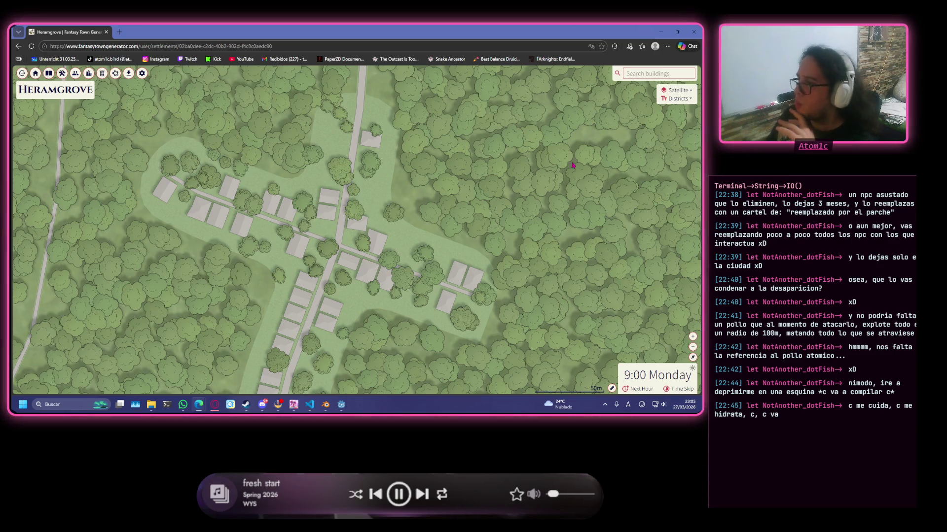
scroll(364, 306, "down", 2)
scroll(360, 294, "up", 1)
scroll(340, 279, "up", 1)
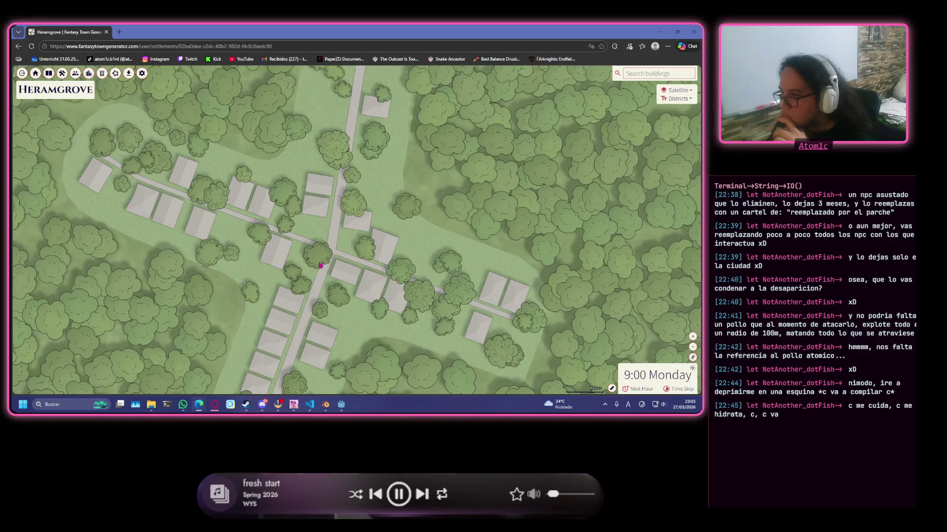
scroll(322, 265, "up", 1)
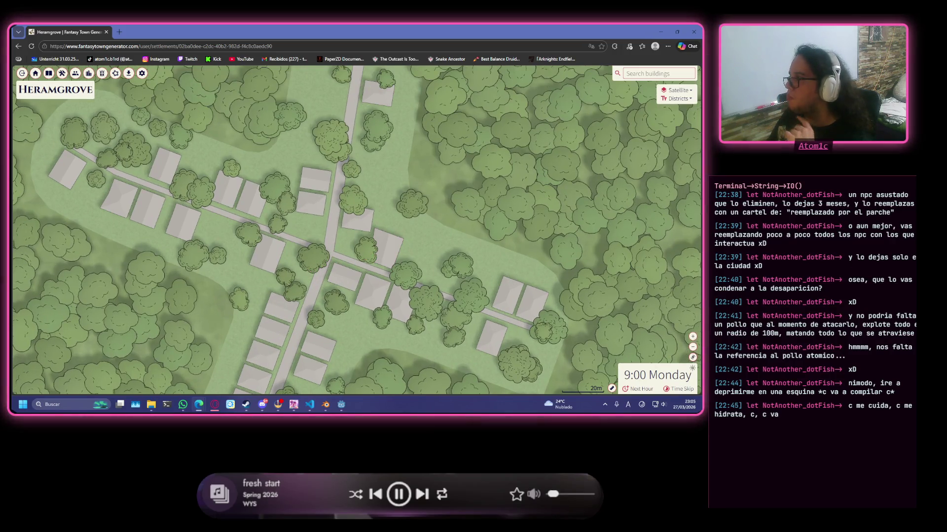
left_click(666, 91)
- Colour buildings by type, inspect the Ash Storehouse lumberyard, then leave for the home page
left_click(665, 117)
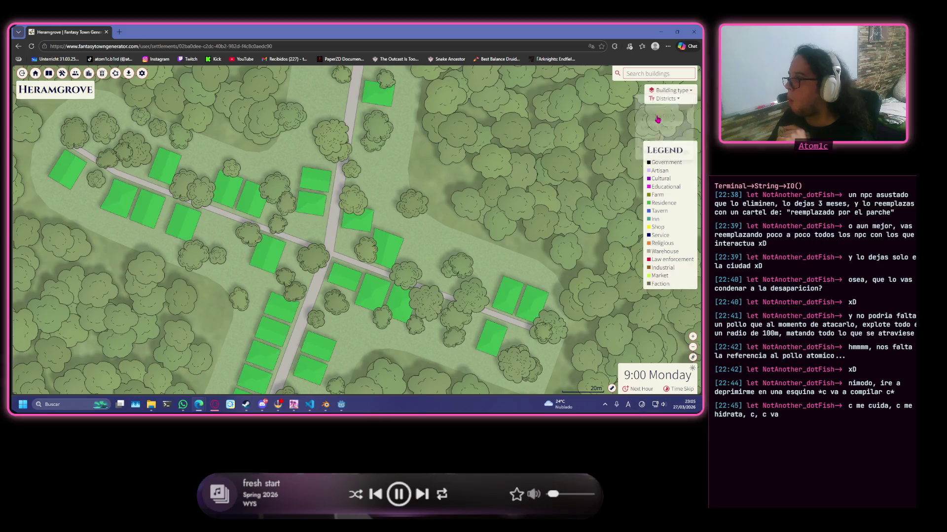
left_click(686, 90)
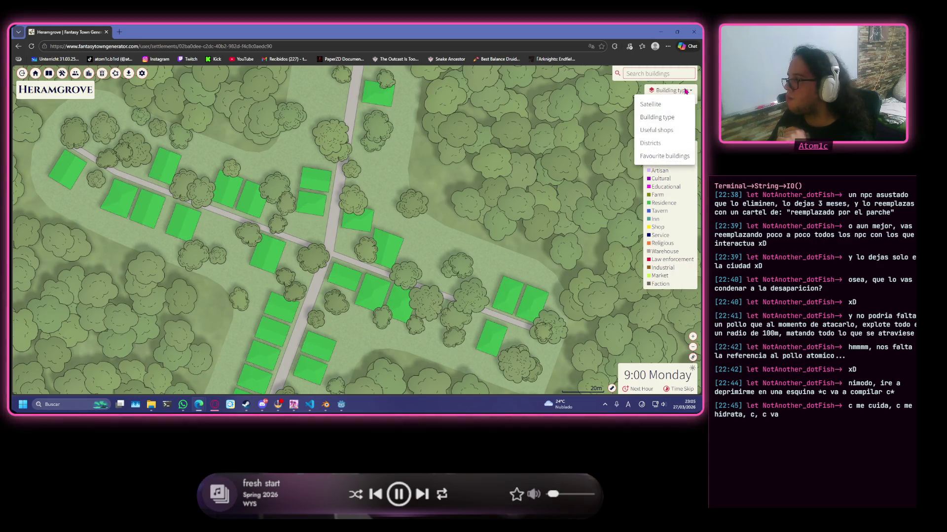
scroll(408, 147, "down", 5)
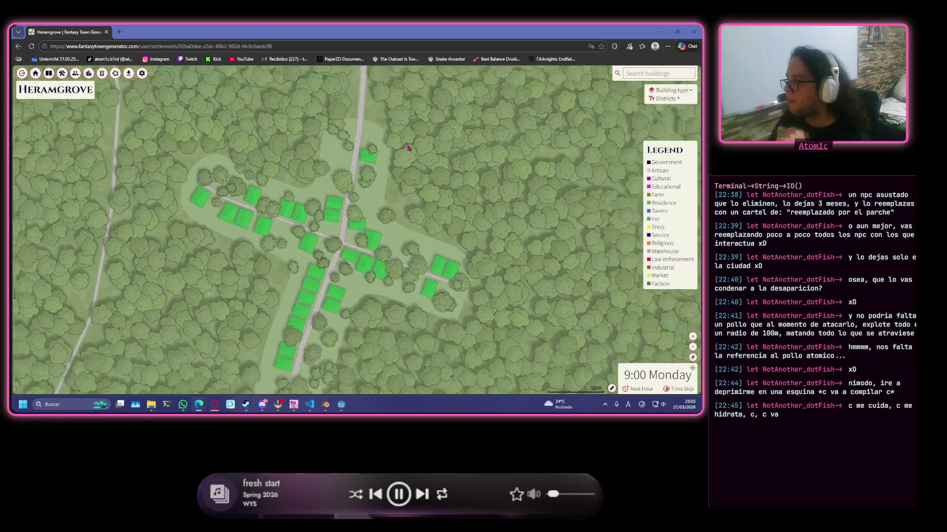
scroll(407, 146, "down", 3)
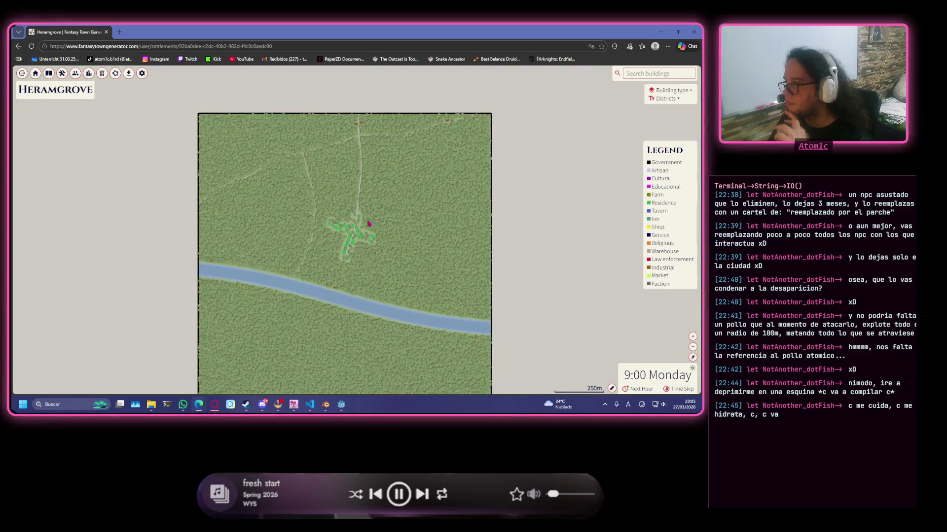
scroll(338, 280, "up", 2)
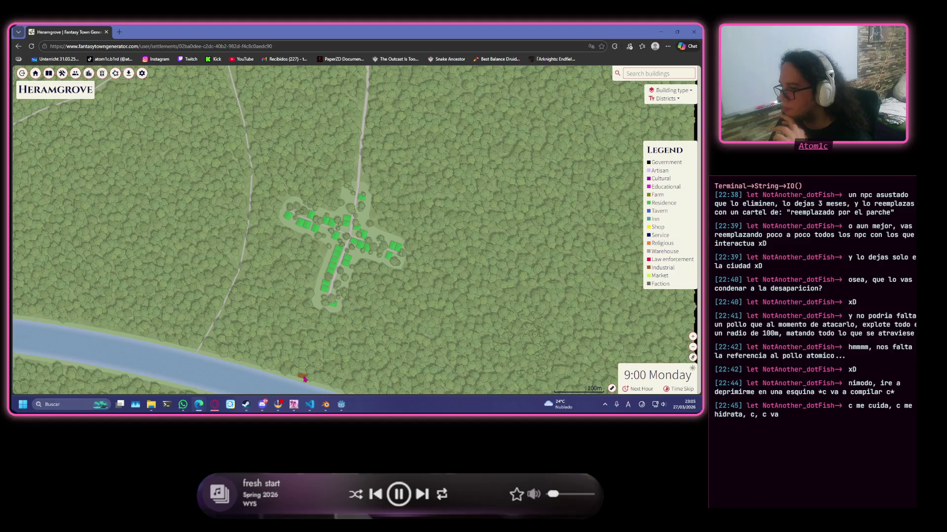
left_click(302, 377)
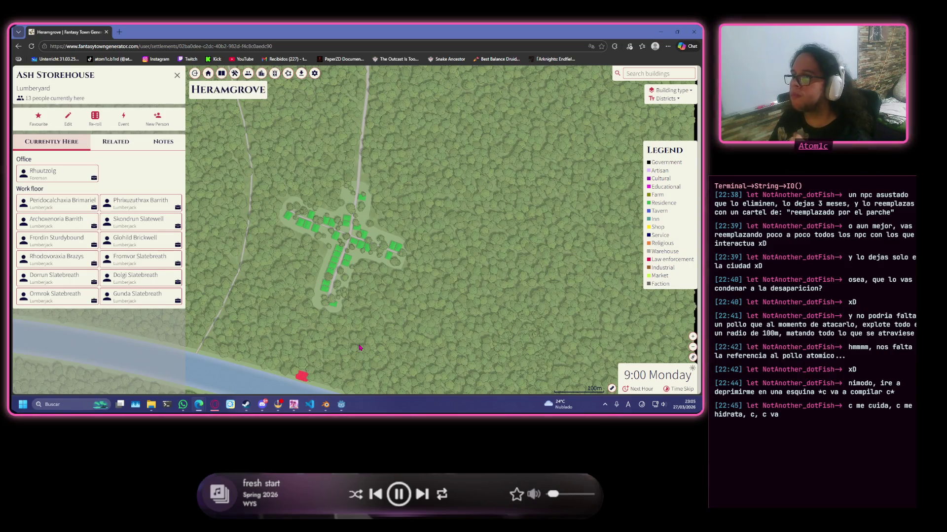
scroll(358, 229, "up", 2)
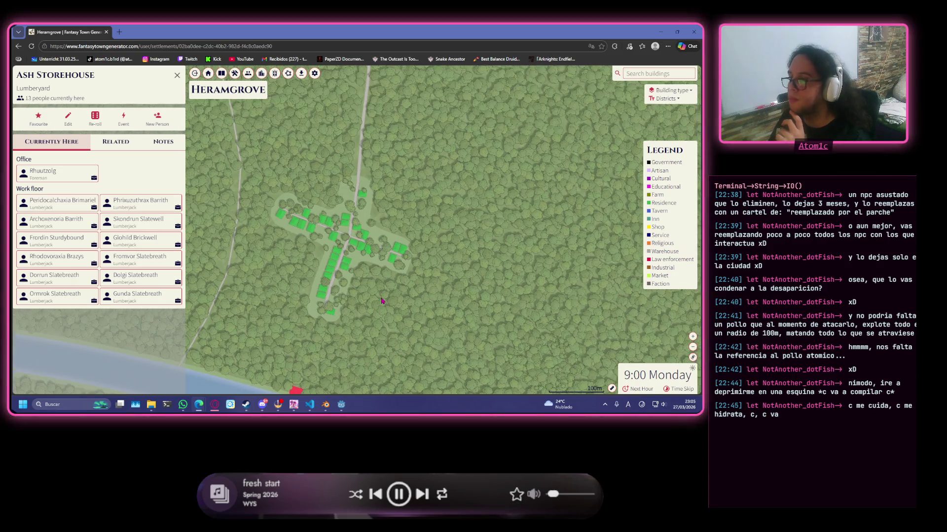
left_click(177, 75)
scroll(419, 297, "up", 2)
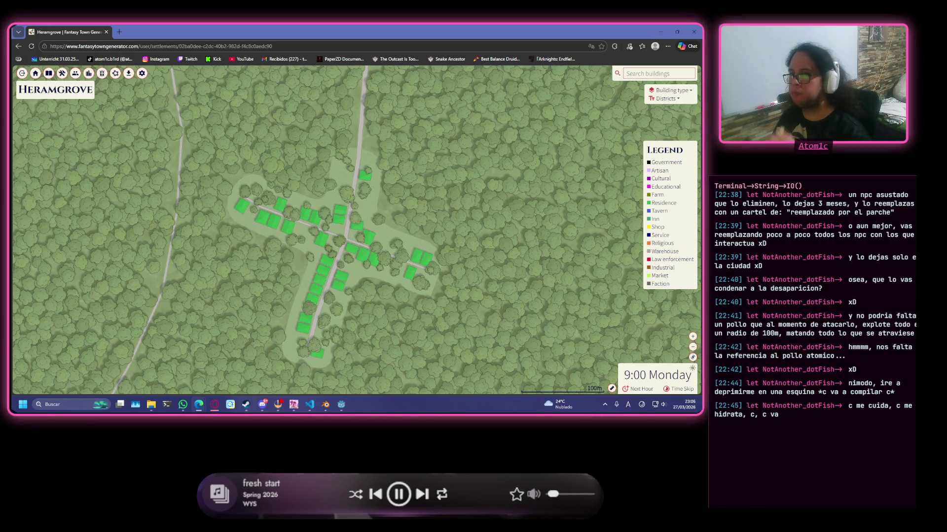
scroll(359, 227, "up", 3)
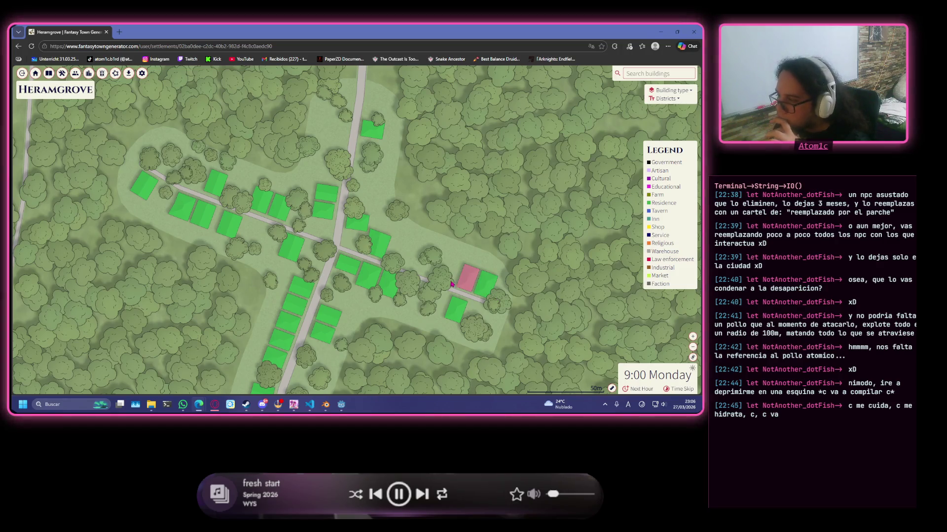
scroll(314, 234, "down", 1)
scroll(314, 235, "down", 1)
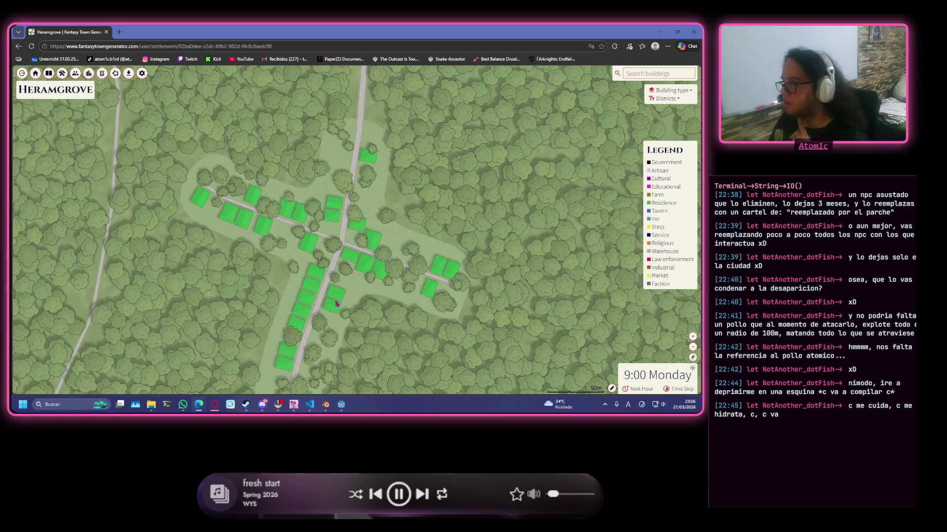
scroll(350, 328, "down", 1)
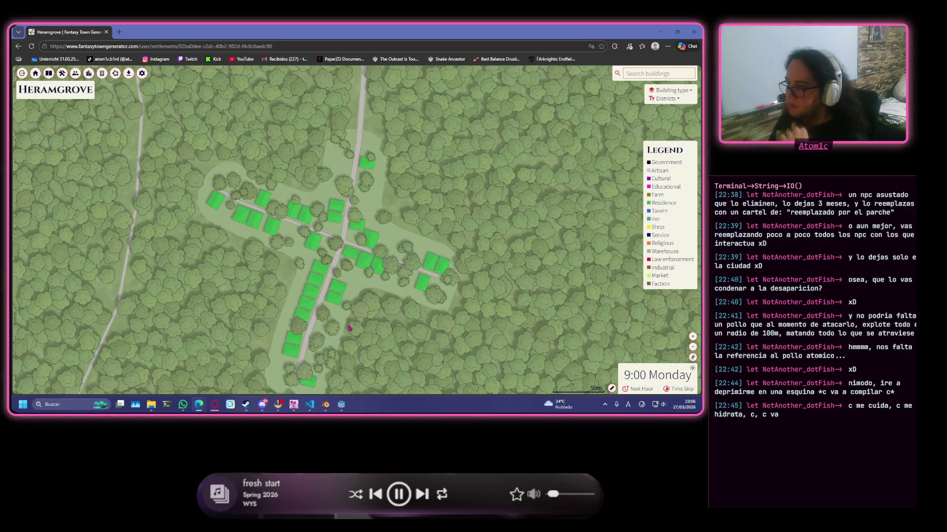
left_click(35, 73)
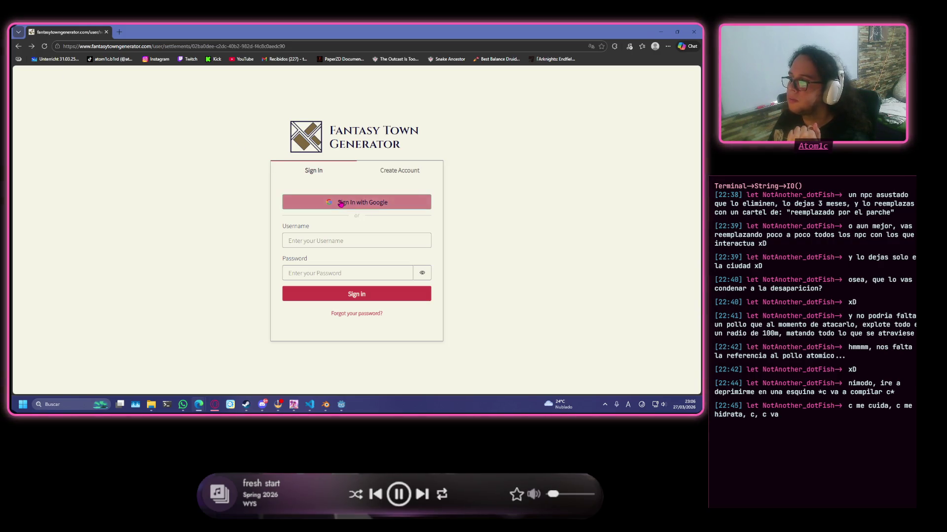
- Switch to the Blender terrain scene and back to the town generator
key("alt+Tab")
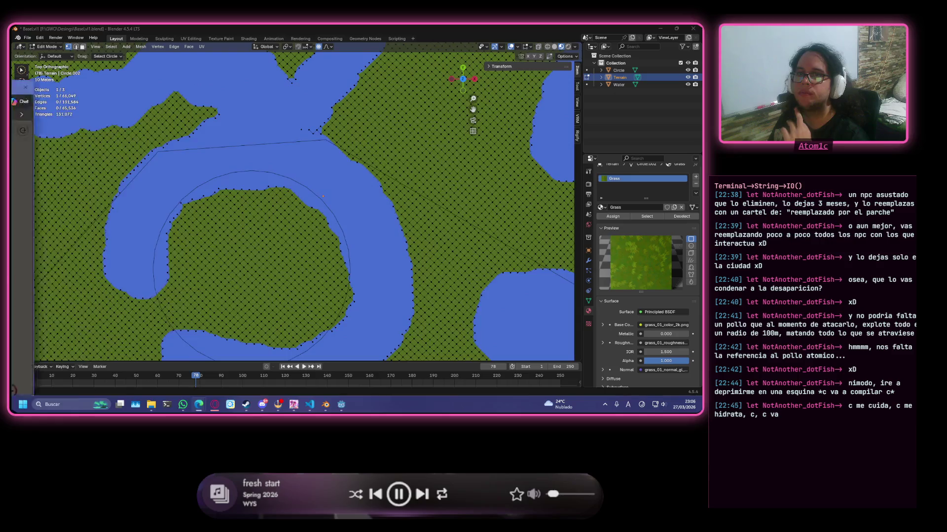
key("alt+Tab")
- Set American layout, Pavement material and Hamlet size for the new settlement
left_click(480, 129)
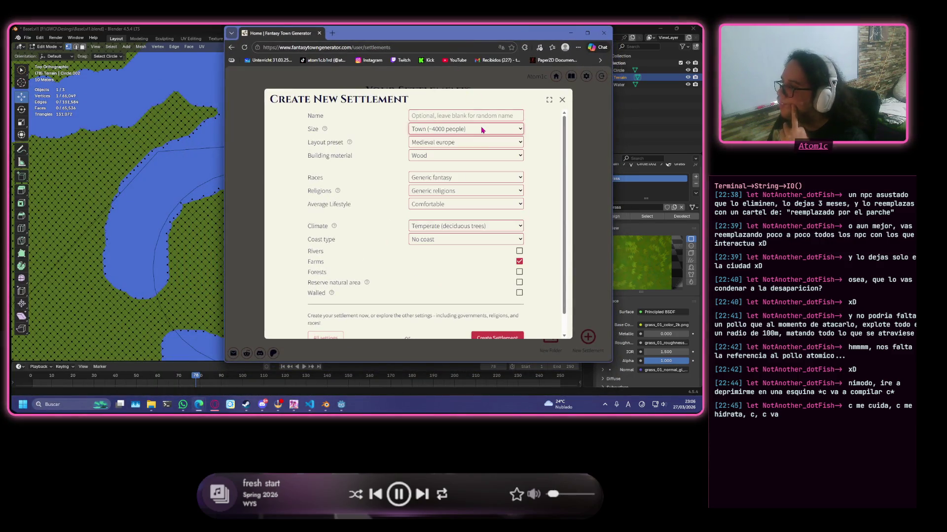
left_click(486, 142)
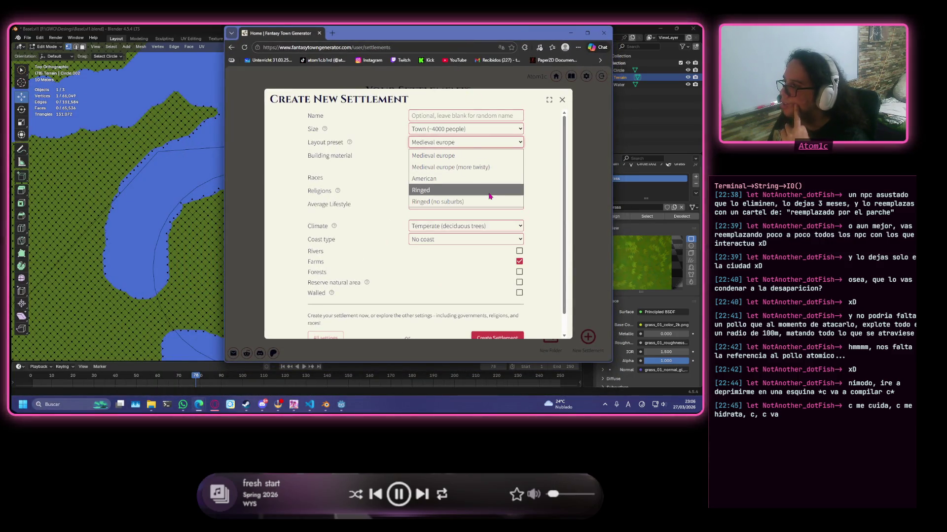
left_click(497, 178)
left_click(478, 155)
left_click(468, 195)
left_click(465, 129)
left_click(461, 156)
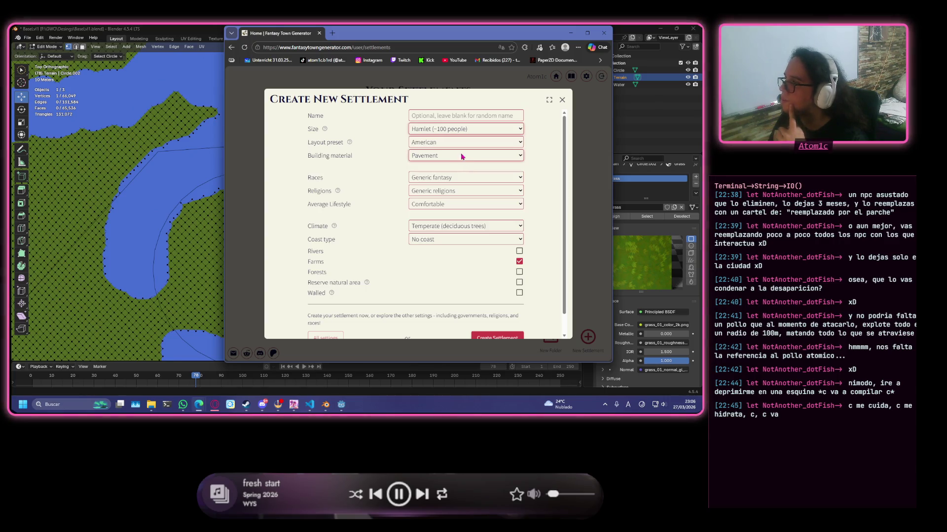
- Turn farms off and rivers on, then create the settlement
left_click(519, 261)
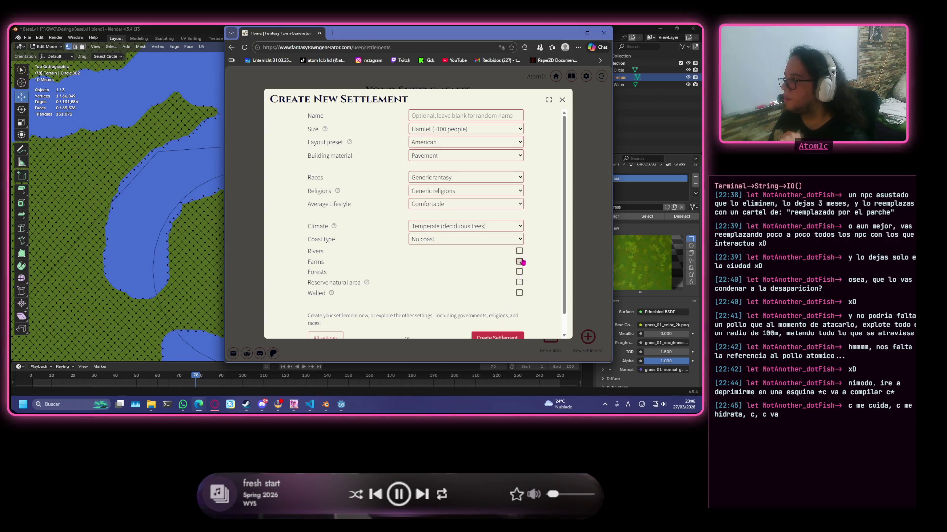
left_click(520, 251)
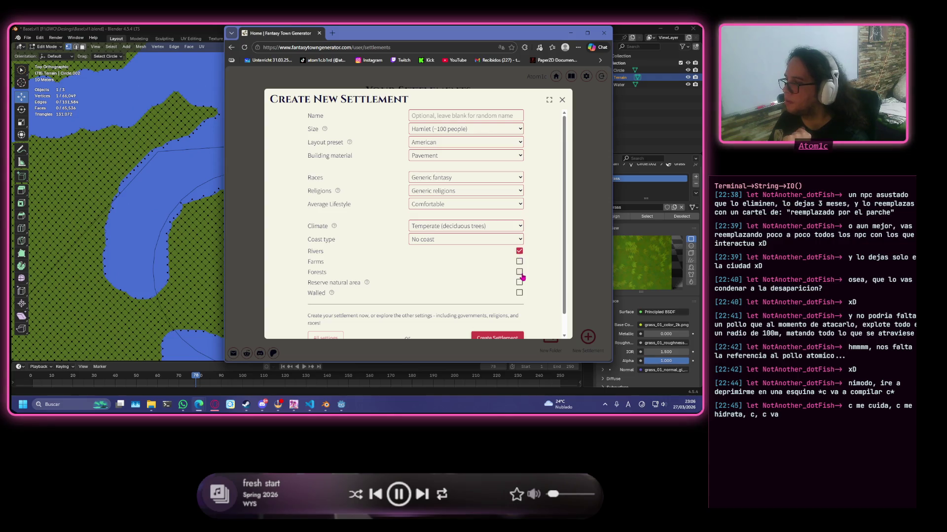
left_click(503, 336)
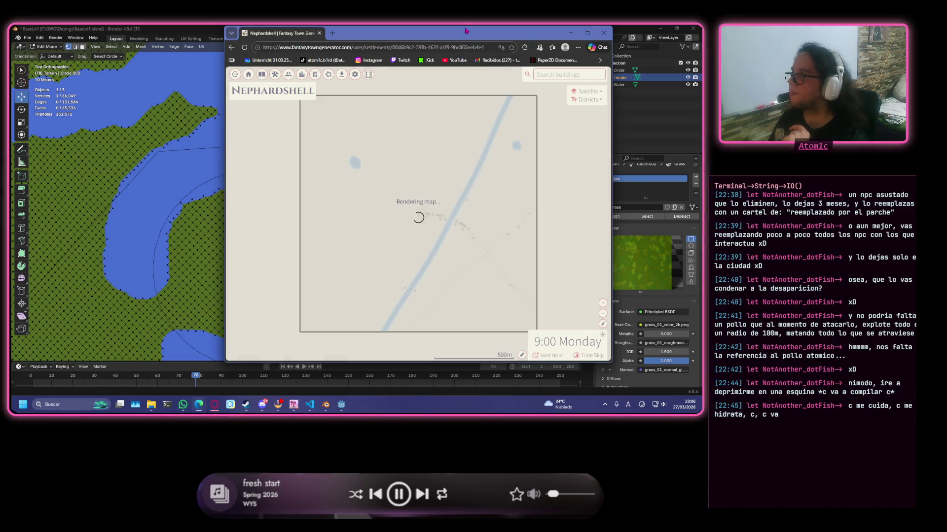
- Shift the window left and centre the Nephardshell map on the village river crossing
left_click_drag(444, 32, 387, 42)
scroll(385, 252, "up", 1)
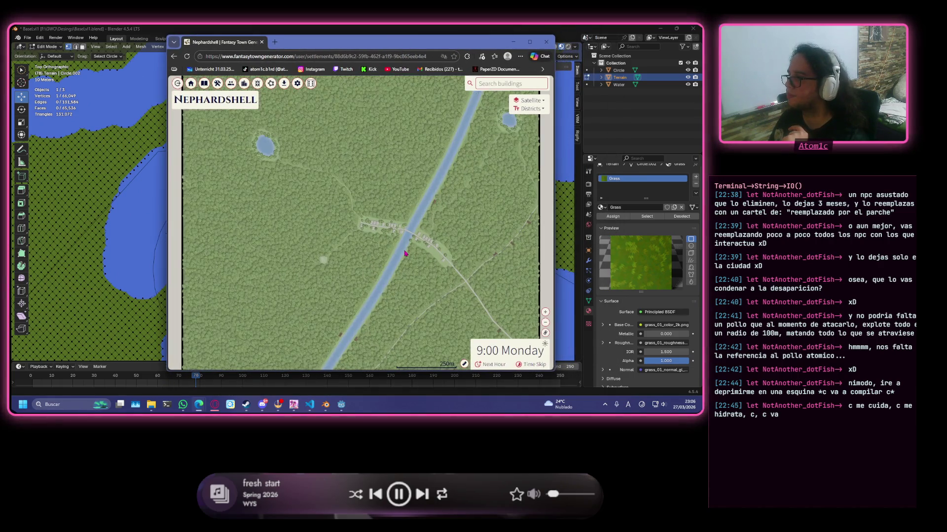
scroll(410, 247, "up", 2)
scroll(426, 234, "up", 1)
left_click_drag(426, 235, 338, 200)
scroll(318, 200, "up", 1)
scroll(295, 197, "up", 1)
scroll(295, 189, "down", 1)
mouse_move(296, 189)
left_mouse_down()
mouse_move(391, 232)
mouse_move(394, 257)
left_mouse_up()
scroll(394, 257, "down", 1)
scroll(394, 256, "down", 1)
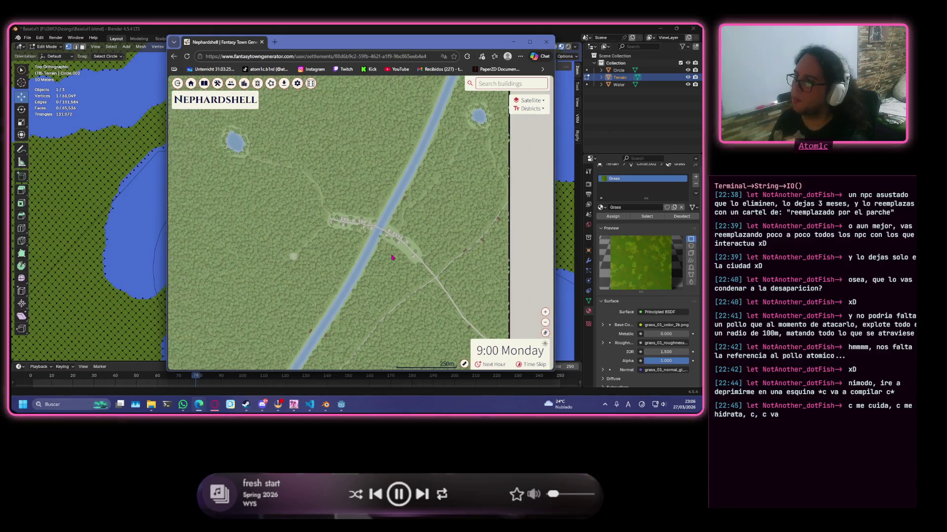
scroll(392, 257, "down", 1)
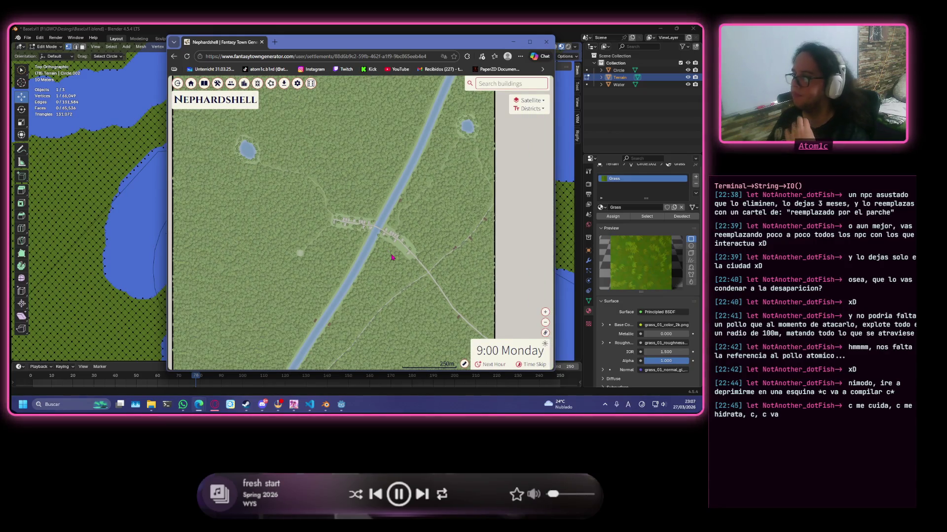
scroll(392, 257, "up", 1)
scroll(386, 247, "up", 1)
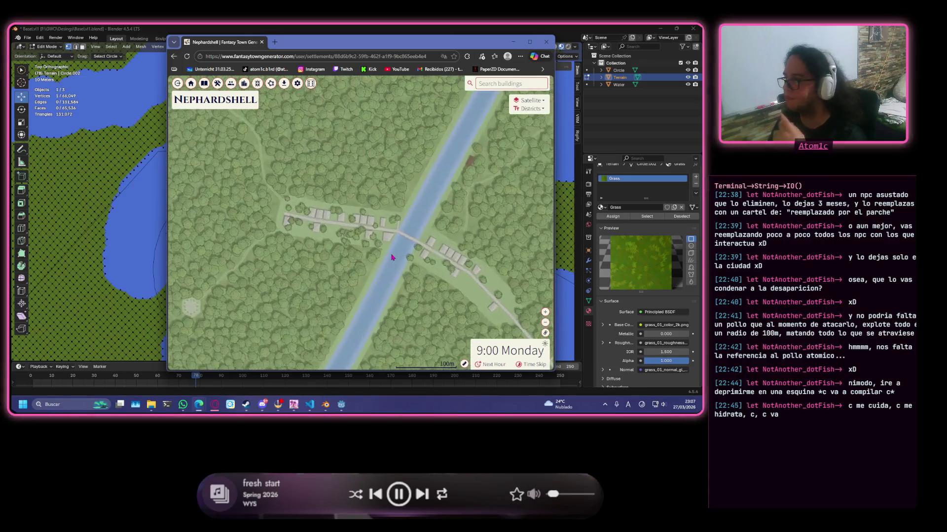
scroll(379, 235, "up", 1)
scroll(370, 217, "up", 1)
left_click_drag(370, 216, 353, 215)
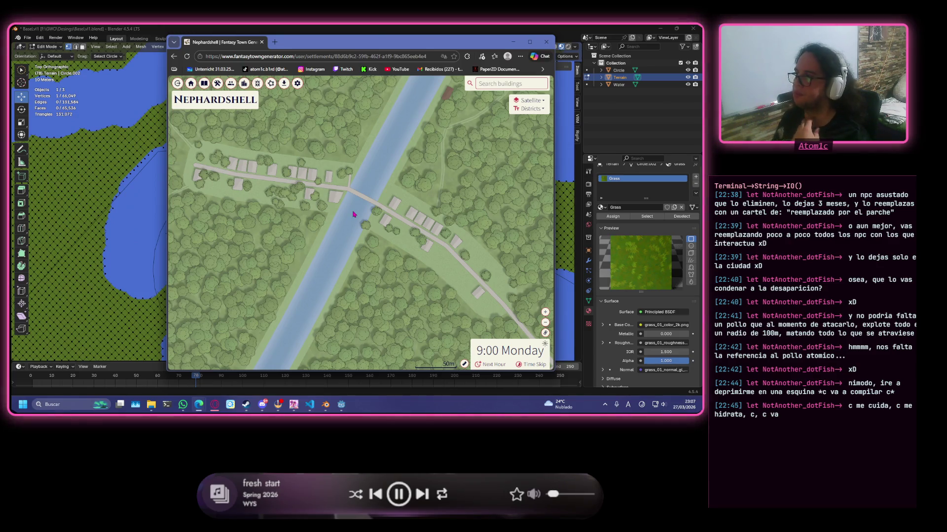
scroll(442, 218, "down", 3)
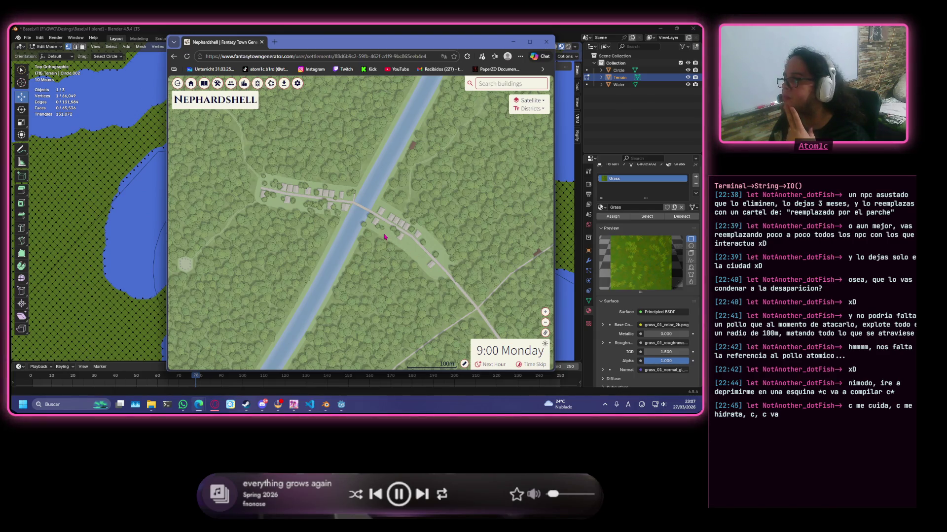
scroll(386, 236, "down", 1)
scroll(383, 236, "down", 1)
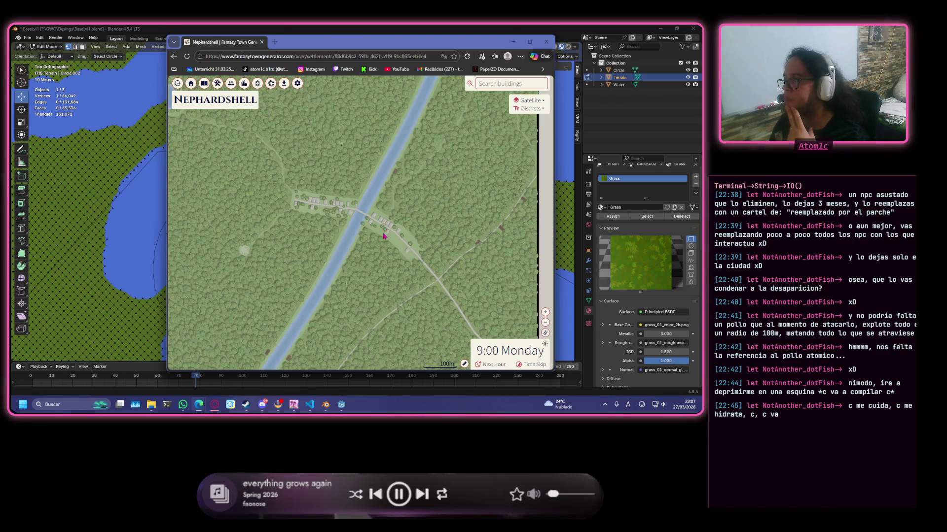
scroll(384, 235, "up", 1)
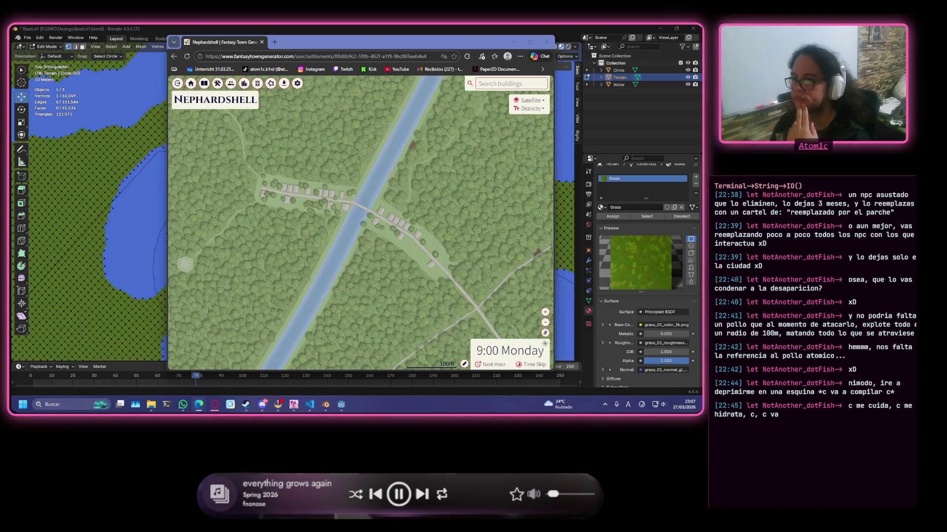
scroll(351, 256, "up", 1)
scroll(351, 255, "up", 1)
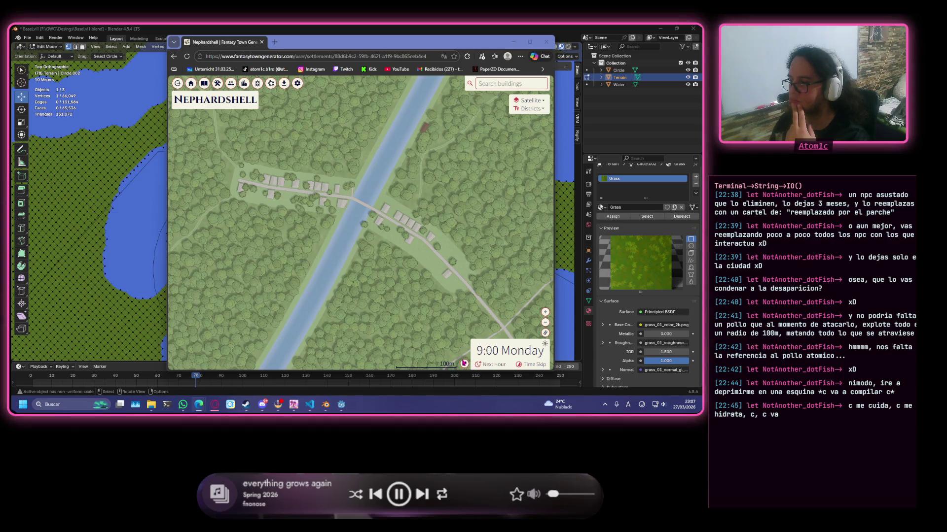
- Pan east over the roads, then go back to the site's home page
mouse_move(468, 305)
left_mouse_down()
mouse_move(426, 294)
mouse_move(482, 312)
left_mouse_up()
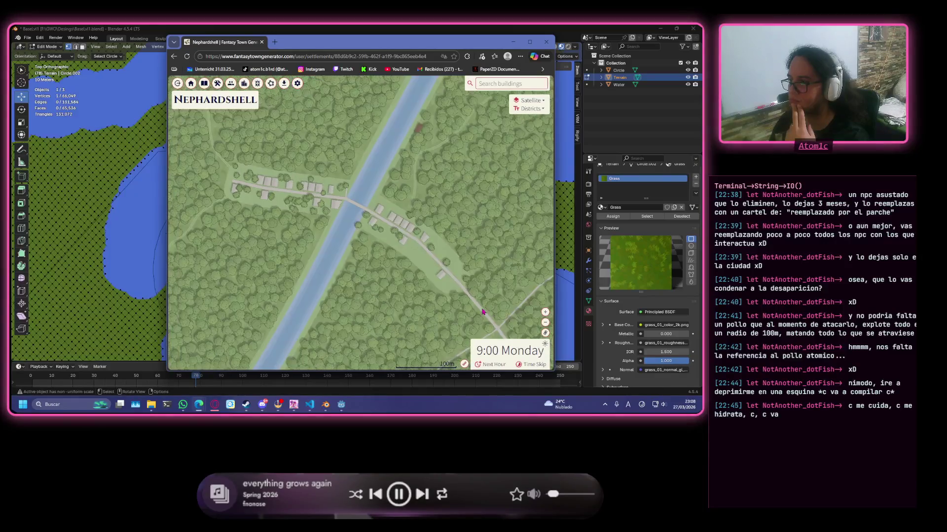
scroll(418, 250, "up", 1)
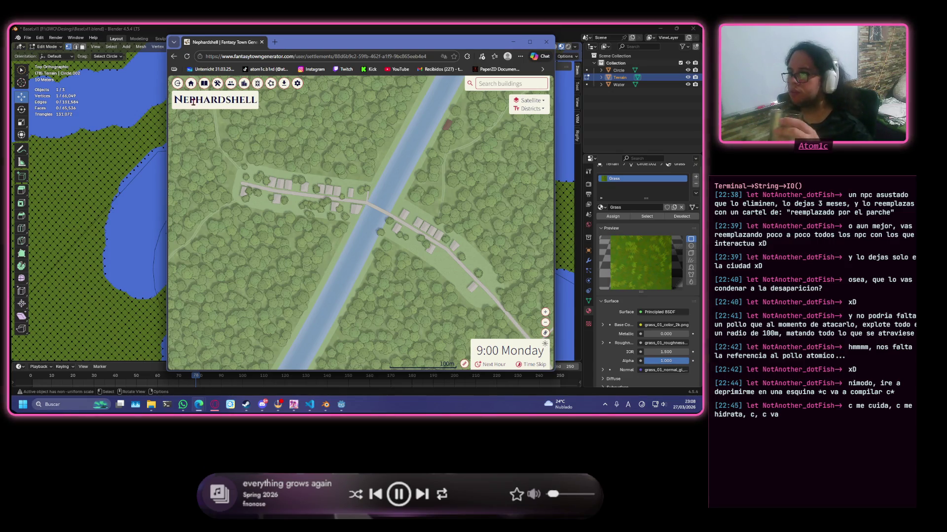
key("alt+Left")
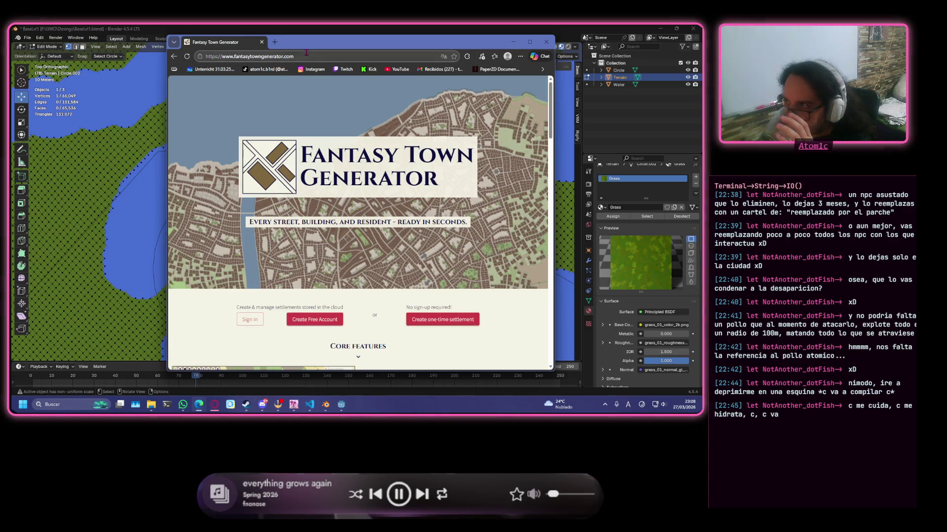
- Sign in to the site with a Google account
left_click(249, 320)
left_click(363, 194)
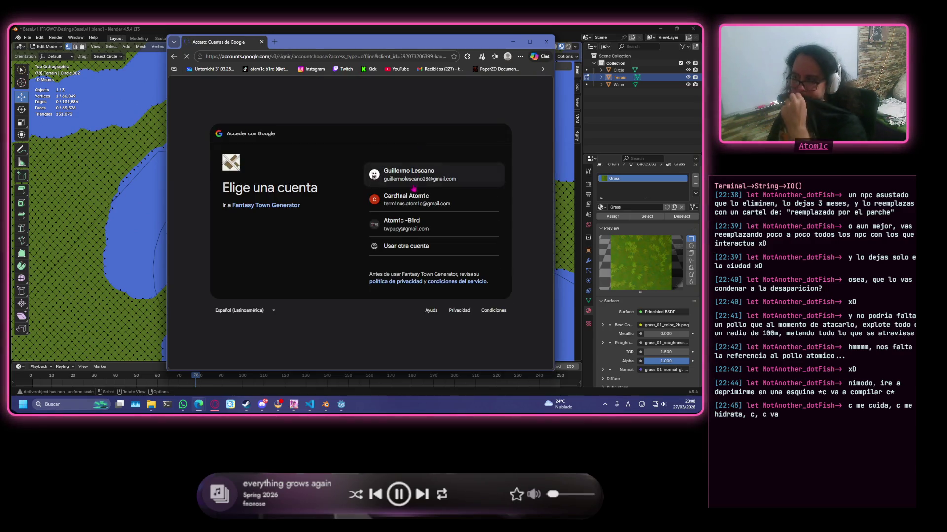
left_click(418, 220)
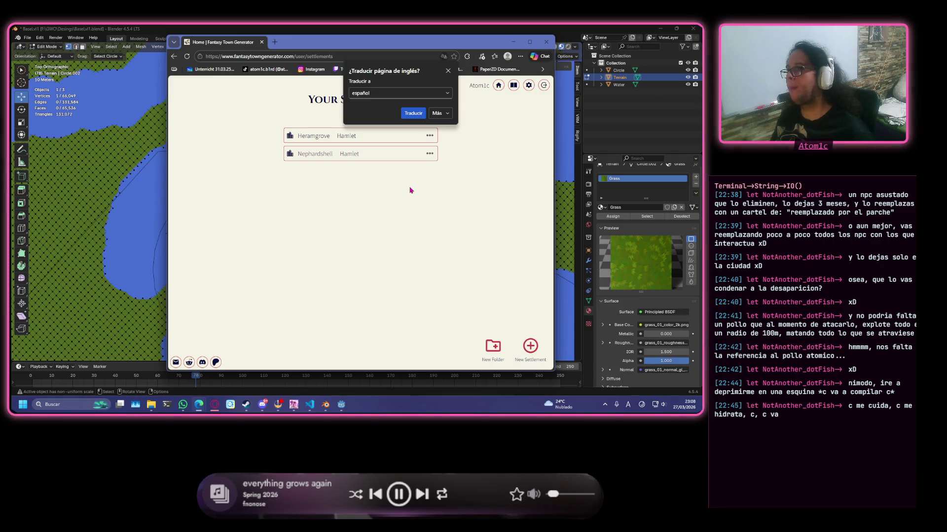
- Open the Heramgrove map, visit Account settings, and return to the map
left_click(429, 137)
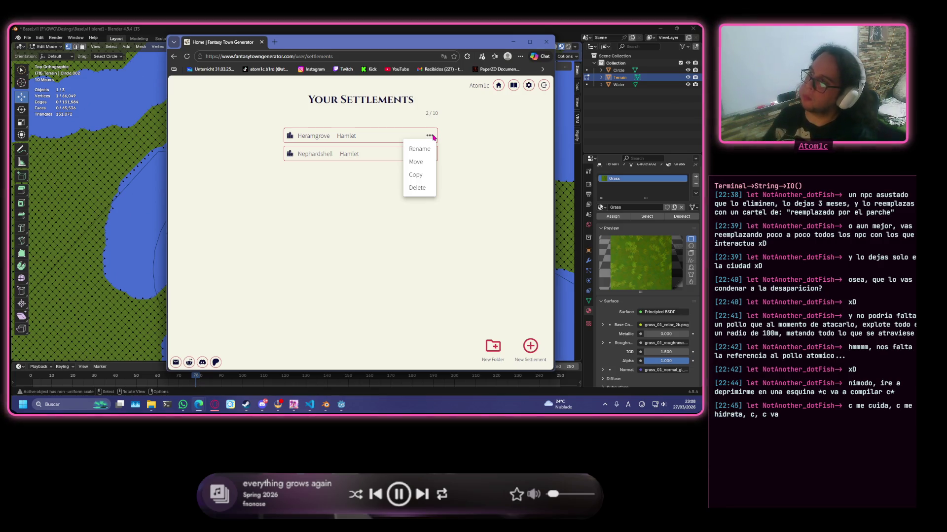
left_click(425, 139)
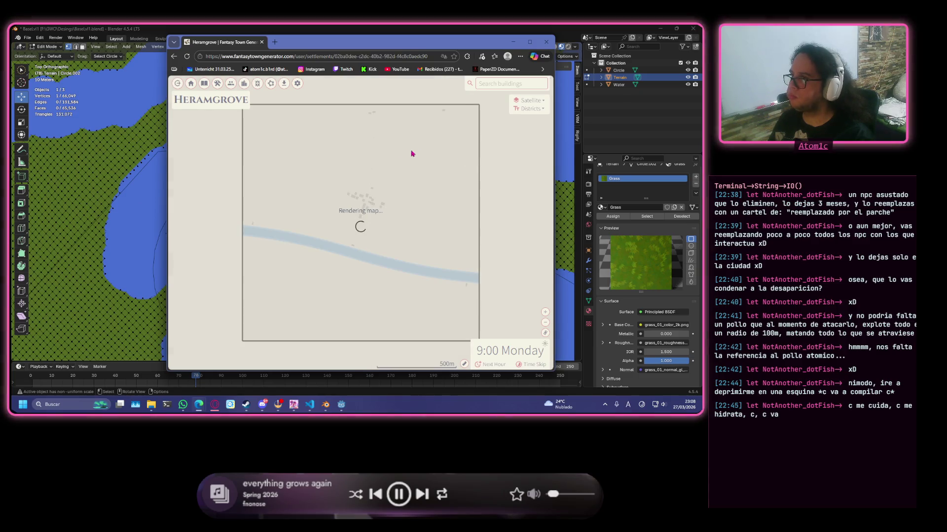
left_click(298, 83)
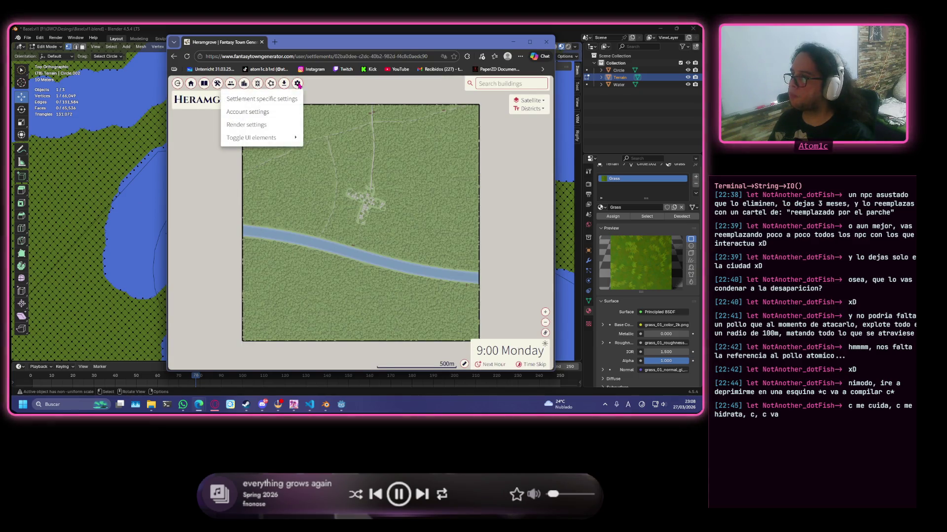
left_click(284, 111)
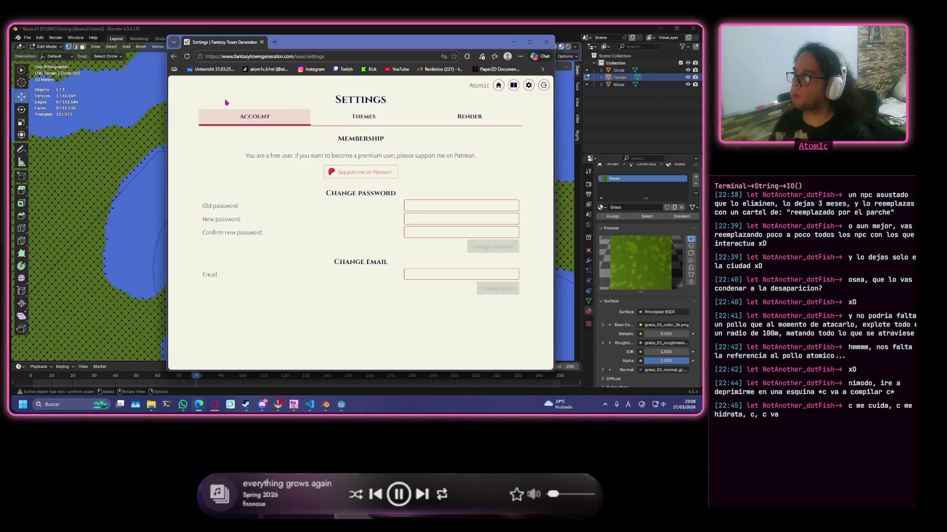
key("alt+Left")
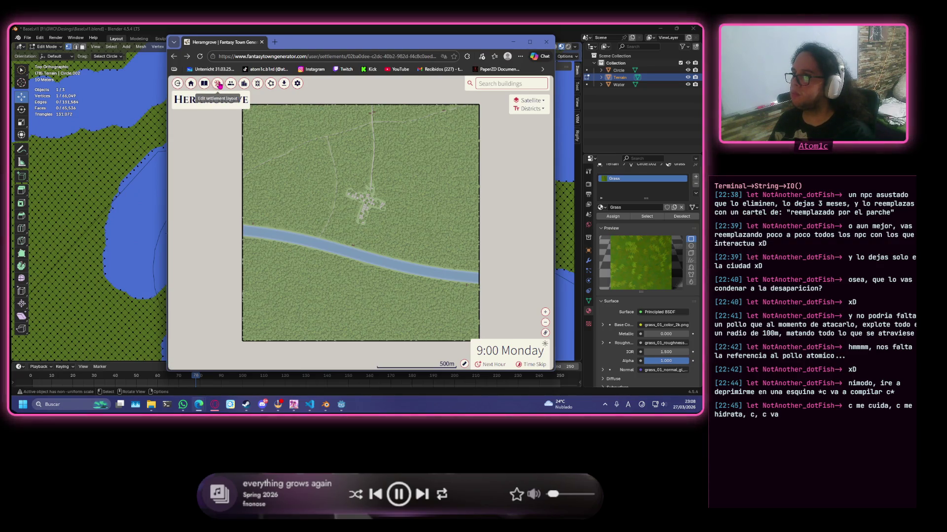
- Briefly enter and leave Heramgrove's layout editing mode, then peek at its Buildings panel
left_click(218, 85)
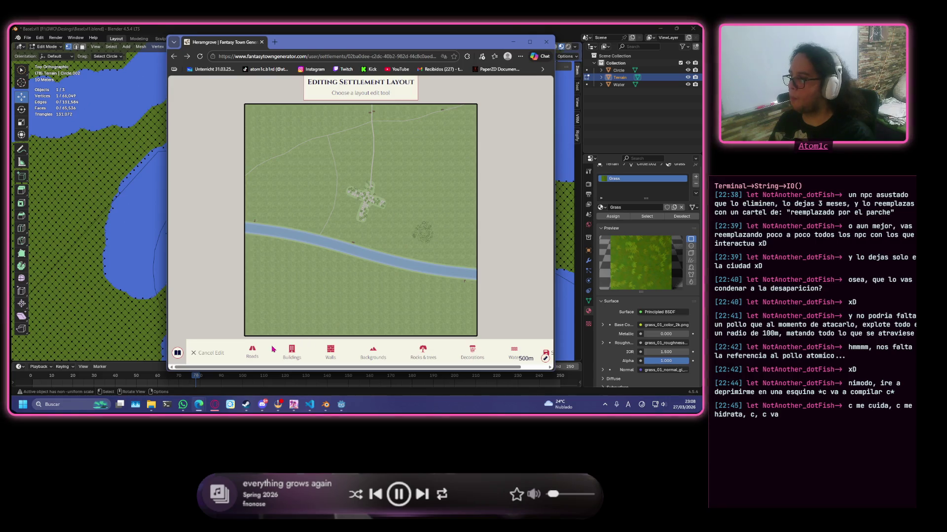
scroll(423, 225, "up", 2)
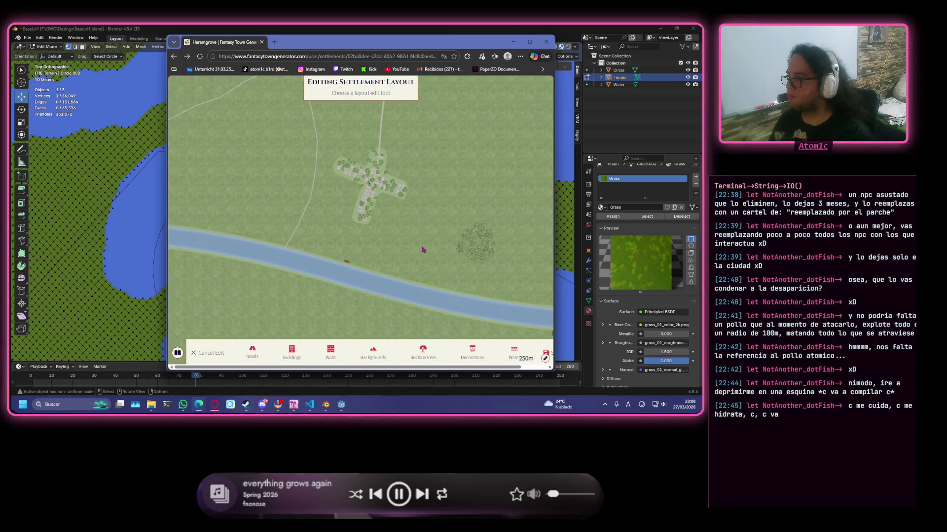
scroll(357, 213, "down", 1)
scroll(301, 127, "down", 1)
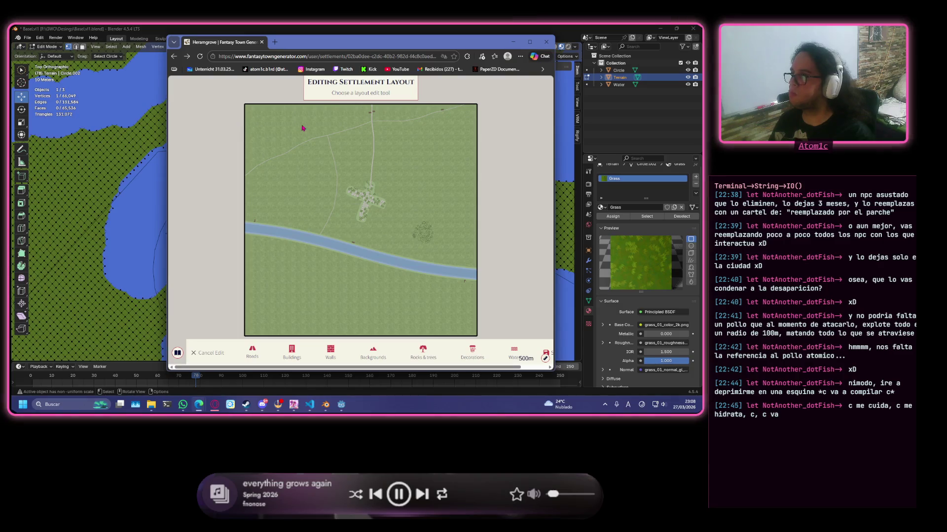
left_click(191, 352)
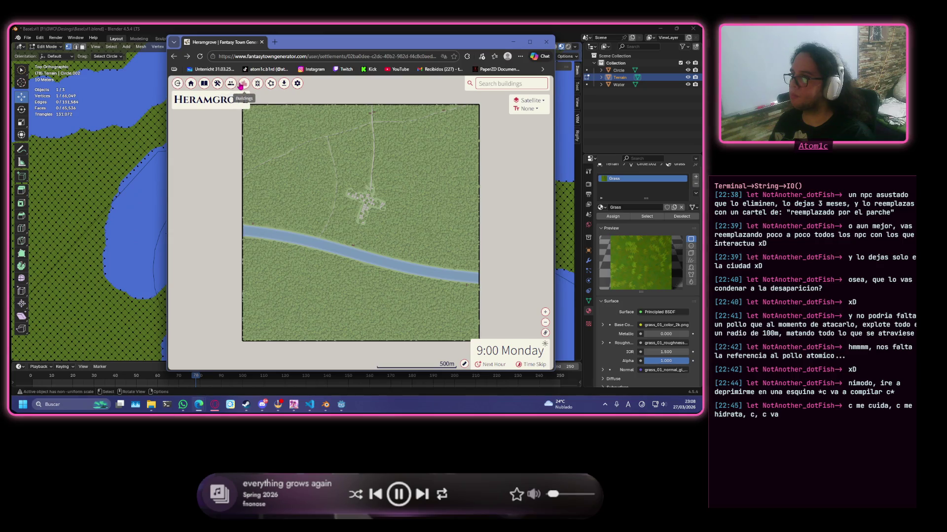
left_click(245, 83)
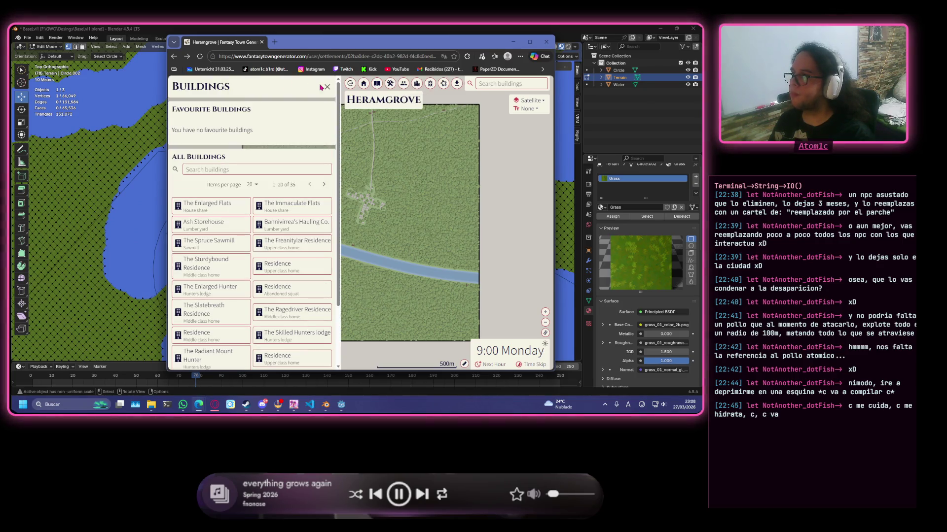
left_click(326, 87)
- Return to the Your Settlements list, reopening Heramgrove once before going back again
left_click(178, 85)
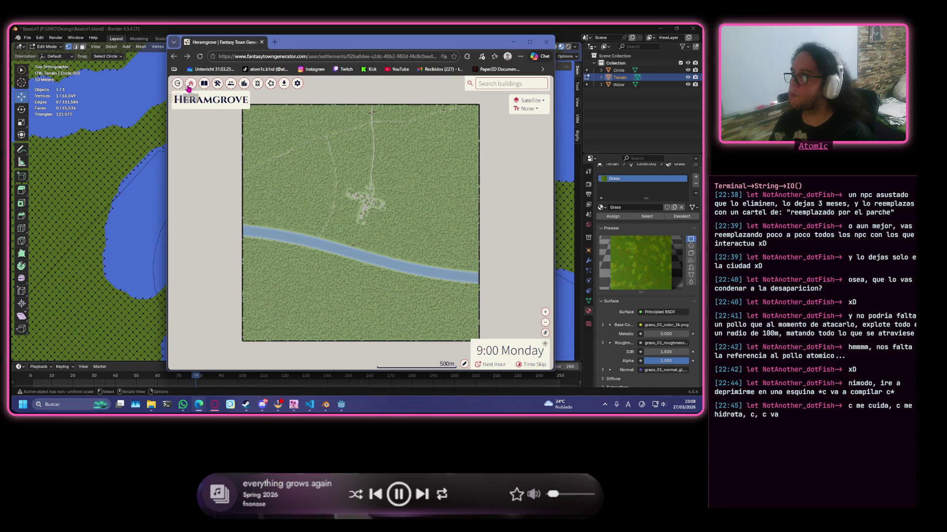
left_click(406, 141)
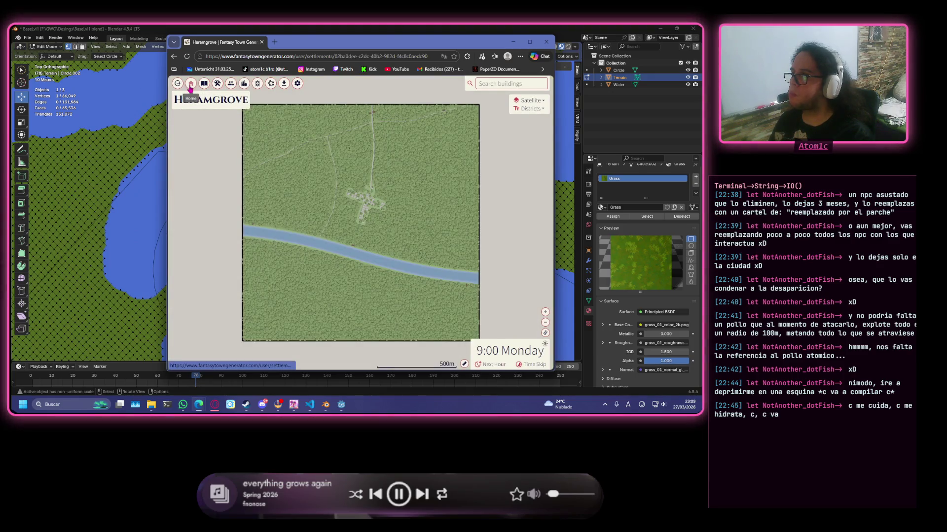
left_click(190, 85)
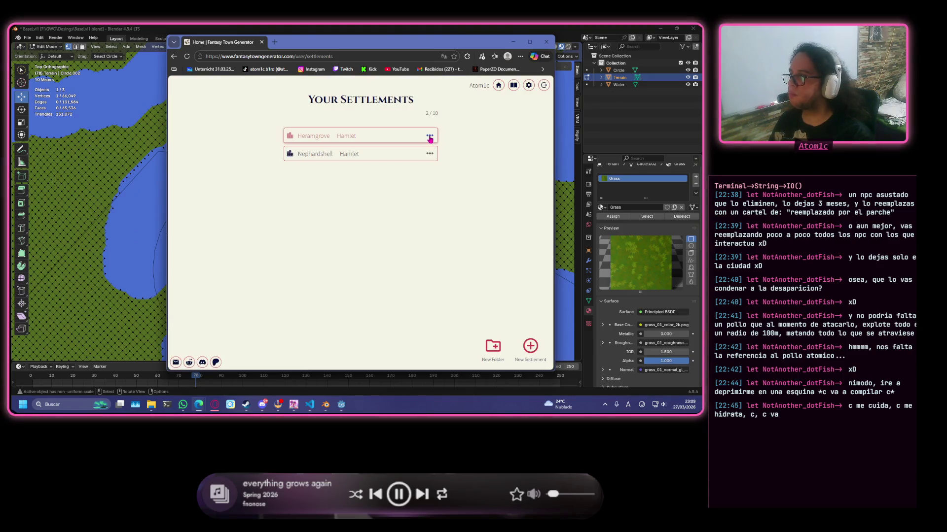
- Delete the Heramgrove settlement via its options menu and confirm
left_click(429, 138)
left_click(418, 186)
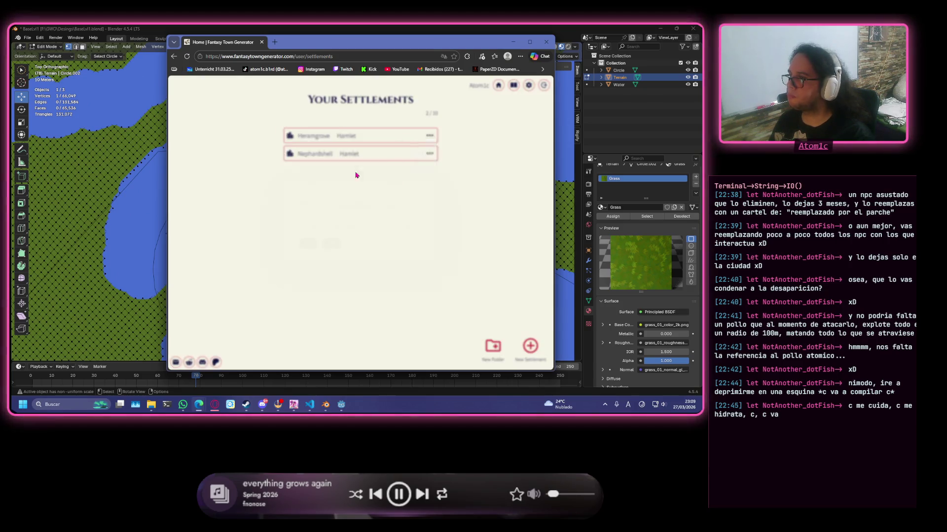
left_click(325, 248)
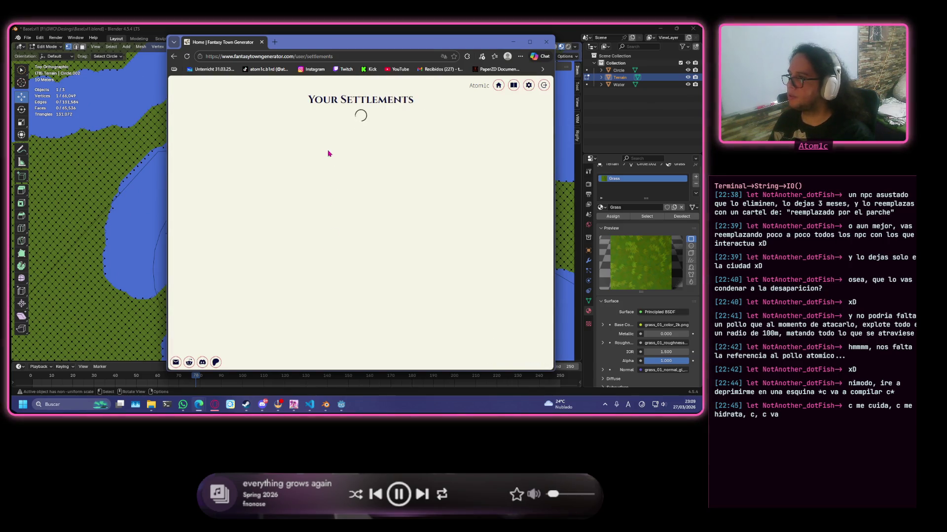
- Rename Nephardshell to American and start a new settlement
left_click(430, 137)
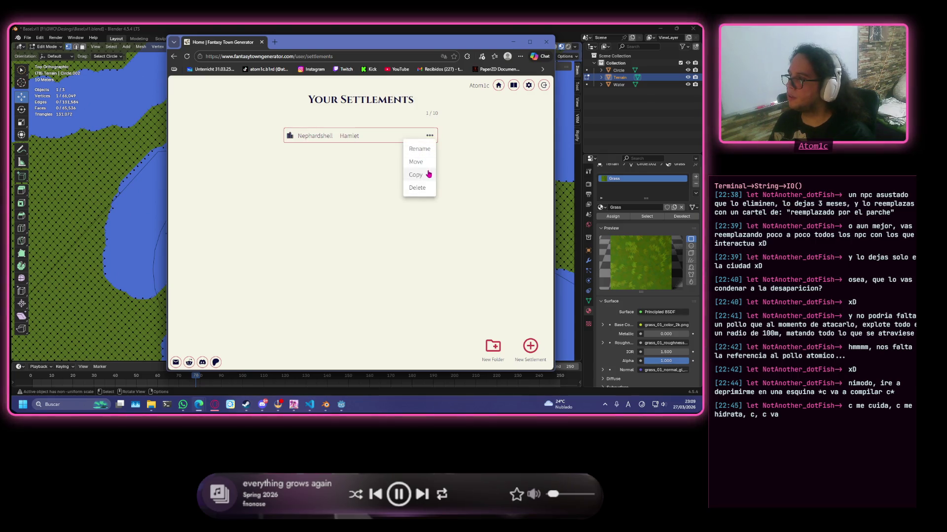
left_click(423, 150)
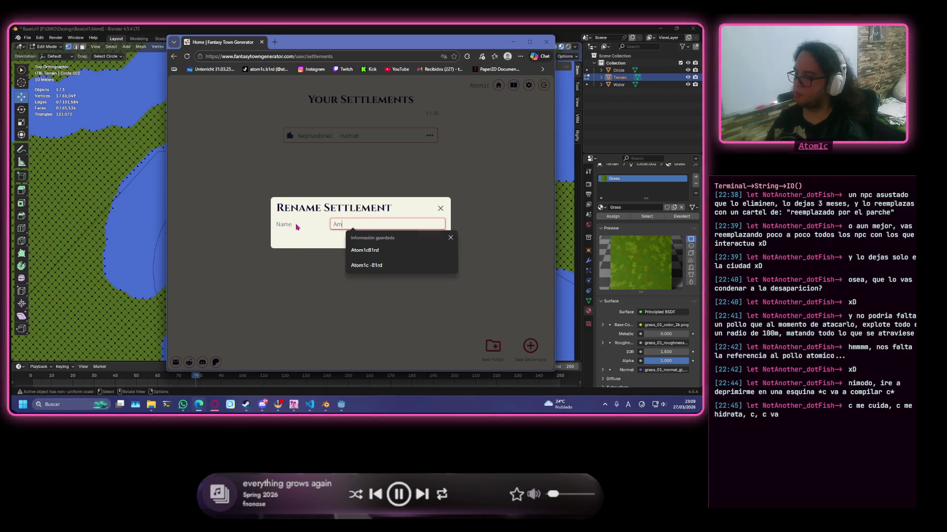
type("merican")
key("Return")
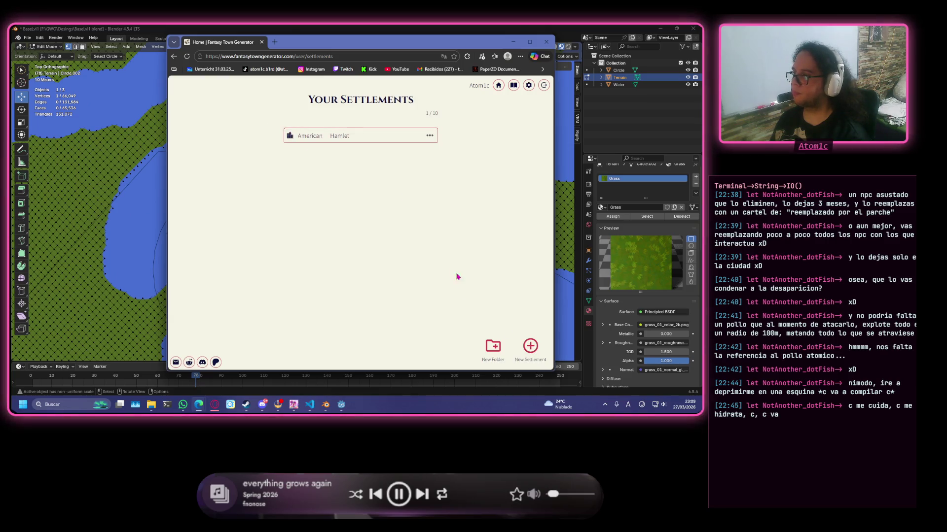
left_click(523, 342)
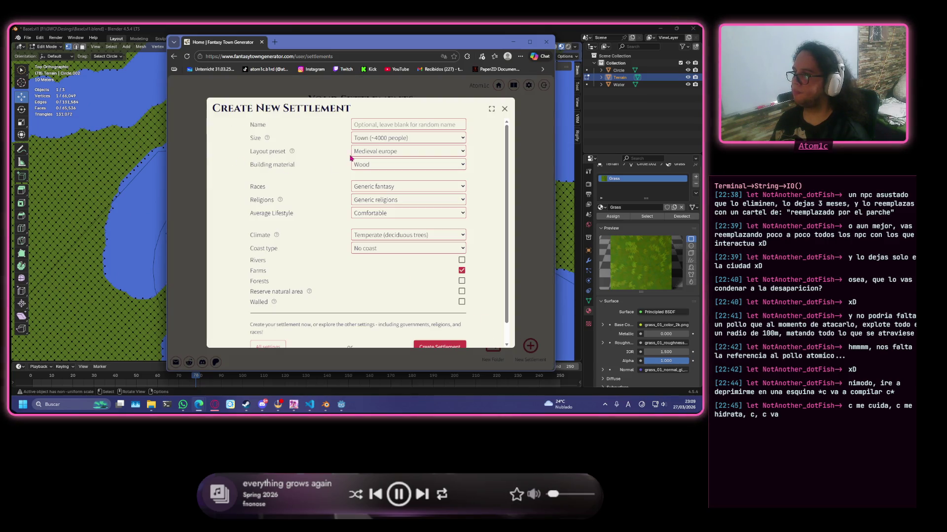
- Choose the Ringed layout preset and name the new settlement
left_click(370, 155)
left_click(373, 188)
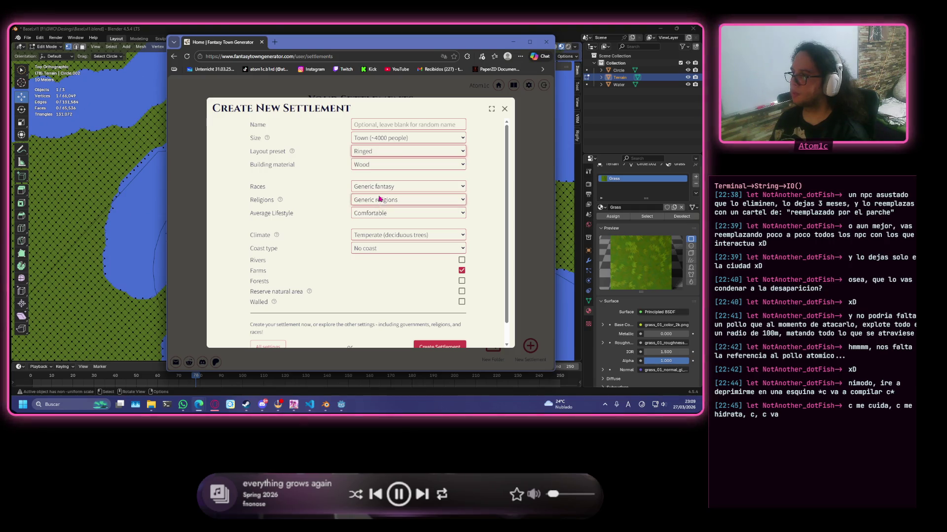
left_click(393, 126)
type("Ringed")
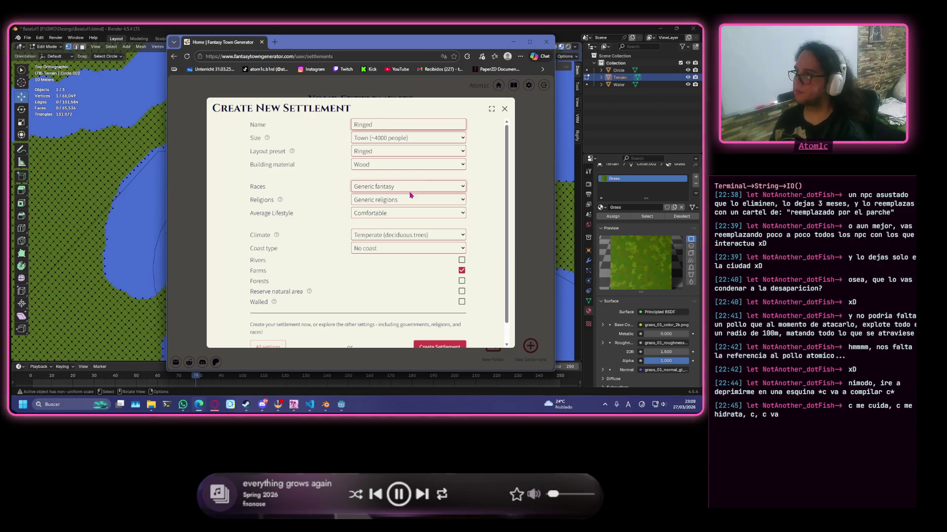
- Set building material to stone brick, turn off farms, and generate the settlement
left_click(425, 166)
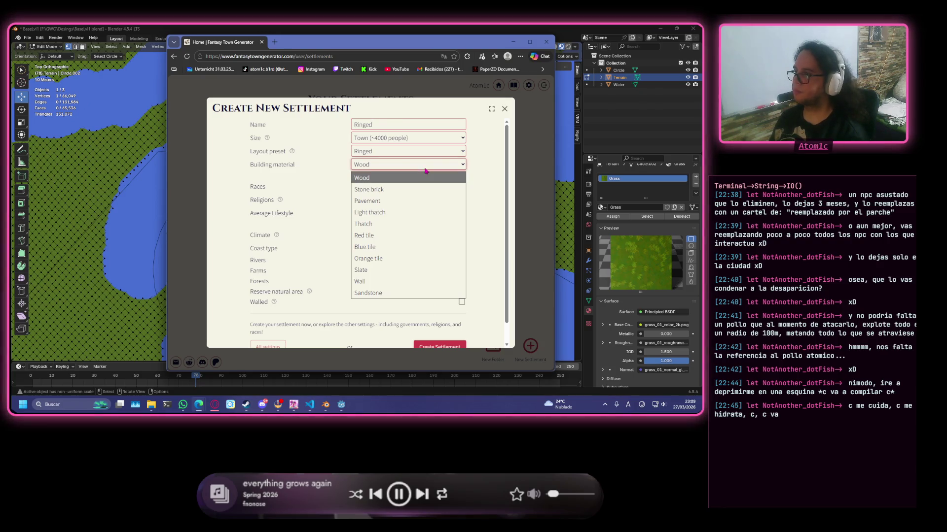
left_click(427, 190)
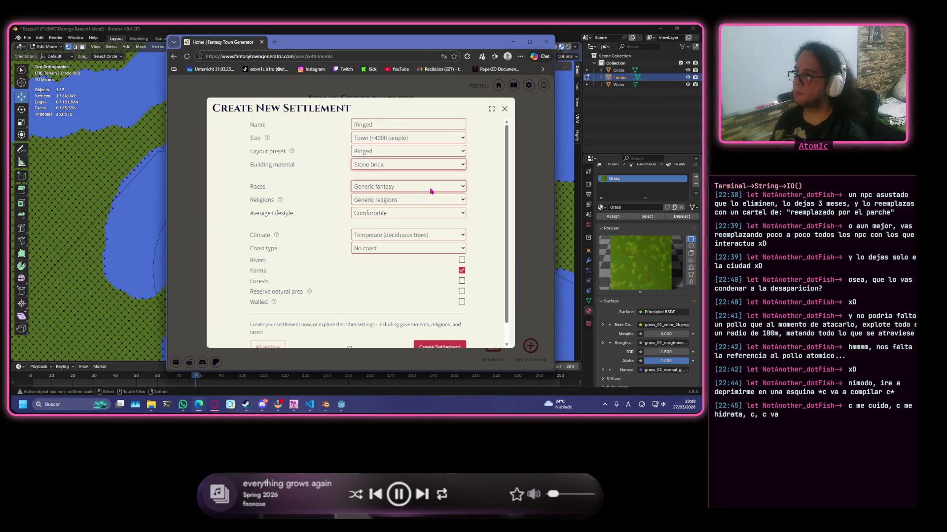
left_click(461, 271)
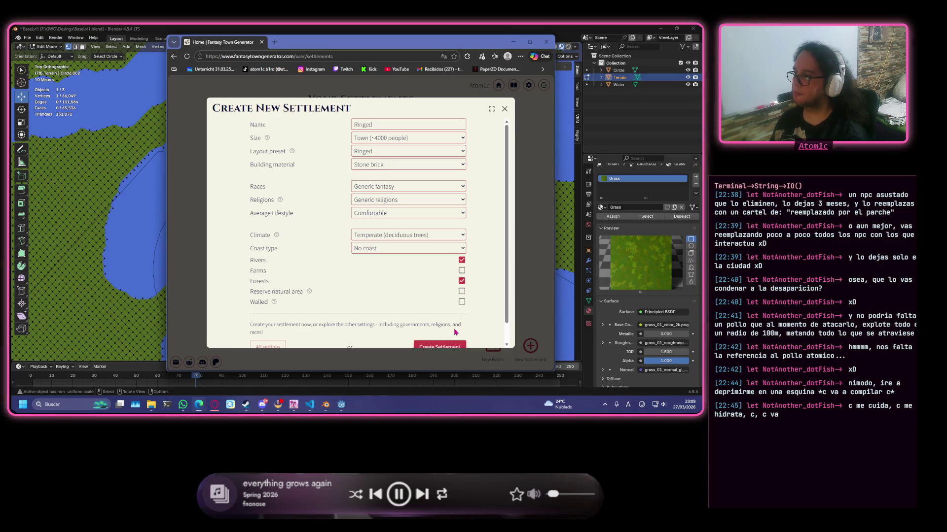
left_click(451, 347)
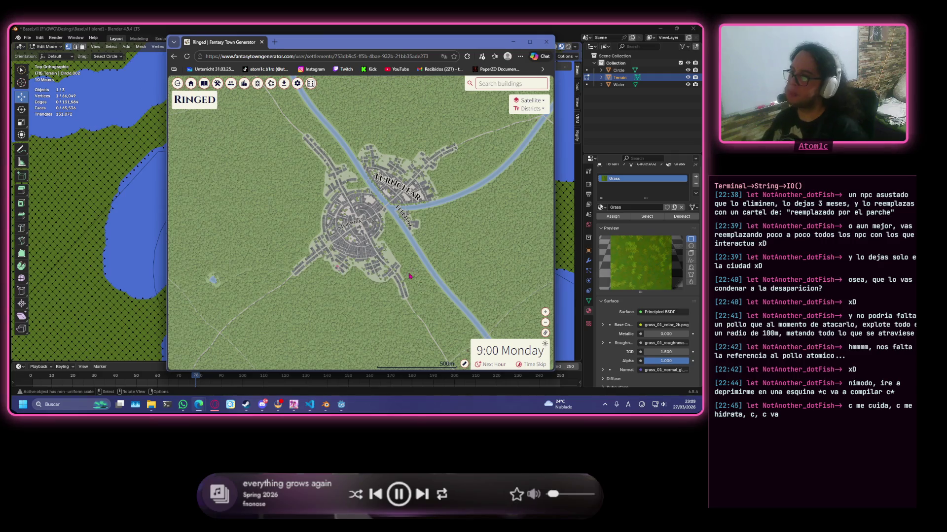
scroll(384, 236, "up", 5)
scroll(384, 236, "down", 2)
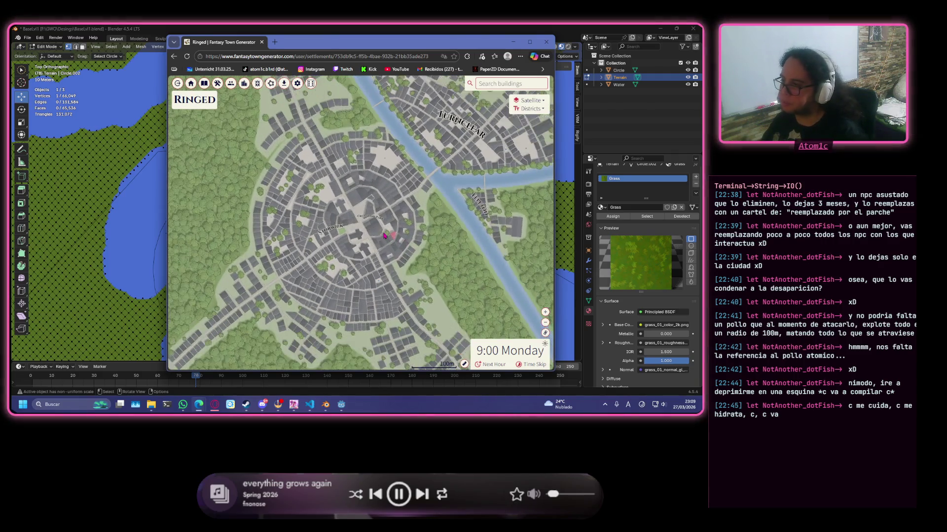
scroll(451, 153, "down", 2)
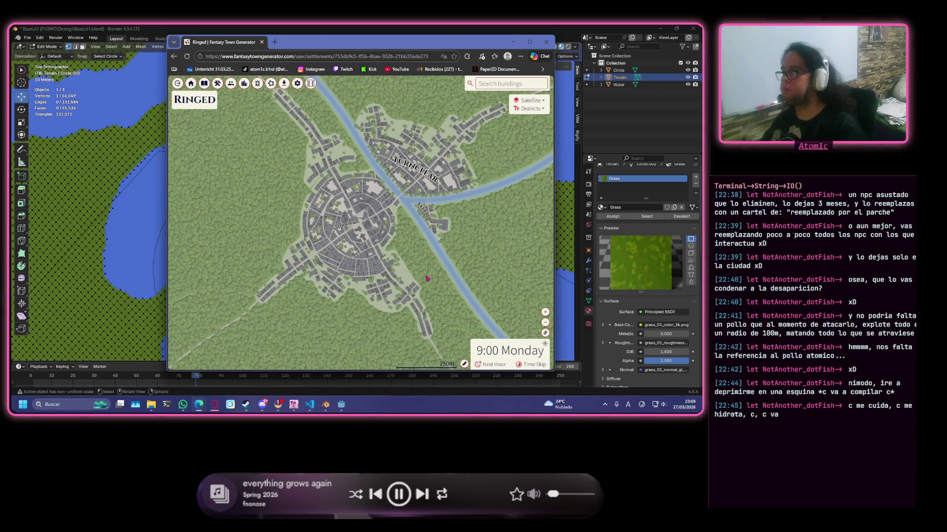
scroll(498, 227, "up", 2)
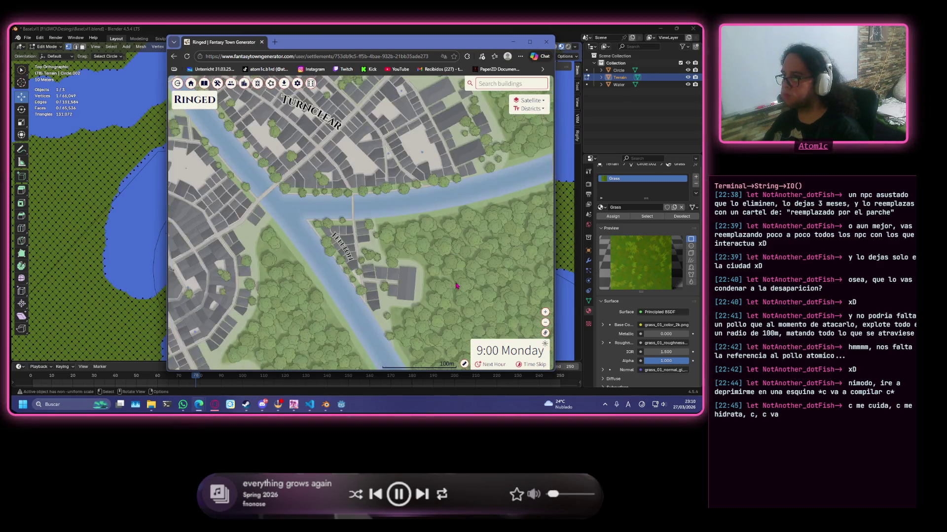
left_click_drag(462, 320, 412, 202)
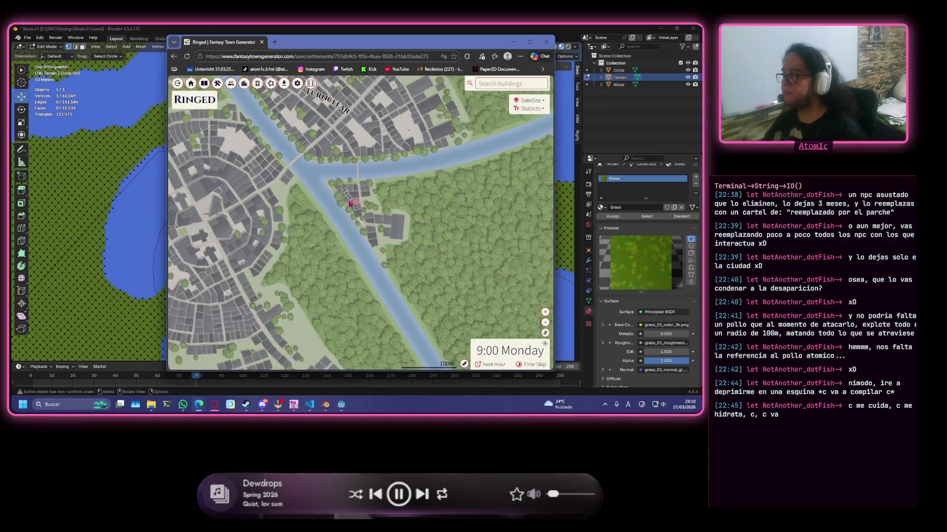
scroll(351, 204, "down", 2)
scroll(351, 205, "down", 2)
scroll(351, 205, "down", 2)
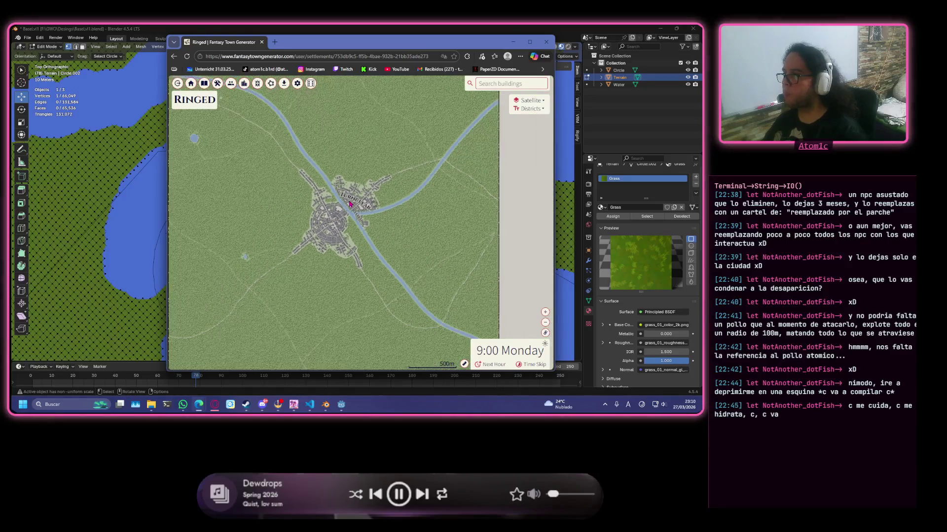
scroll(351, 205, "down", 1)
scroll(322, 227, "up", 1)
scroll(340, 226, "up", 1)
scroll(363, 227, "up", 1)
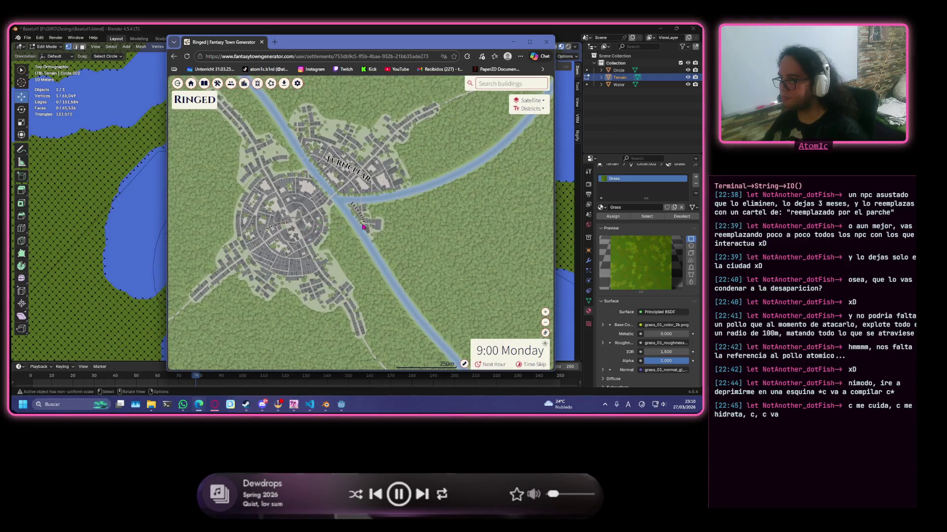
left_click_drag(311, 255, 353, 253)
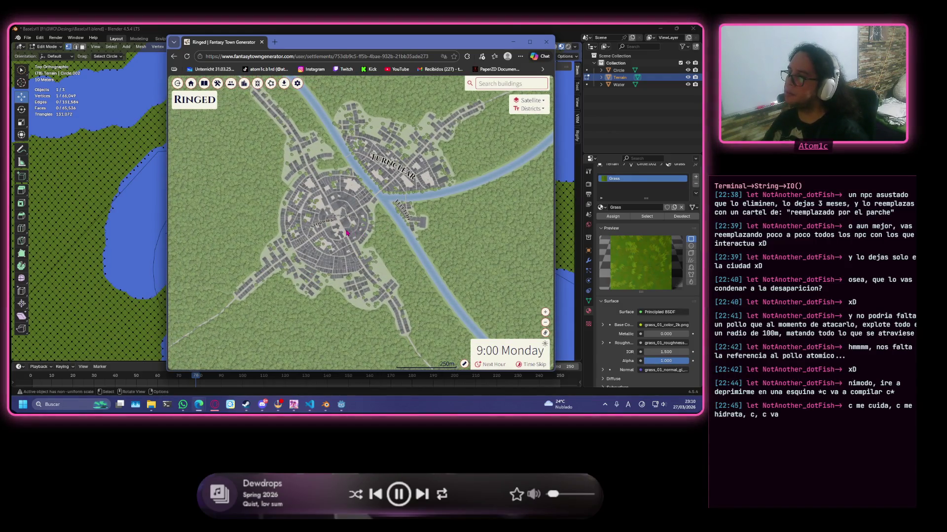
scroll(344, 230, "up", 1)
scroll(326, 220, "up", 1)
scroll(303, 210, "up", 1)
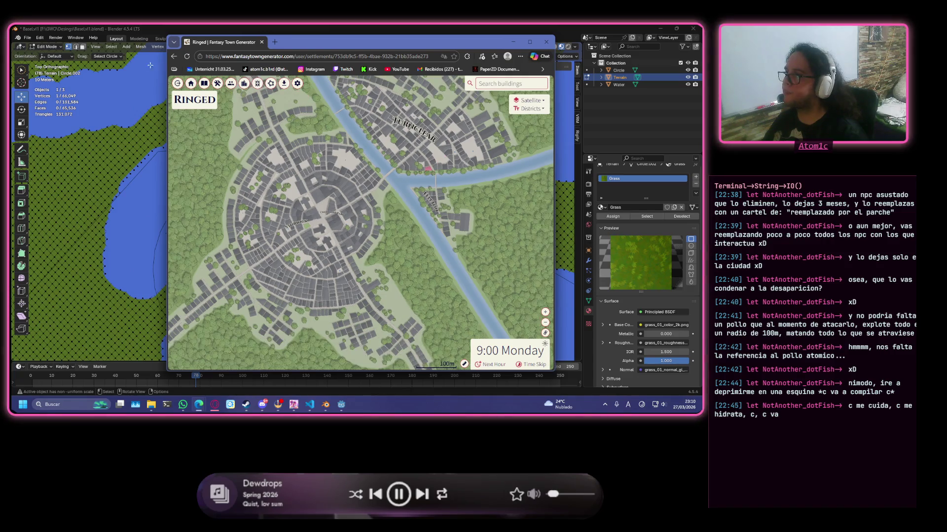
- Go to the generator's home page, sign out, and reach the saved settlements page
left_click(185, 99)
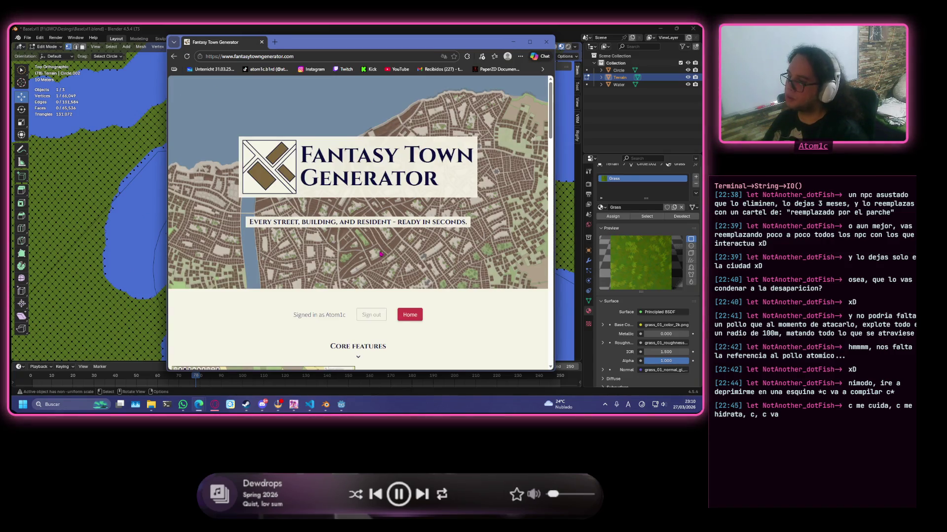
left_click(383, 313)
left_click(248, 320)
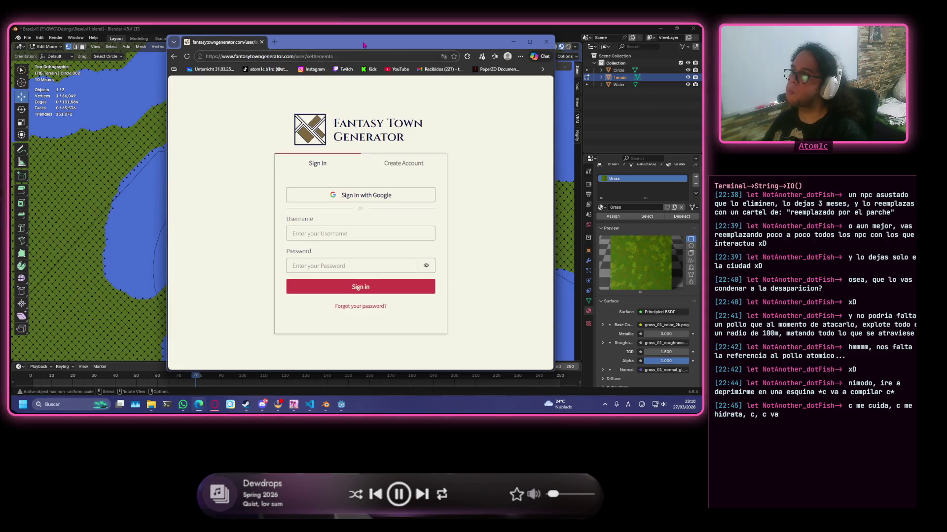
- Minimize and restore the browser over Blender, dismissing the translation offer
key("super+Down")
scroll(323, 197, "up", 3)
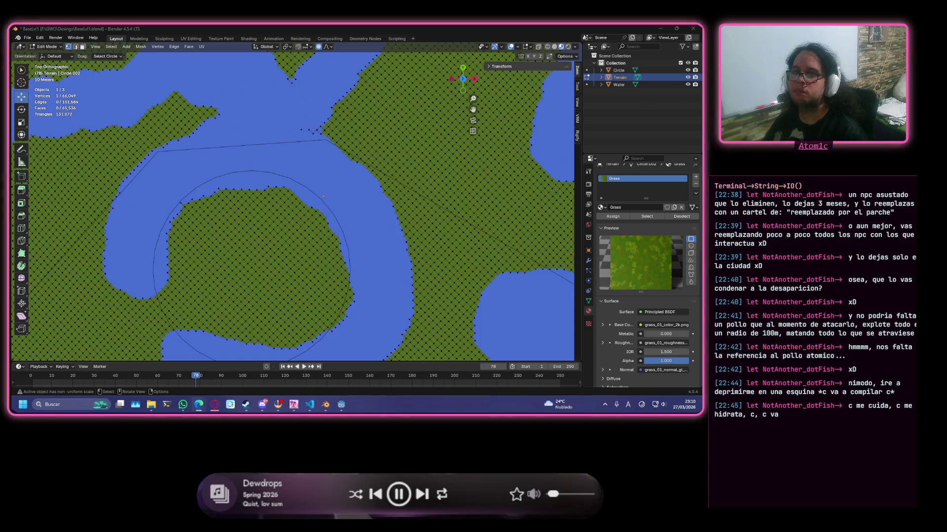
left_click_drag(140, 134, 435, 62)
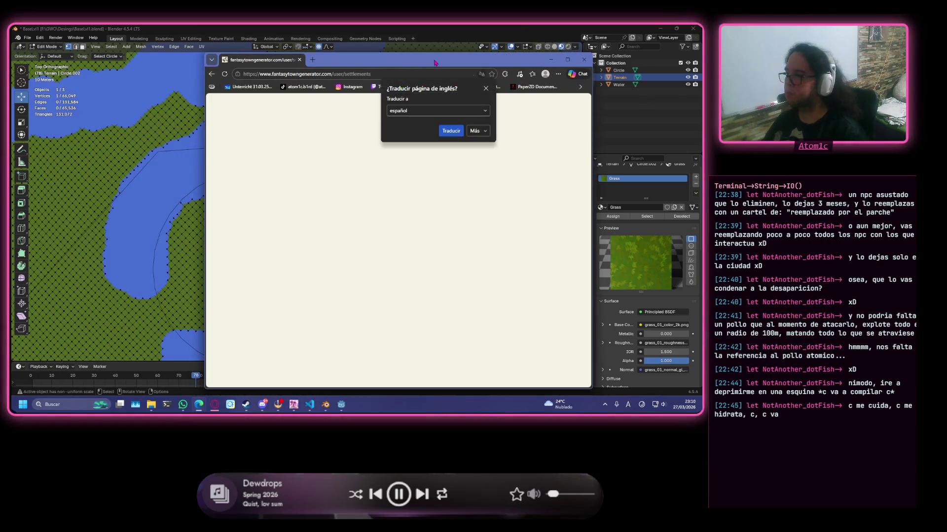
left_click(486, 90)
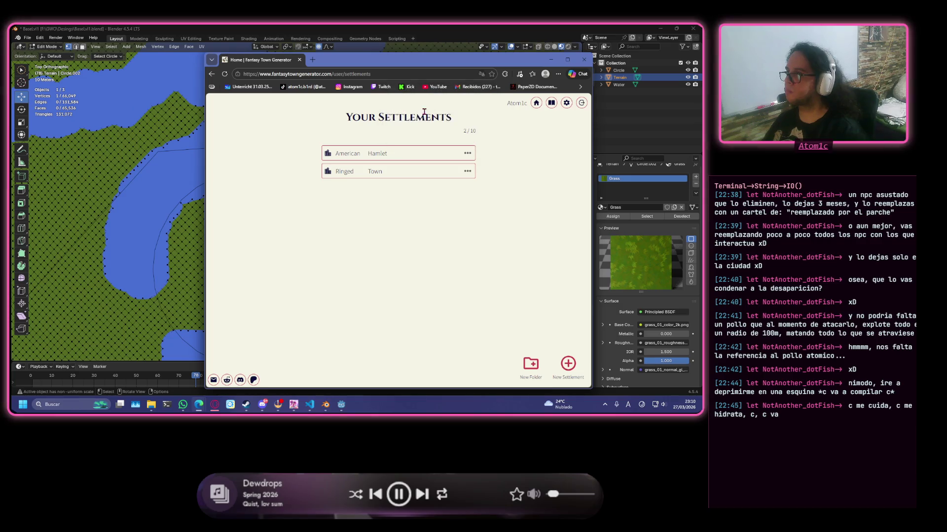
- Delete the Ringed settlement and start a new one
left_click(468, 173)
left_click(456, 222)
left_click(370, 261)
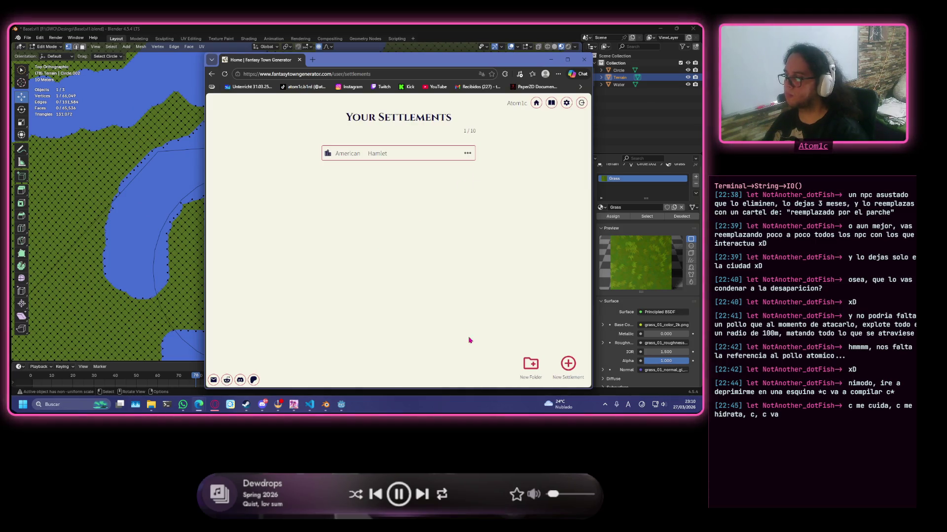
left_click(568, 364)
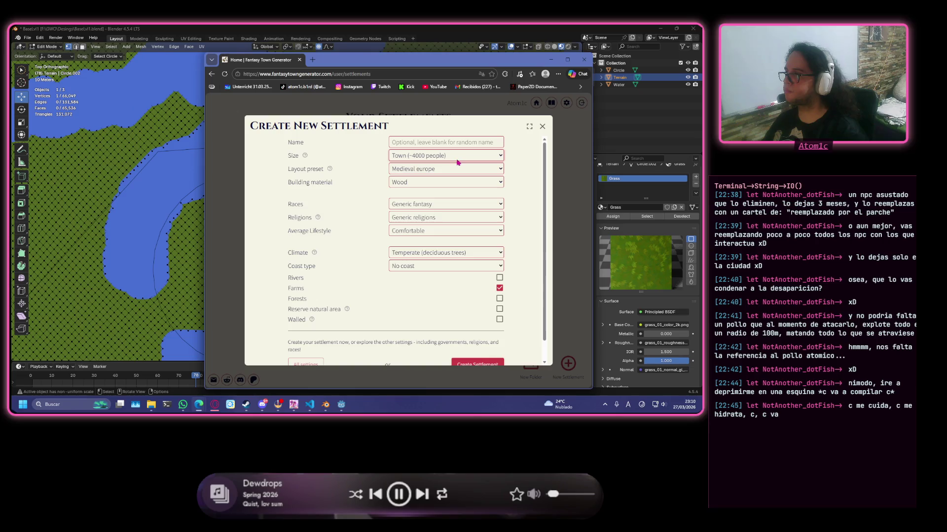
- Set the settlement size to Village after first picking Hamlet
left_click(454, 156)
left_click(458, 191)
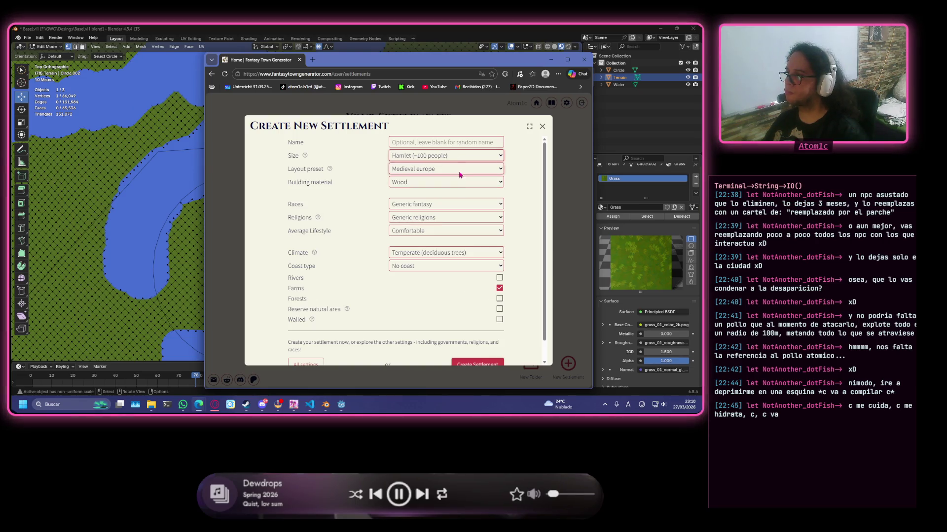
left_click(474, 155)
left_click(451, 193)
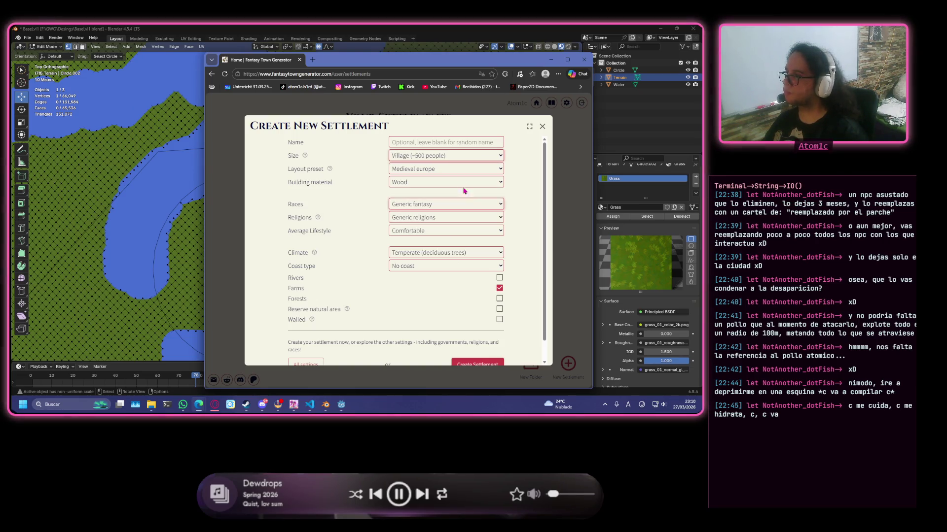
- Choose Pavement buildings and the Ringed layout, then generate the village
left_click(448, 182)
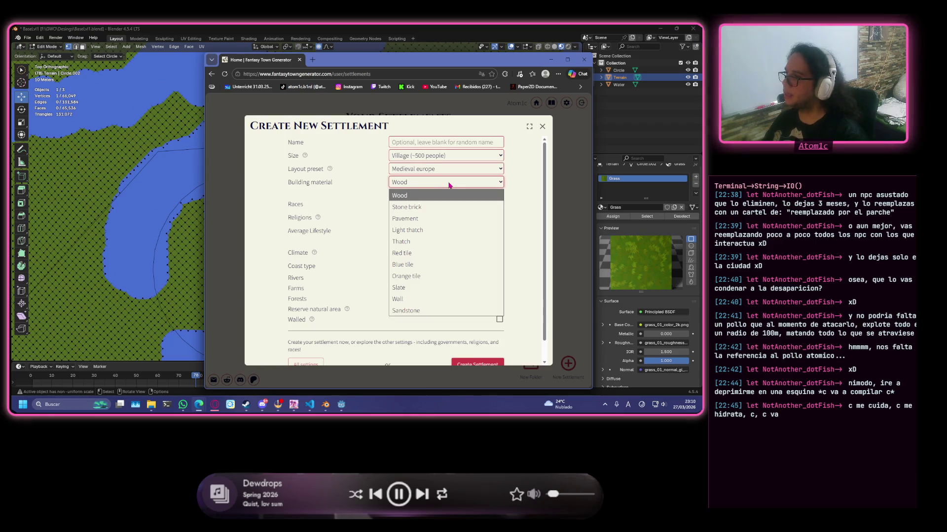
left_click(441, 217)
left_click(454, 170)
left_click(444, 217)
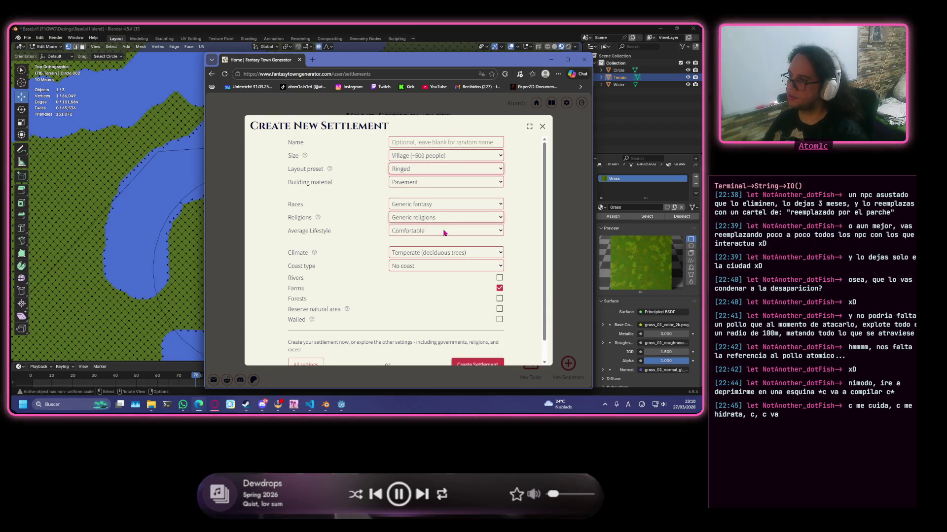
left_click(478, 365)
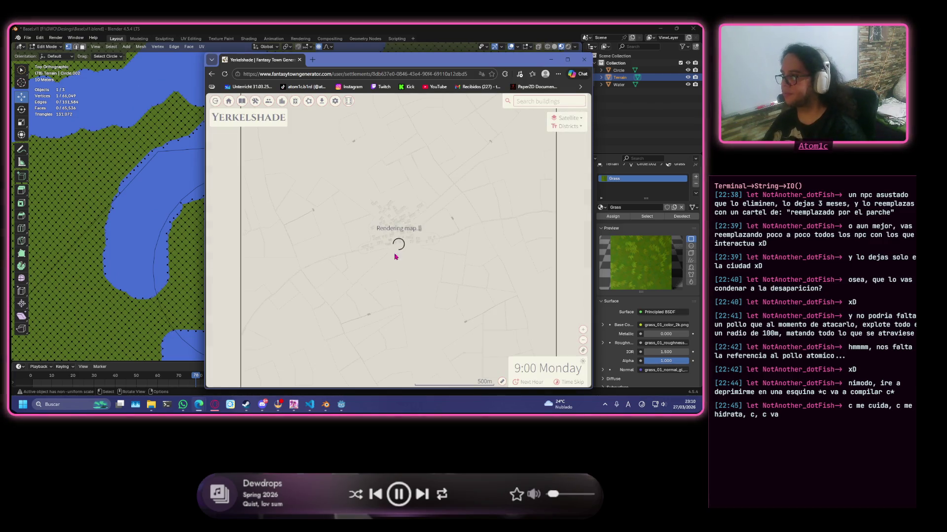
scroll(391, 205, "up", 5)
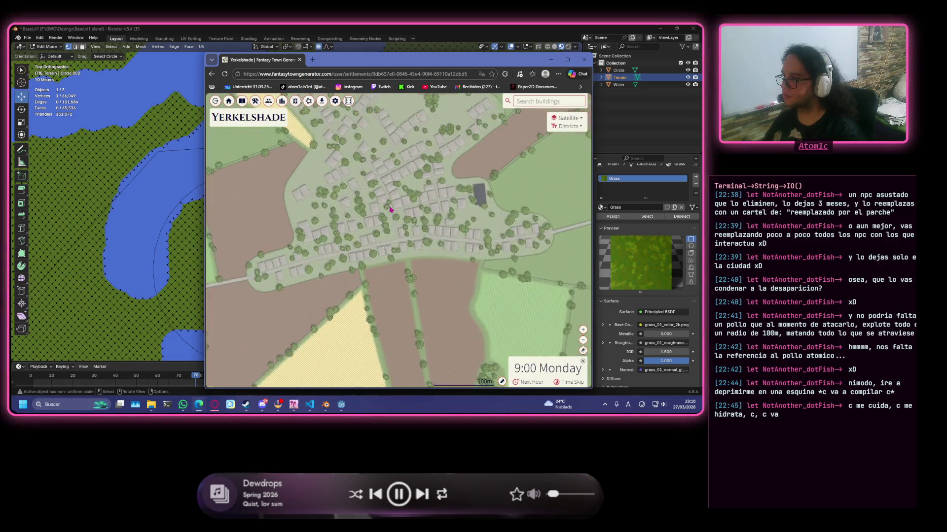
- Pan around the Yerkelshade map, view its Districts panel, and switch back to Blender
mouse_move(381, 236)
left_mouse_down()
mouse_move(404, 313)
mouse_move(459, 259)
left_mouse_up()
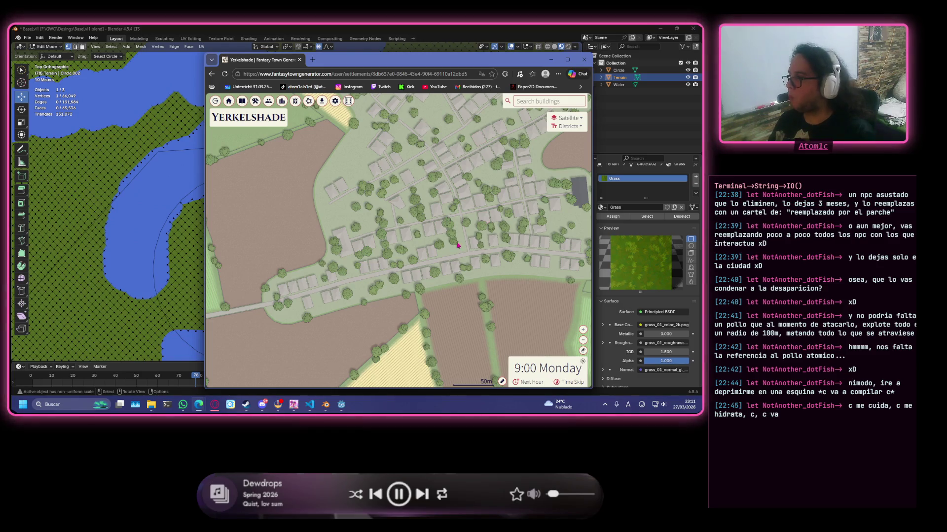
scroll(507, 237, "down", 1)
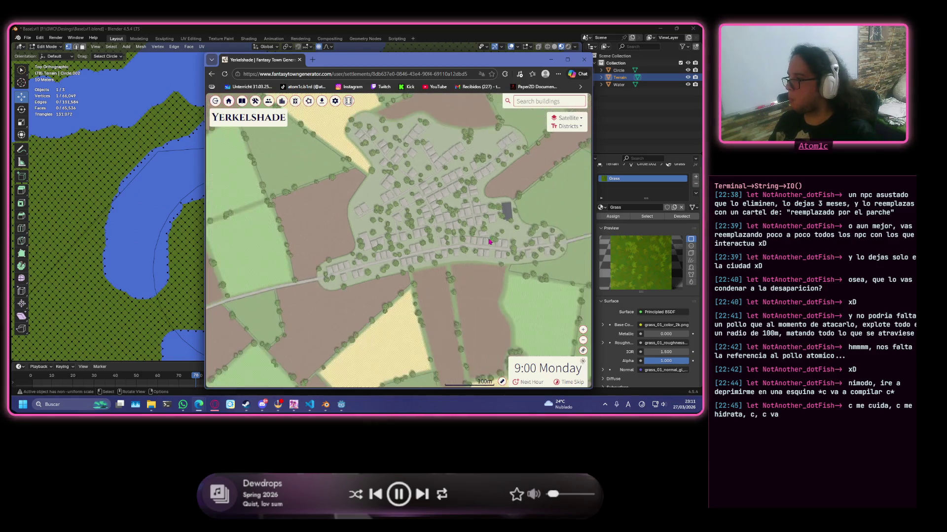
scroll(507, 237, "down", 1)
scroll(489, 244, "down", 1)
scroll(479, 252, "down", 1)
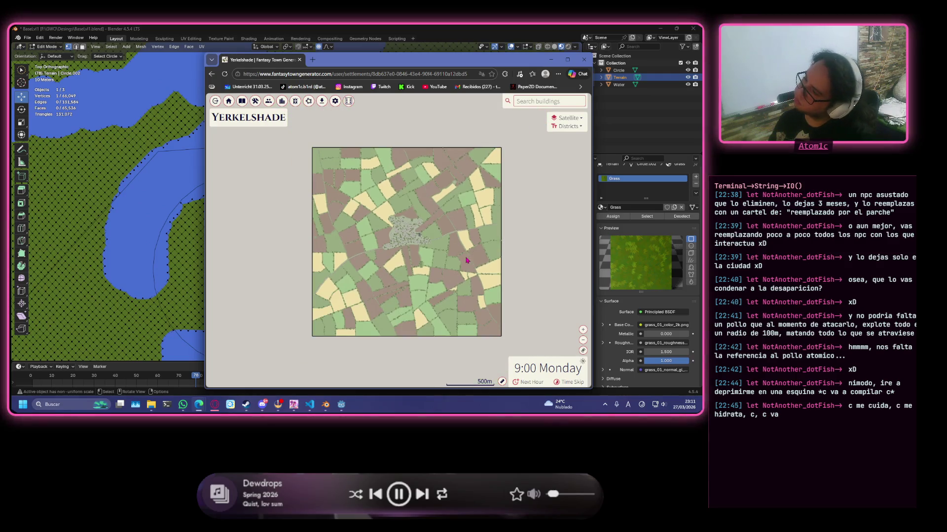
scroll(472, 256, "up", 1)
scroll(477, 246, "up", 2)
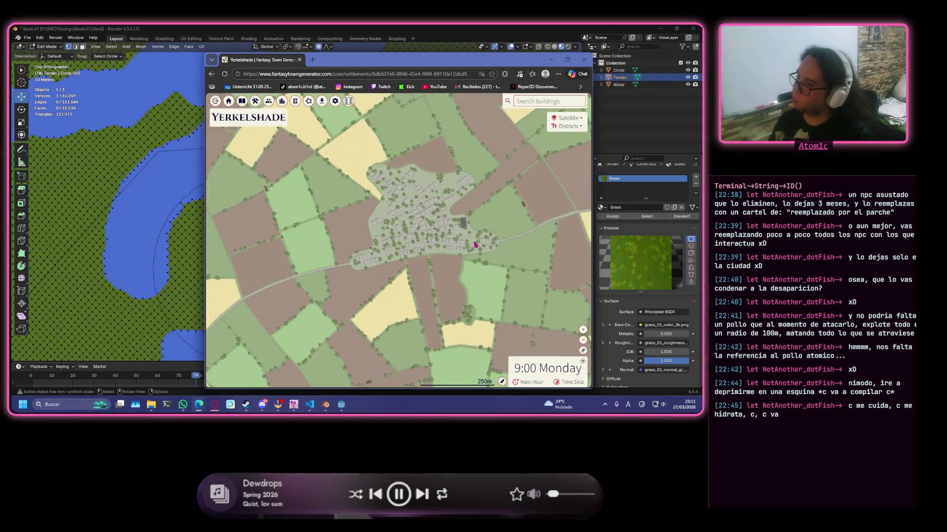
scroll(473, 245, "up", 2)
scroll(465, 245, "up", 1)
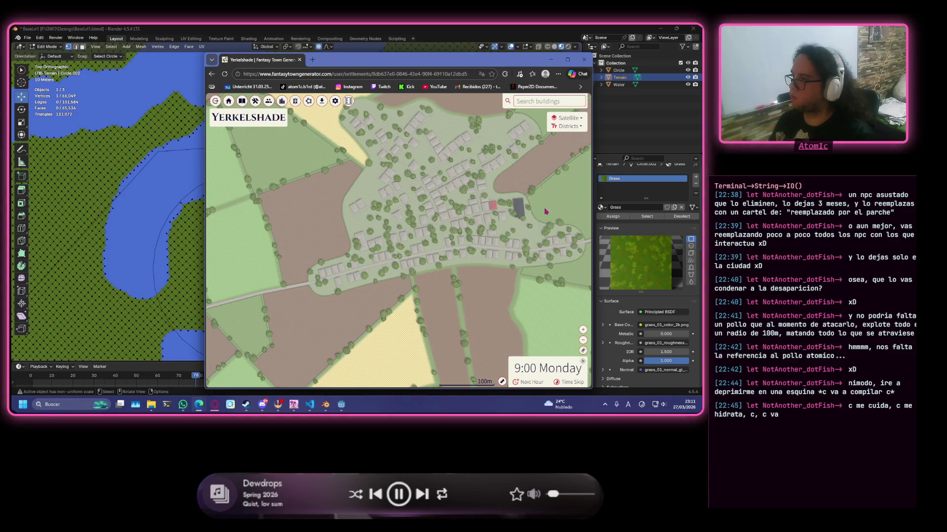
scroll(480, 207, "up", 1)
scroll(424, 195, "up", 1)
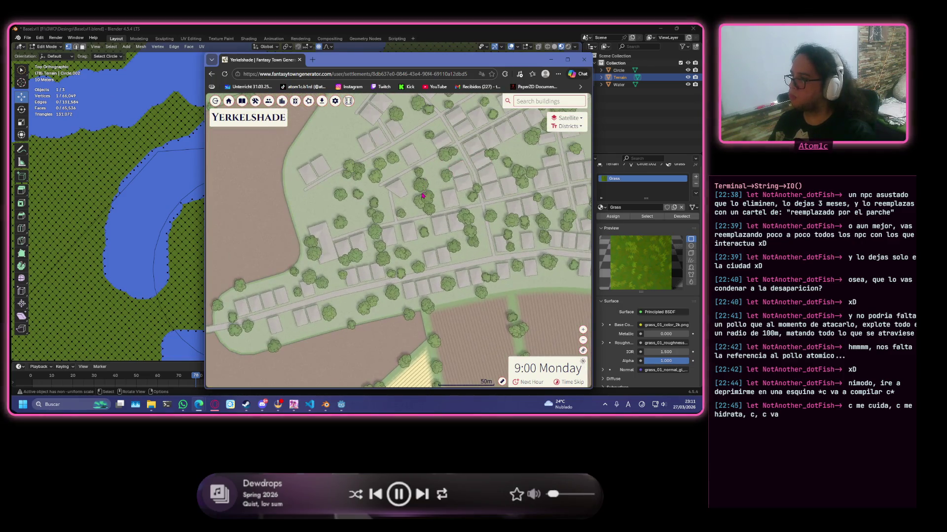
scroll(422, 197, "down", 1)
scroll(417, 197, "down", 1)
scroll(413, 197, "down", 1)
scroll(407, 197, "down", 1)
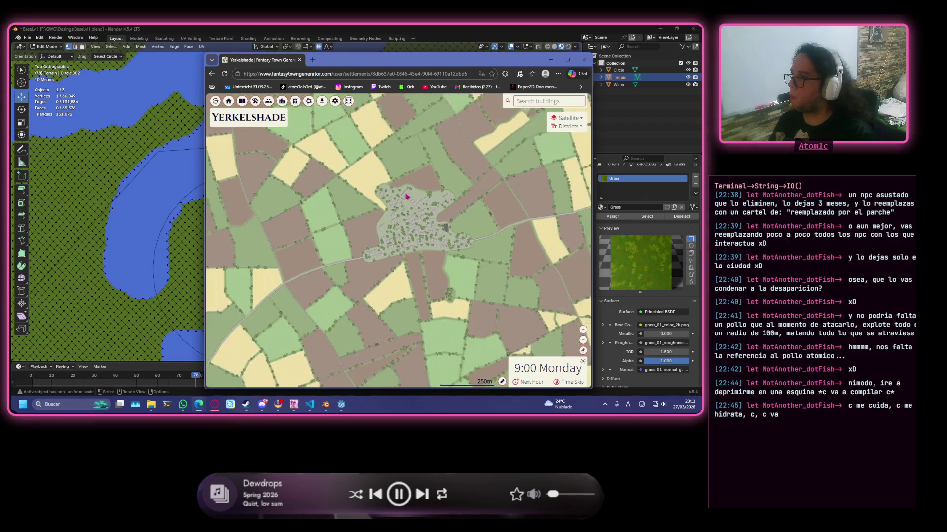
scroll(406, 197, "down", 1)
scroll(407, 196, "down", 1)
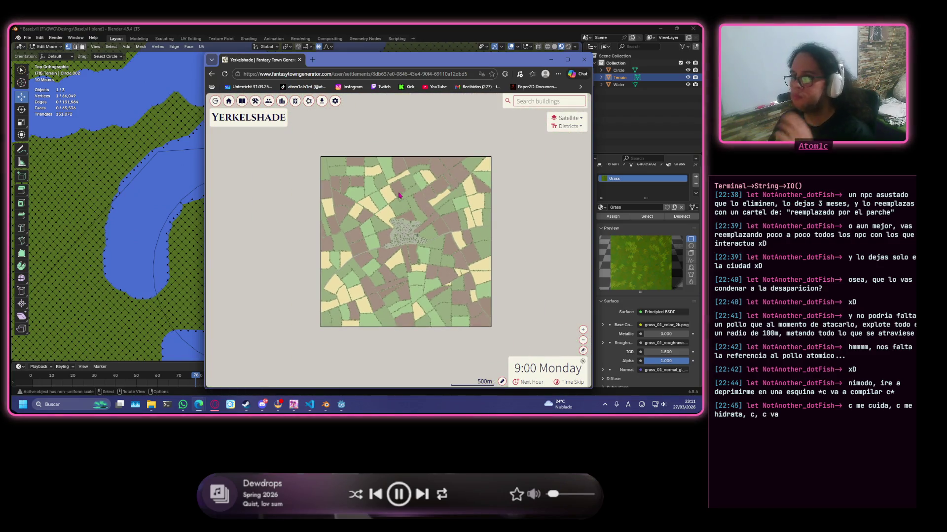
scroll(462, 240, "up", 1)
scroll(459, 235, "up", 1)
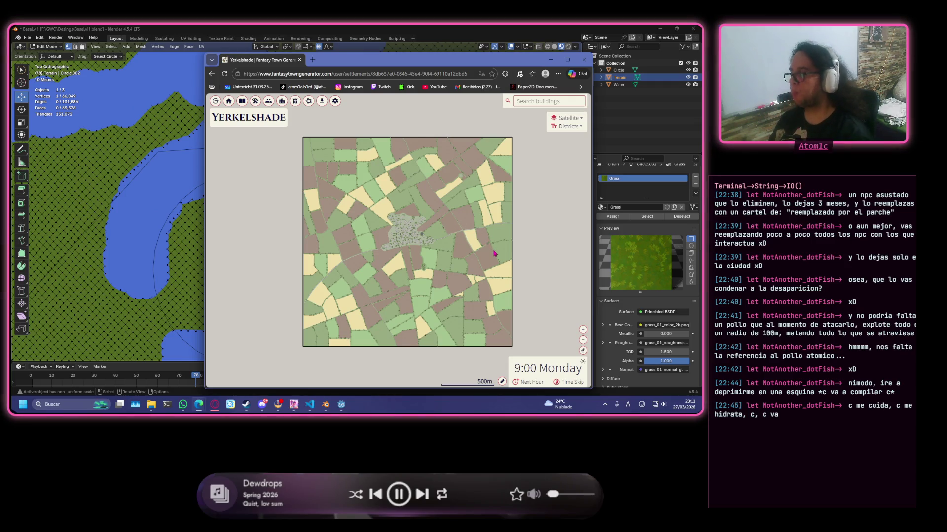
scroll(494, 254, "up", 4)
left_click_drag(488, 234, 396, 161)
left_click(307, 102)
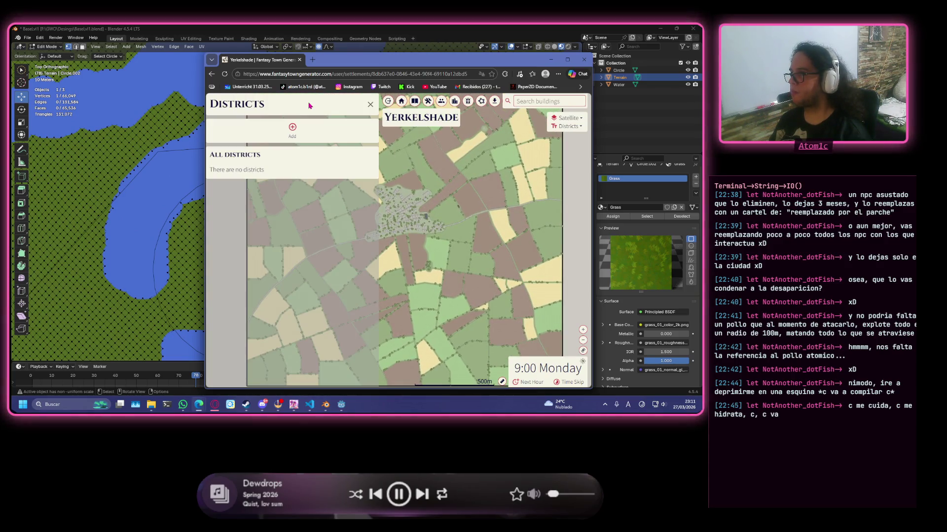
key("alt+Tab")
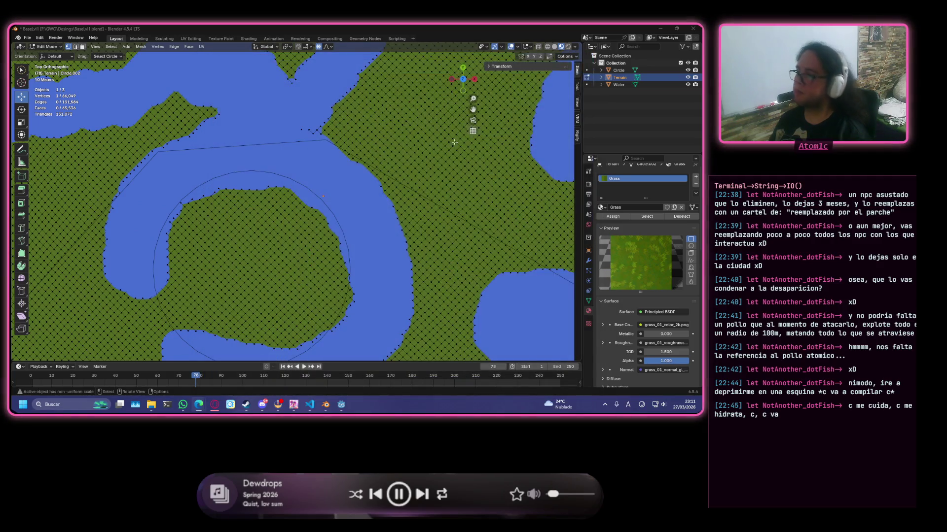
scroll(333, 260, "down", 4)
scroll(332, 260, "up", 4)
scroll(333, 261, "down", 2)
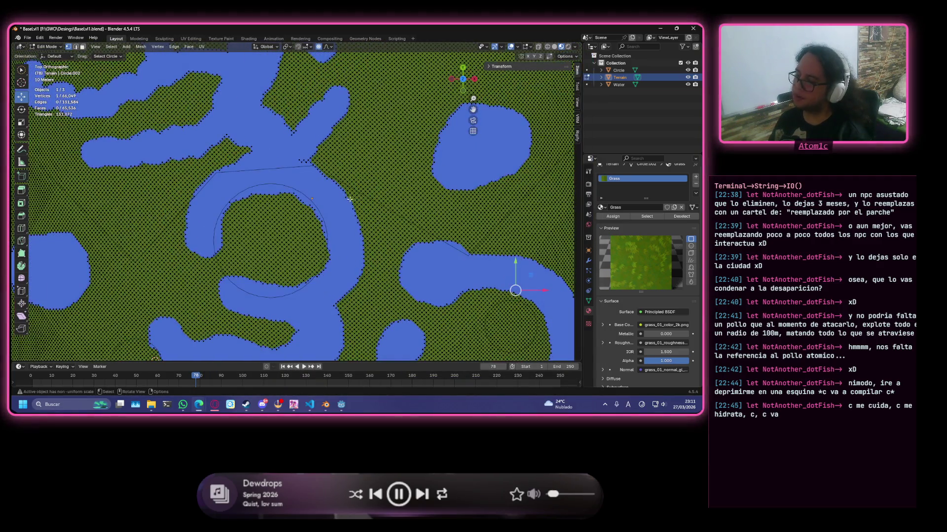
scroll(333, 261, "up", 2)
scroll(399, 237, "up", 2)
scroll(419, 224, "up", 1)
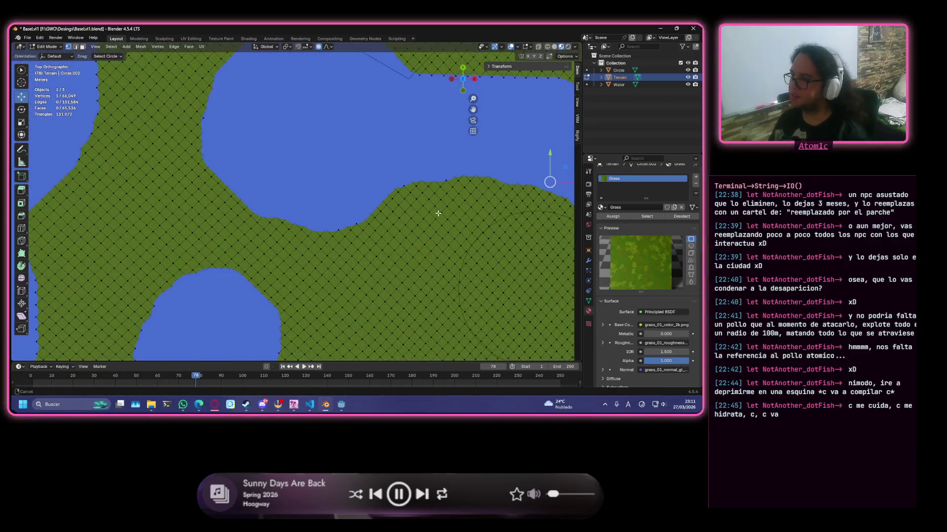
- Pan the viewport toward the river, then bring OBS Studio to the front
middle_click_drag(419, 223, 234, 166, "shift")
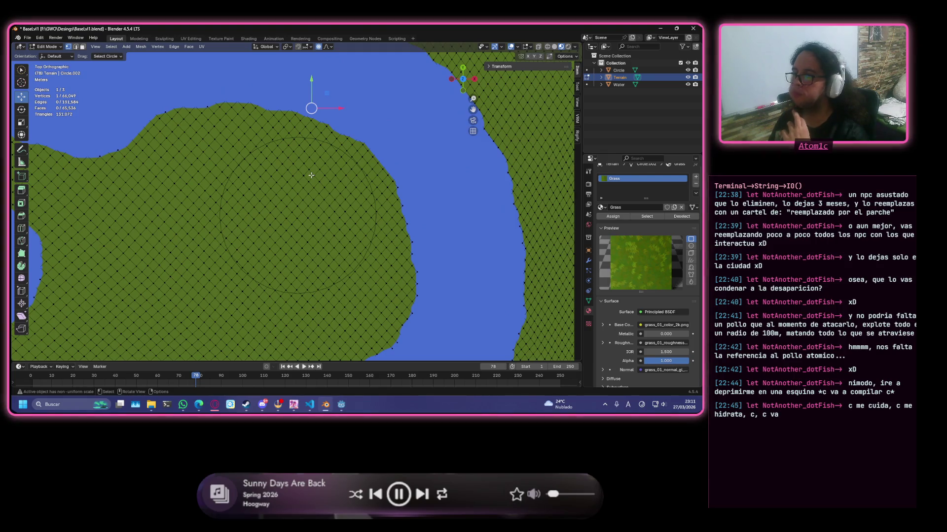
scroll(300, 178, "up", 2)
scroll(297, 186, "up", 2)
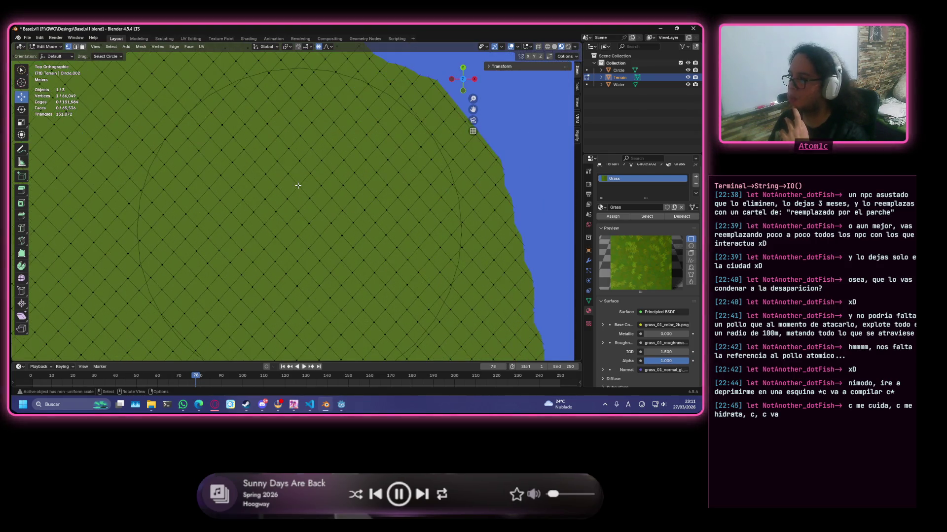
scroll(305, 188, "down", 5)
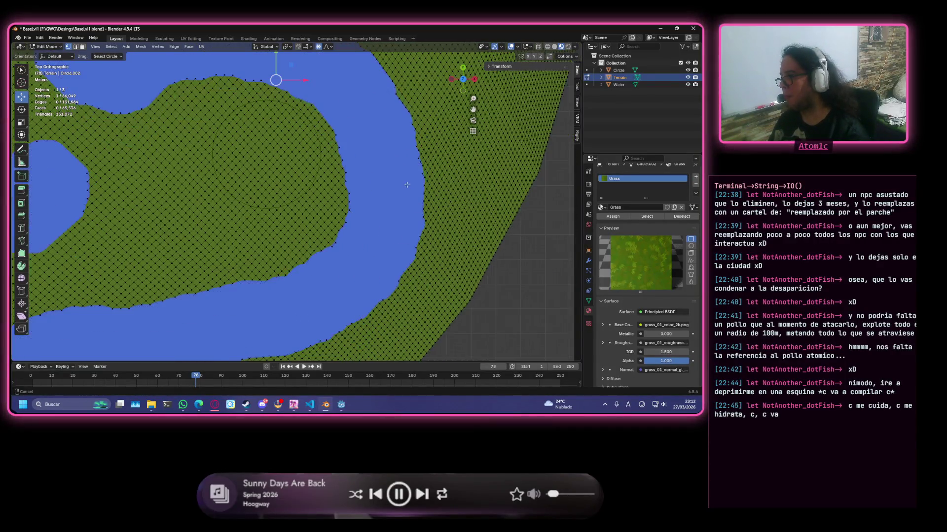
scroll(396, 245, "up", 2)
scroll(252, 208, "down", 2)
scroll(235, 208, "up", 1)
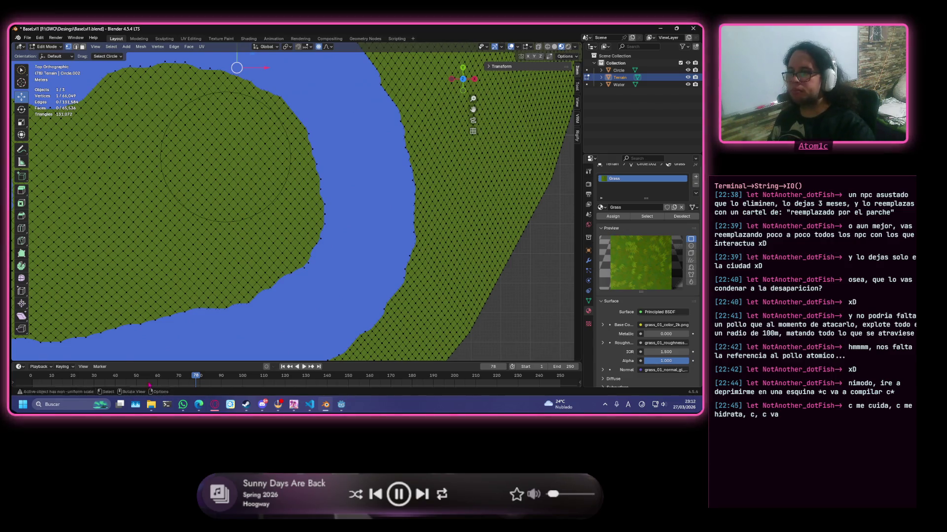
left_click(278, 404)
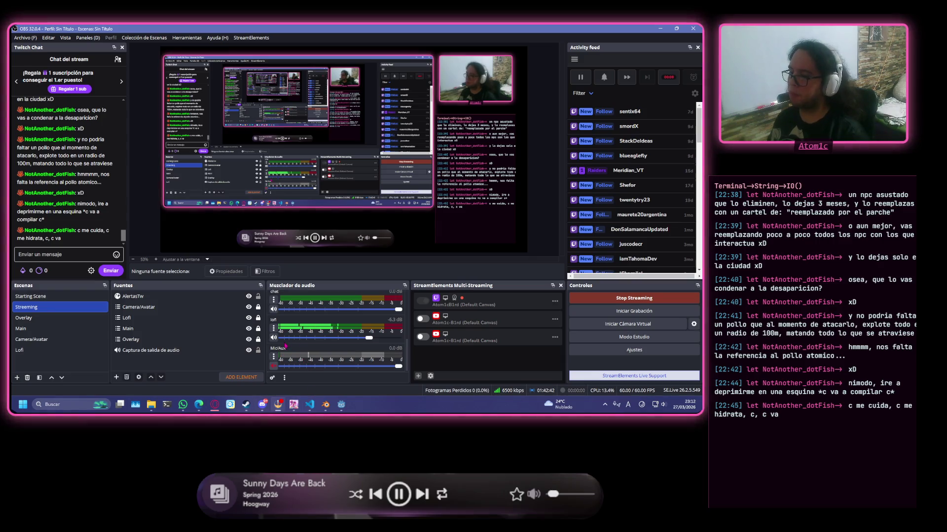
- Unmute the Mic/Aux input in OBS and switch back to Blender
left_click(273, 365)
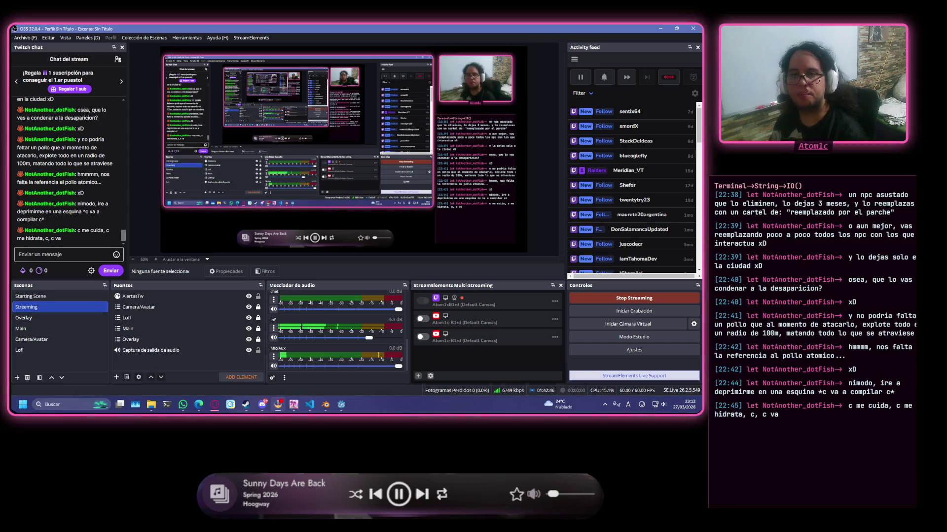
mouse_move(326, 404)
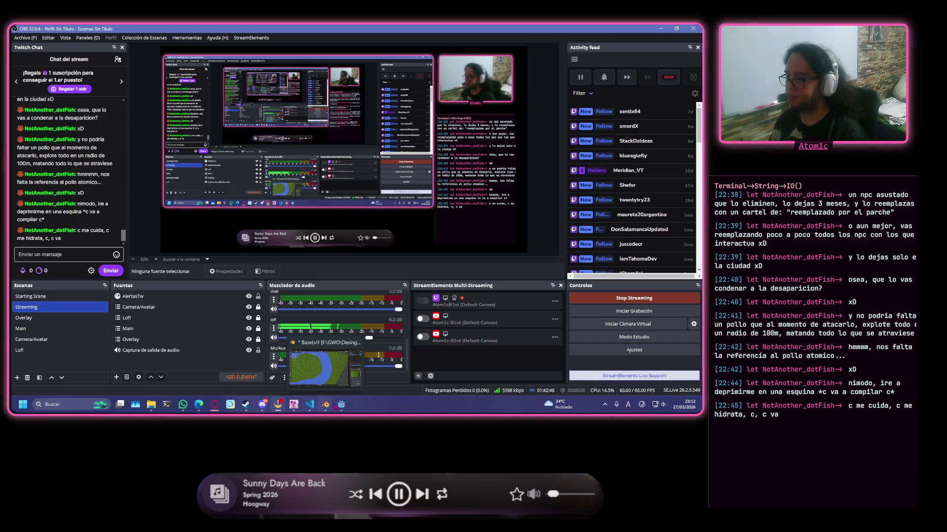
left_click(325, 368)
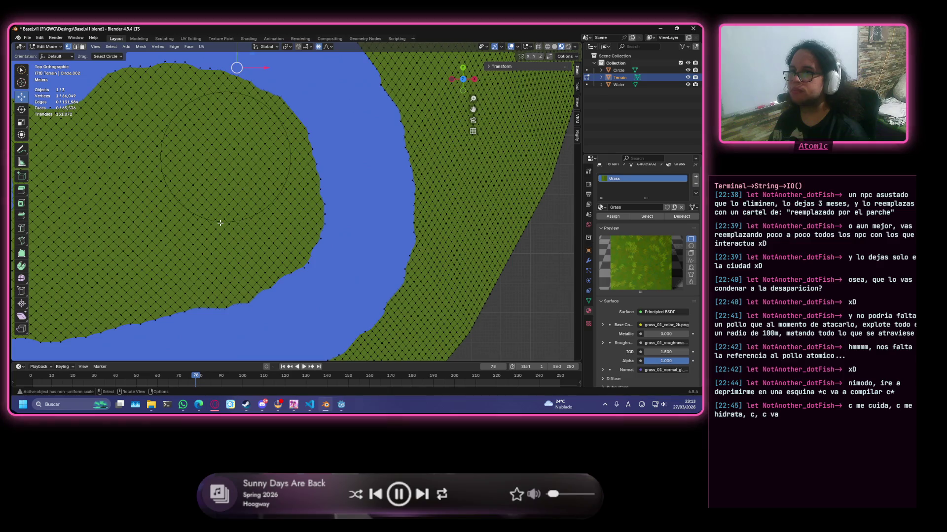
scroll(239, 219, "up", 2)
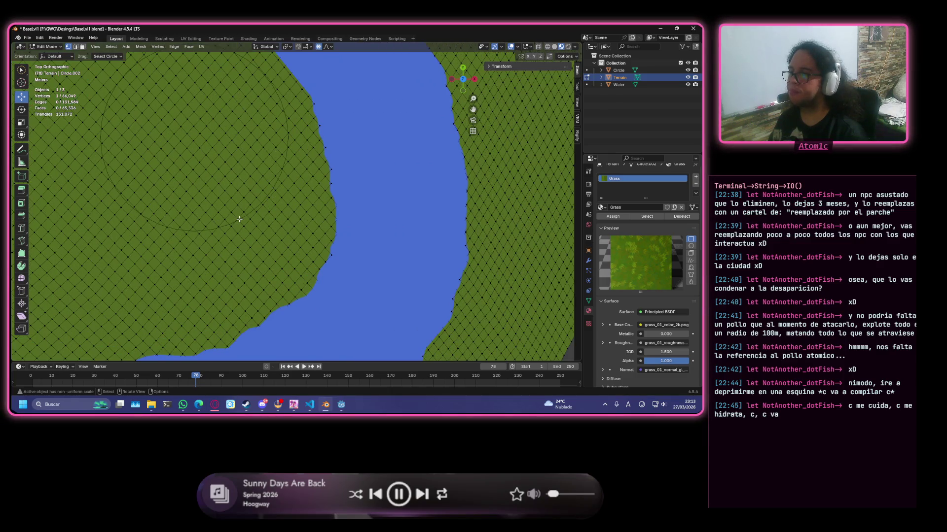
scroll(239, 219, "down", 1)
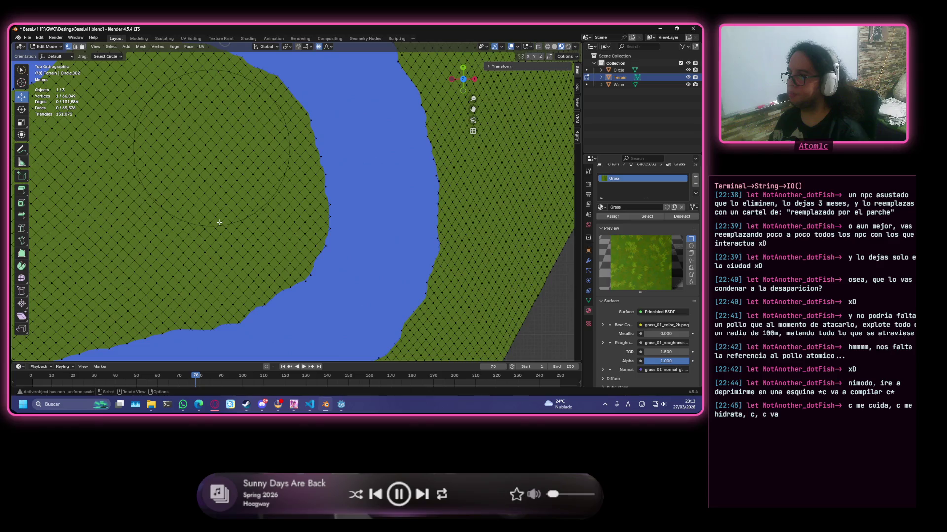
scroll(219, 221, "down", 1)
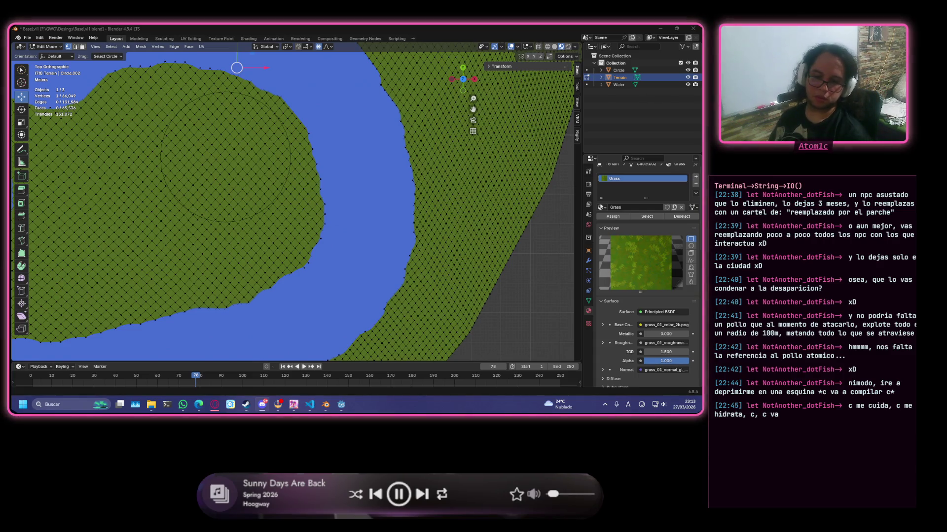
scroll(235, 188, "up", 2)
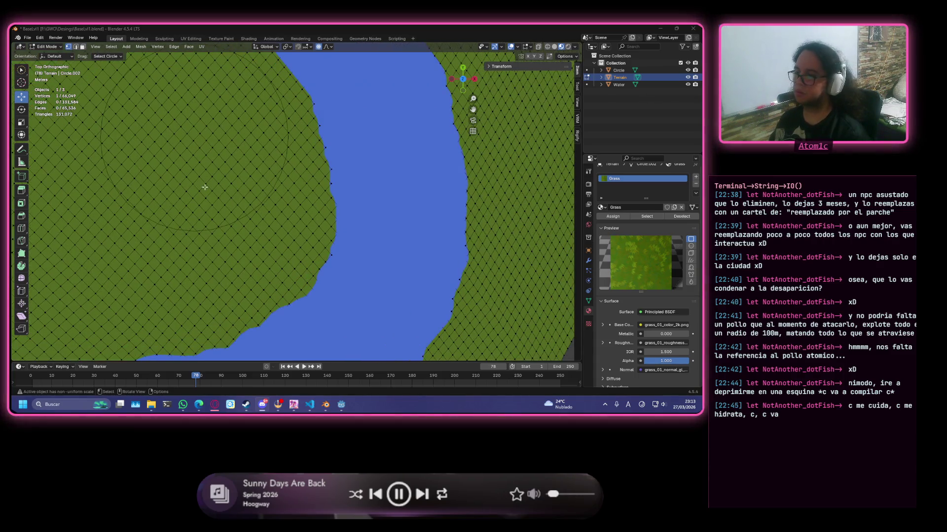
- Circle-select a strip of terrain faces up the island's middle as a road path
middle_click_drag(205, 187, 276, 179, "shift")
mouse_move(341, 322)
left_mouse_down()
mouse_move(280, 228)
mouse_move(267, 148)
left_mouse_up()
middle_click_drag(271, 151, 255, 210, "shift")
mouse_move(266, 260)
left_mouse_down()
mouse_move(285, 129)
mouse_move(265, 157)
left_mouse_up()
- Extend the strip downward, then clear it and select a fresh strip along the island
left_click_drag(259, 194, 275, 275)
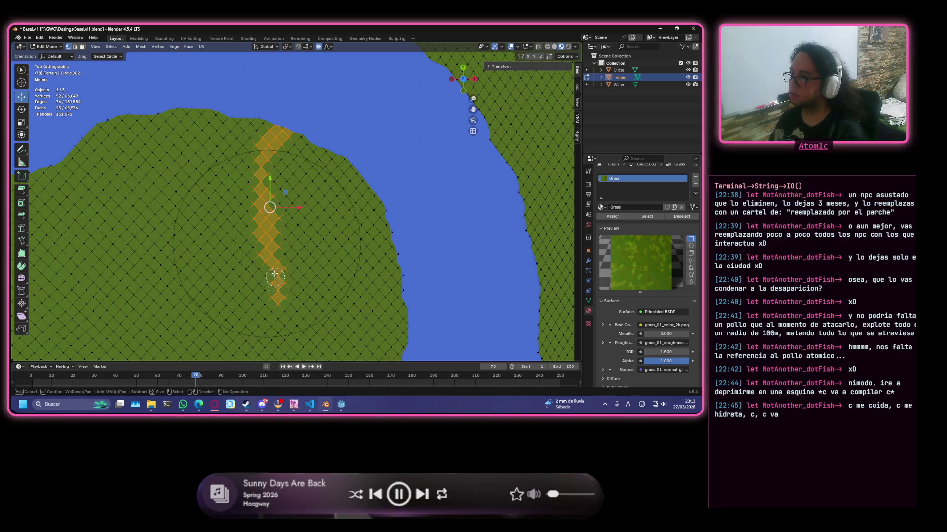
middle_click_drag(273, 272, 235, 89, "shift")
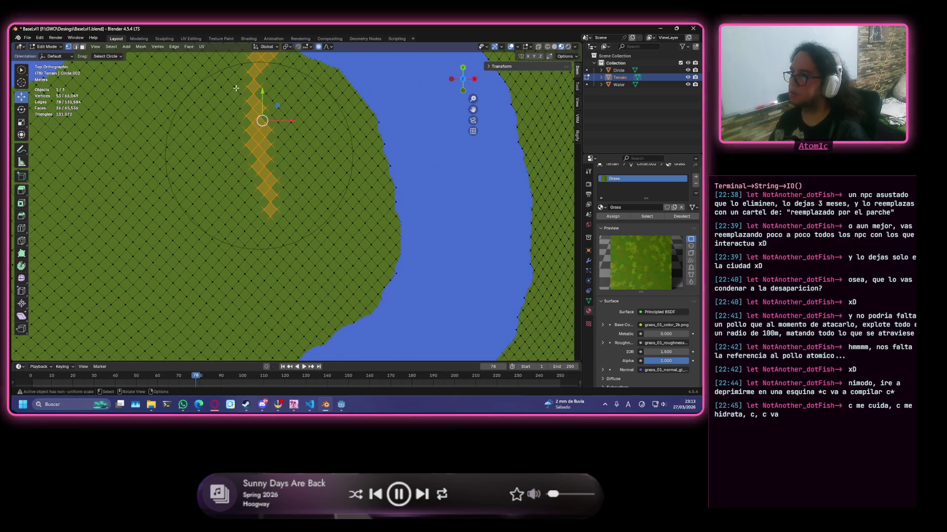
left_click(248, 99)
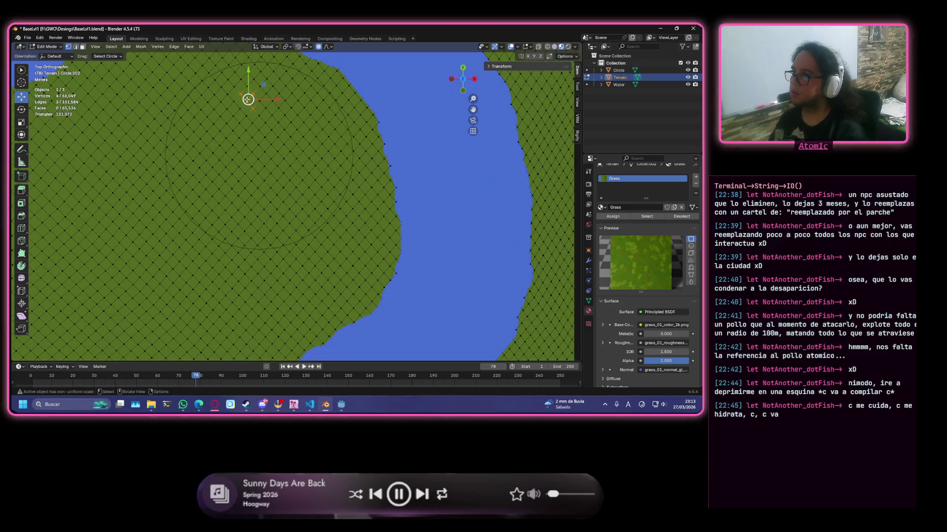
scroll(248, 146, "up", 3, "shift")
scroll(255, 146, "up", 2, "shift")
mouse_move(281, 108)
left_mouse_down()
mouse_move(247, 166)
mouse_move(272, 290)
left_mouse_up()
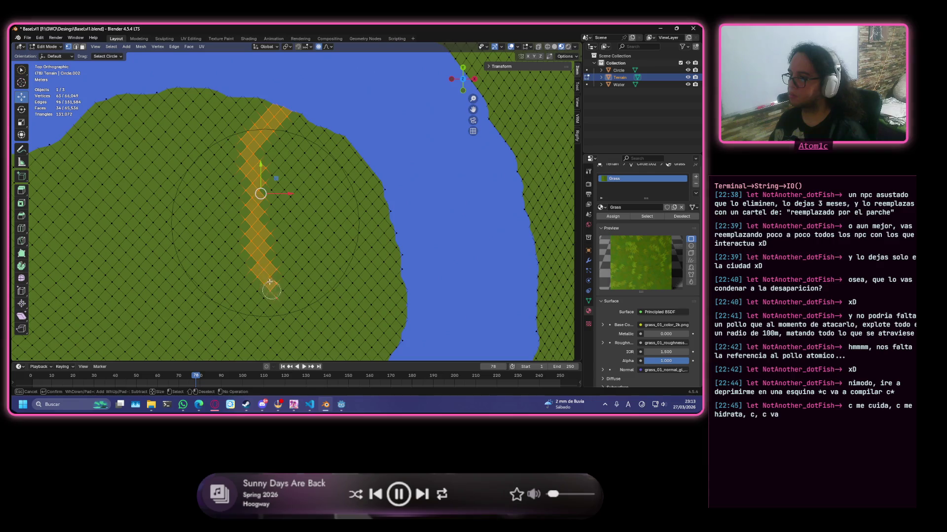
key("Escape")
- Pick a shortest face path from the island's top face down to the shoreline
middle_click_drag(272, 290, 254, 197, "shift")
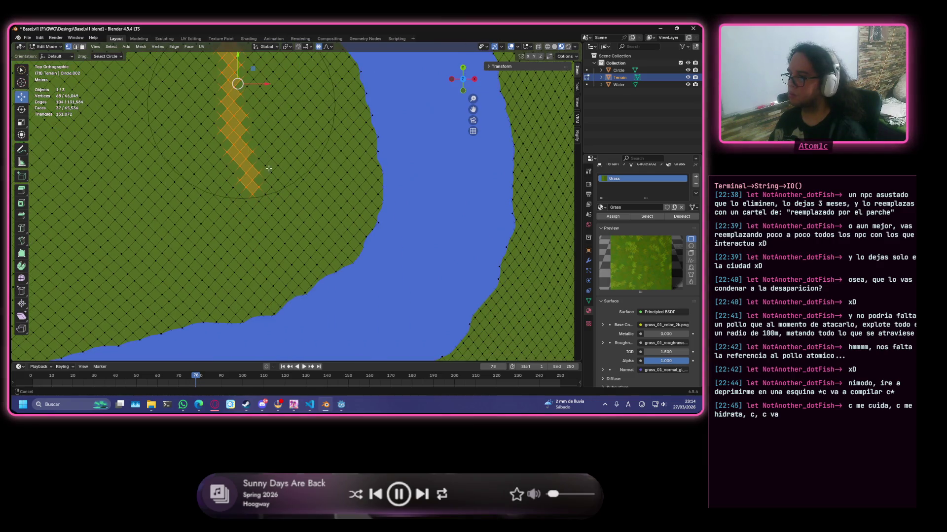
left_click(252, 199)
left_click(235, 55, "ctrl")
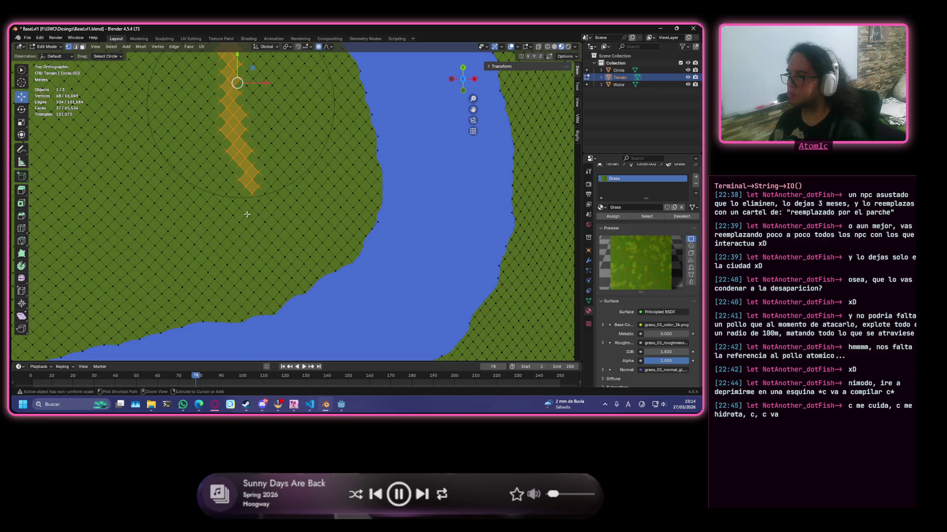
left_click(253, 205, "ctrl")
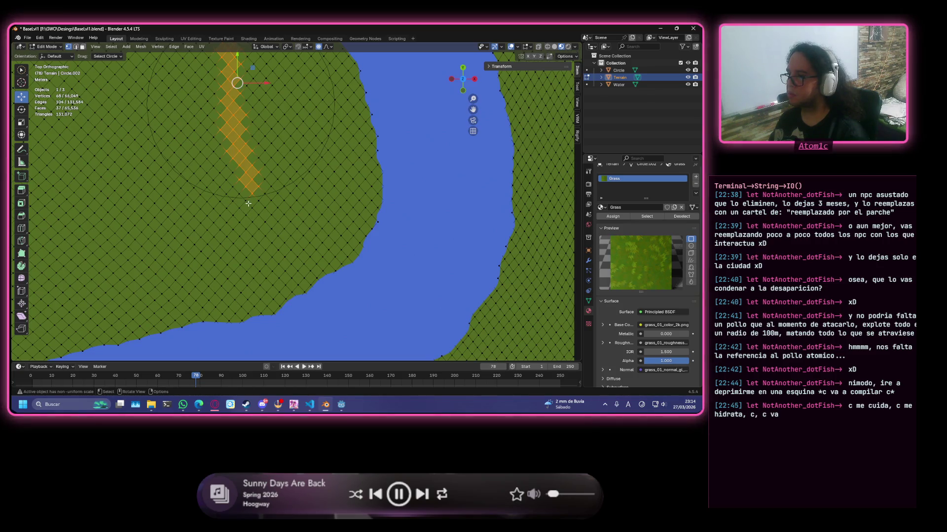
mouse_move(255, 218)
left_mouse_down()
mouse_move(288, 290)
mouse_move(252, 194)
left_mouse_up()
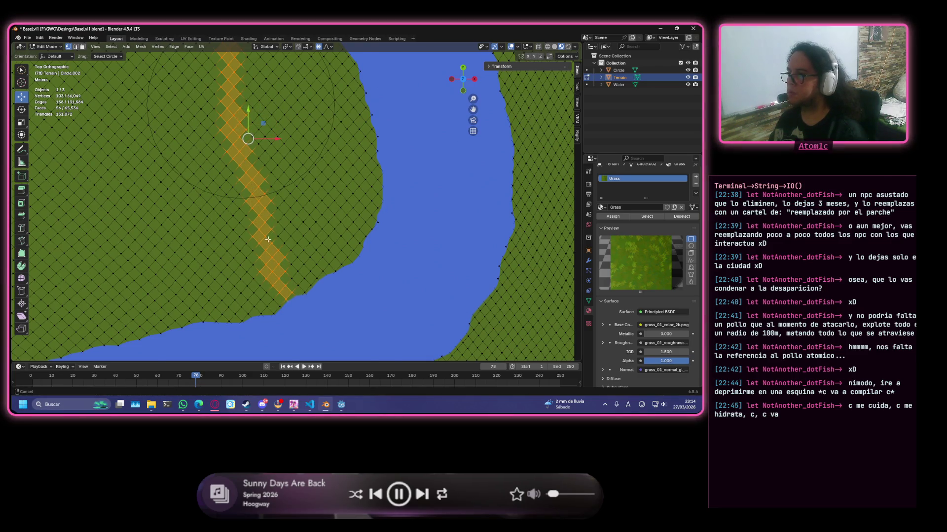
scroll(252, 194, "up", 2)
scroll(235, 171, "down", 1)
- Refine the strip and select a band of faces crossing it for a cross-shaped road
mouse_move(235, 171)
left_mouse_down()
mouse_move(263, 300)
mouse_move(287, 314)
left_mouse_up()
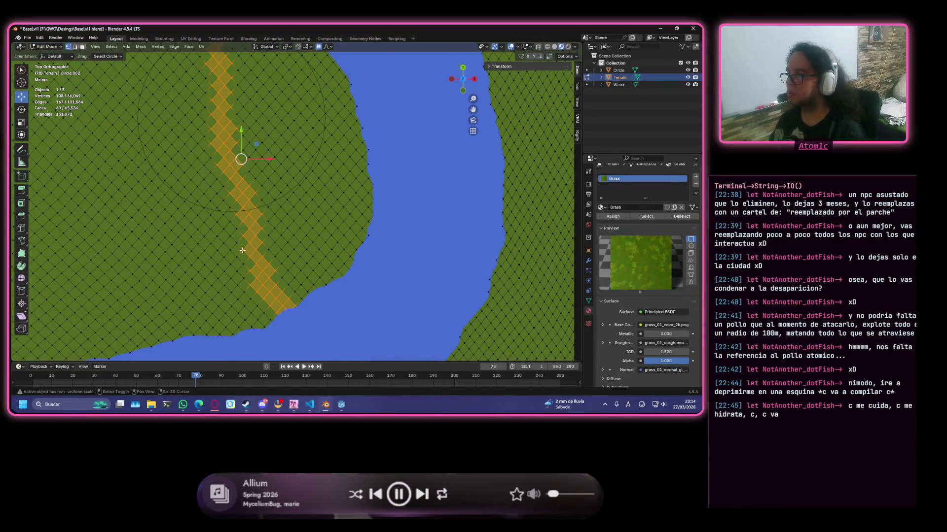
scroll(288, 314, "down", 2)
scroll(314, 323, "up", 2)
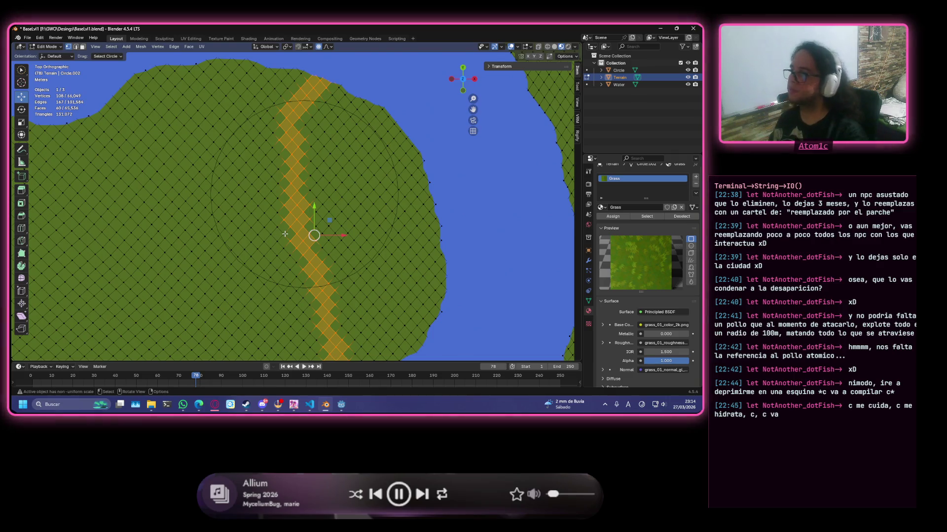
scroll(287, 233, "down", 2)
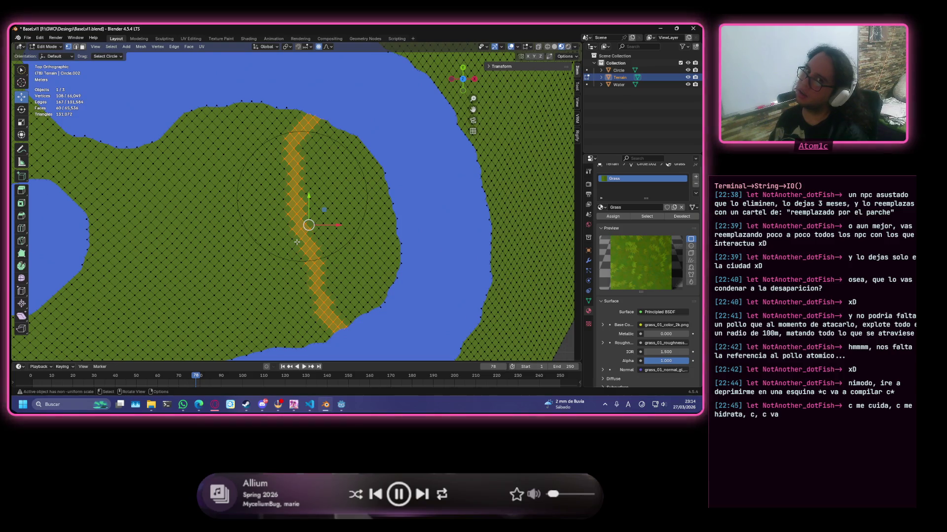
mouse_move(307, 222)
left_mouse_down()
mouse_move(367, 202)
mouse_move(242, 206)
left_mouse_up()
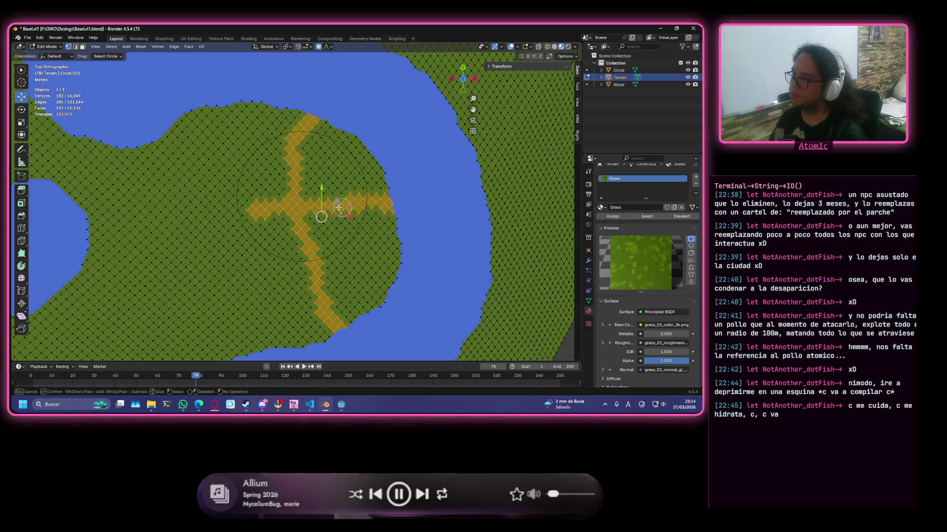
- Trim the road's overshooting right end and add the missing faces with circle select
right_click(241, 206)
scroll(241, 206, "down", 3)
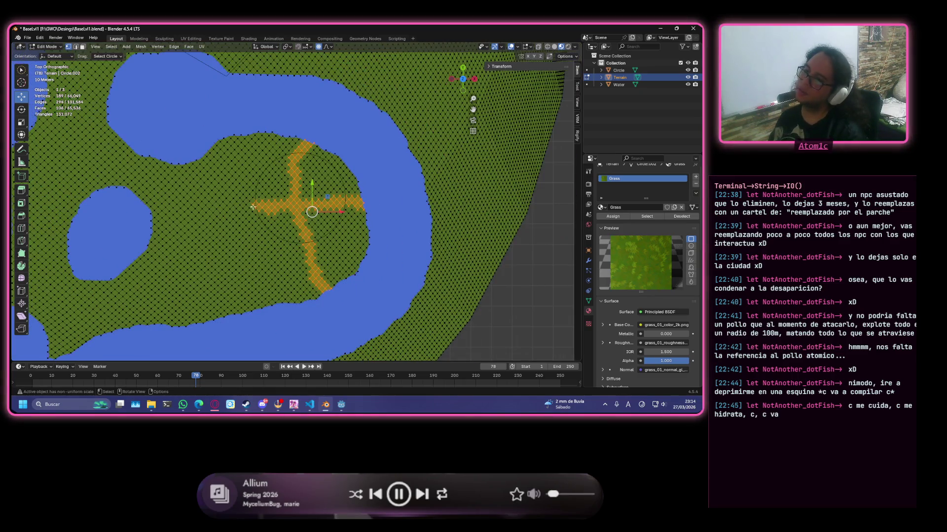
scroll(265, 203, "up", 4)
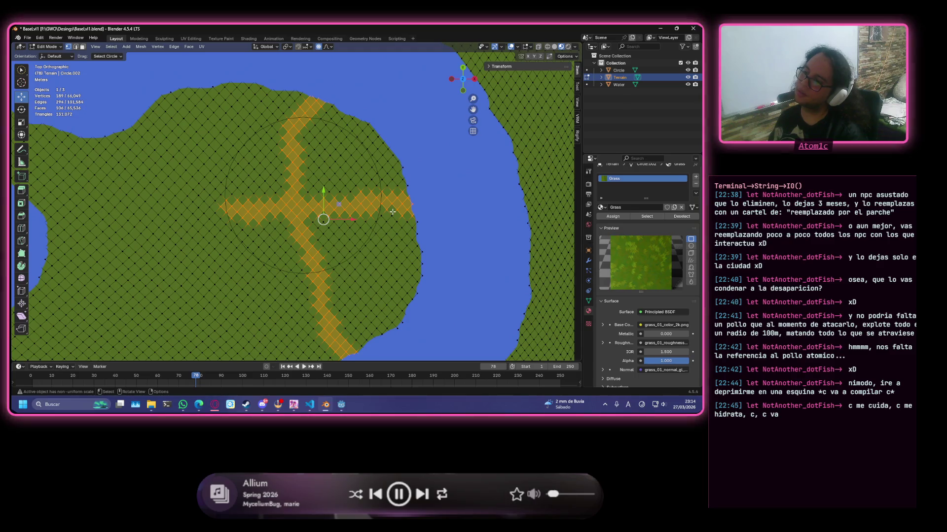
key("c")
middle_click_drag(419, 210, 375, 210)
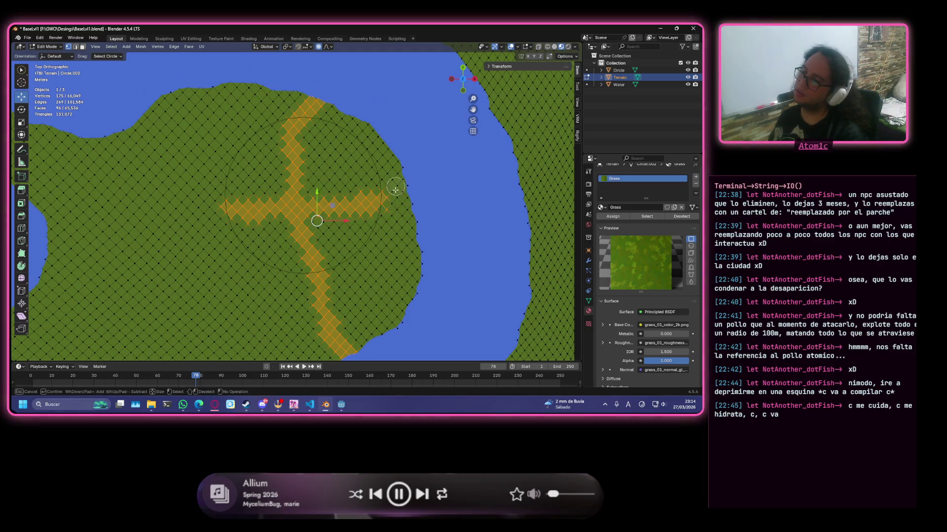
left_click_drag(375, 209, 368, 219)
right_click(368, 219)
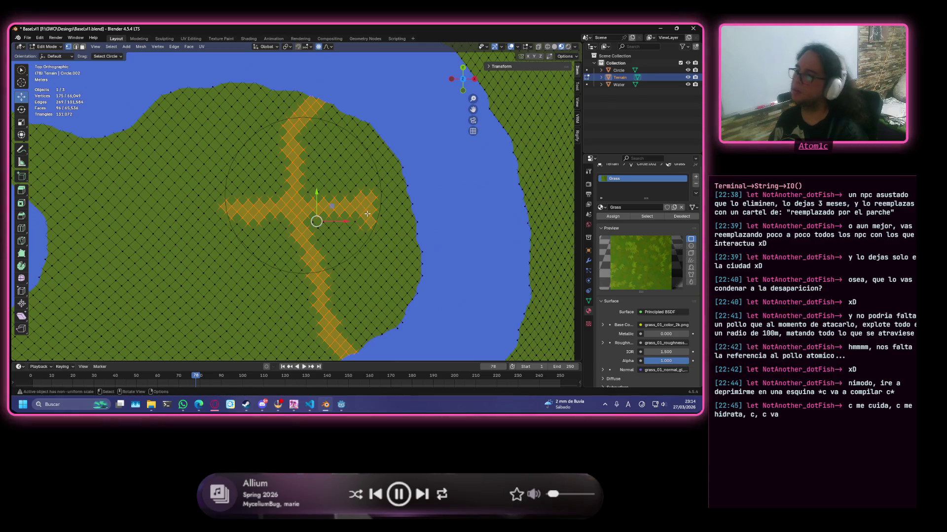
scroll(369, 220, "up", 2)
key("c")
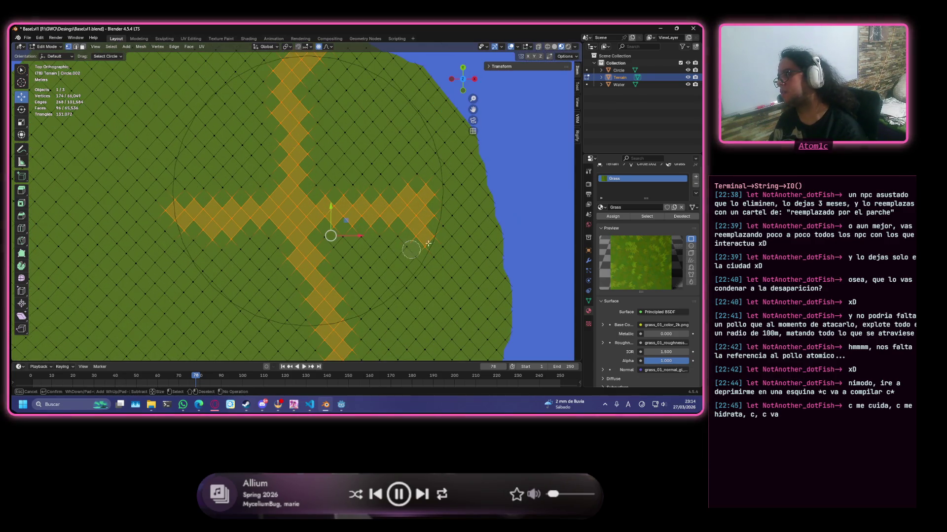
right_click(436, 236)
scroll(325, 228, "down", 2)
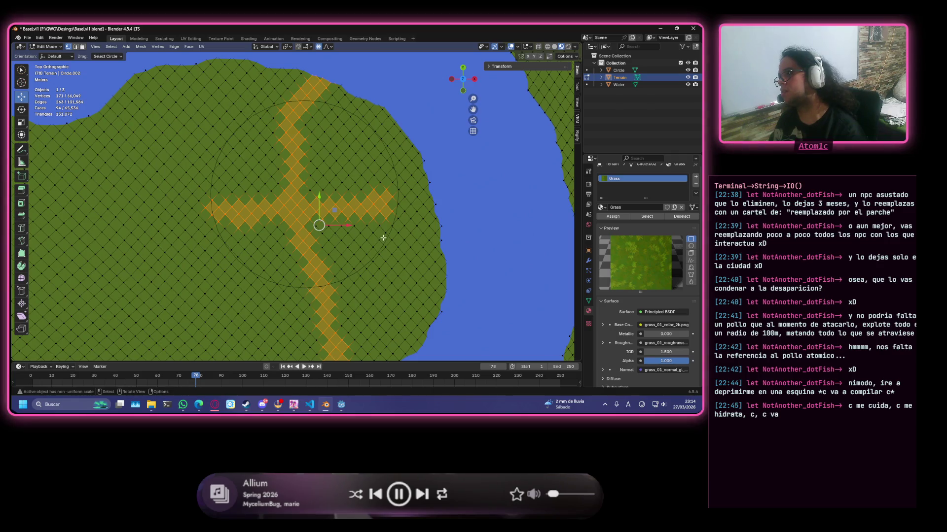
scroll(384, 238, "down", 4)
scroll(313, 217, "up", 3)
scroll(199, 232, "down", 1)
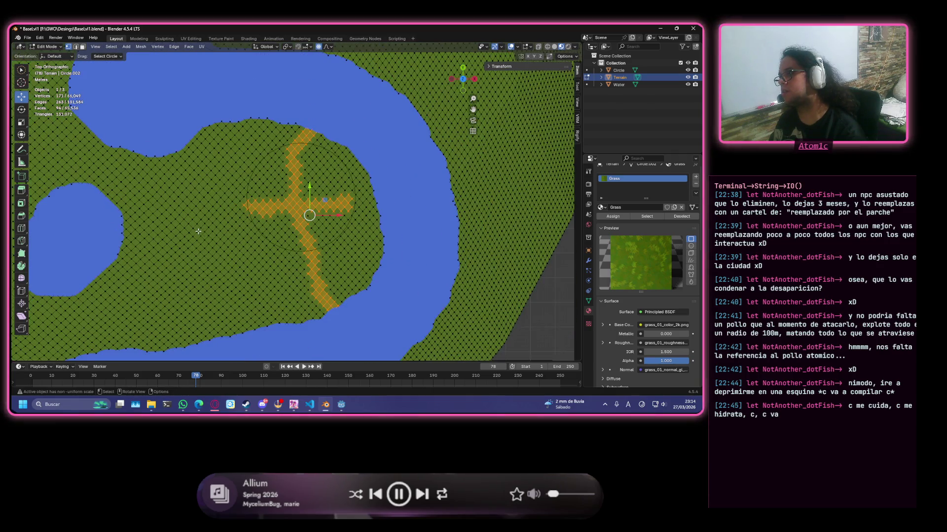
- Restore the road selection and extend a branch down-left from the cross's left arm
middle_click_drag(198, 231, 350, 249, "shift")
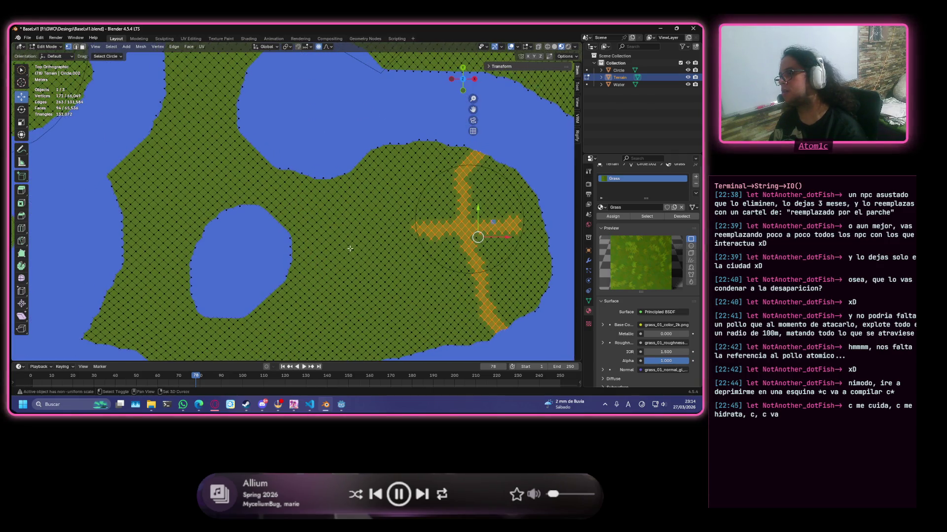
left_click(411, 229)
key("ctrl+z")
key("c")
mouse_move(406, 232)
left_mouse_down()
mouse_move(363, 253)
mouse_move(299, 264)
left_mouse_up()
key("Escape")
- Select a branch road heading up-left toward the small pond, following it with the view
middle_click_drag(255, 209, 359, 198, "shift")
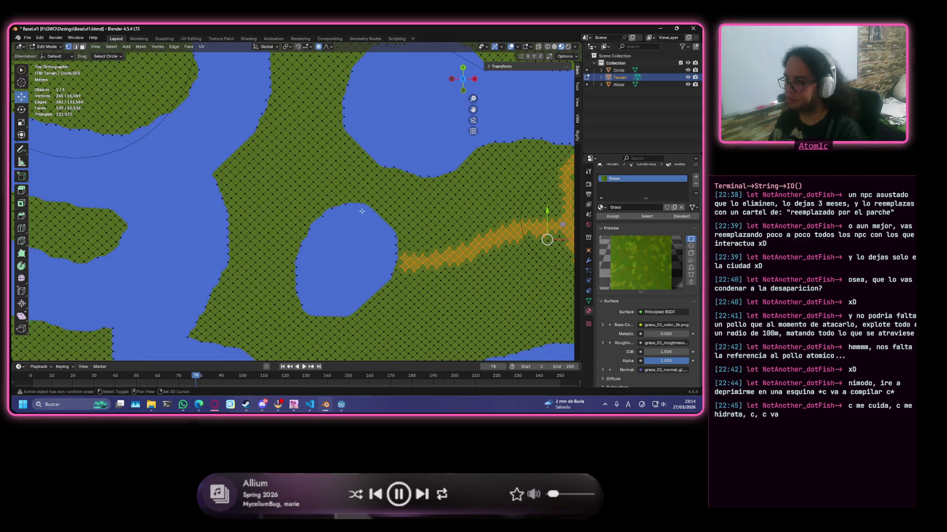
mouse_move(400, 261)
middle_mouse_down("shift")
mouse_move(288, 328)
mouse_move(319, 142)
middle_mouse_up("shift")
scroll(319, 141, "down", 3)
scroll(310, 200, "down", 2)
scroll(312, 165, "up", 5)
middle_click_drag(313, 165, 306, 180, "shift")
scroll(307, 179, "up", 4)
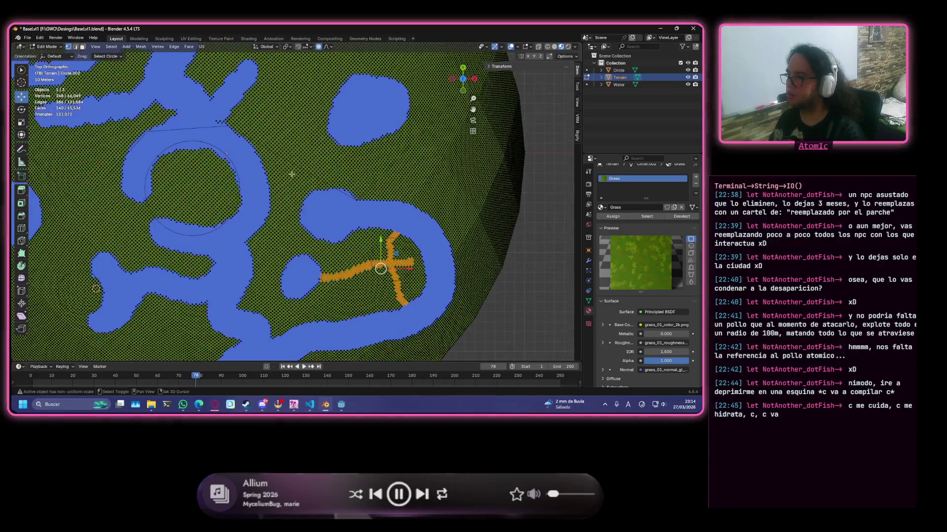
scroll(337, 274, "down", 4)
scroll(254, 195, "up", 6)
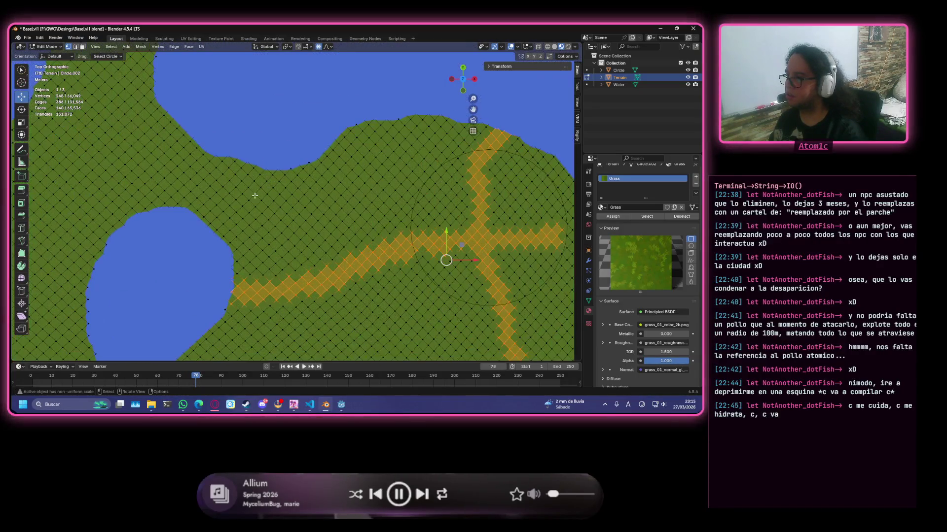
mouse_move(194, 199)
left_mouse_down()
mouse_move(216, 154)
mouse_move(211, 165)
left_mouse_up()
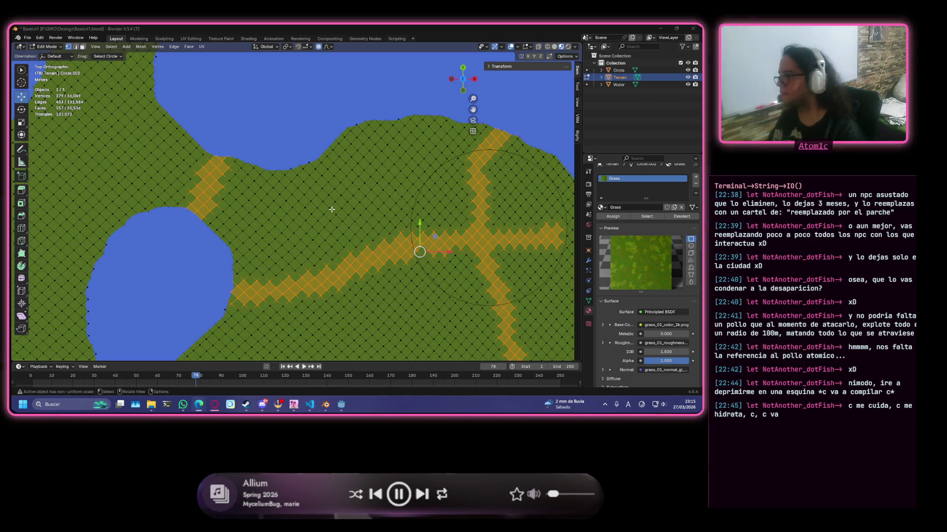
mouse_move(331, 210)
middle_mouse_down("shift")
mouse_move(266, 208)
mouse_move(214, 183)
middle_mouse_up("shift")
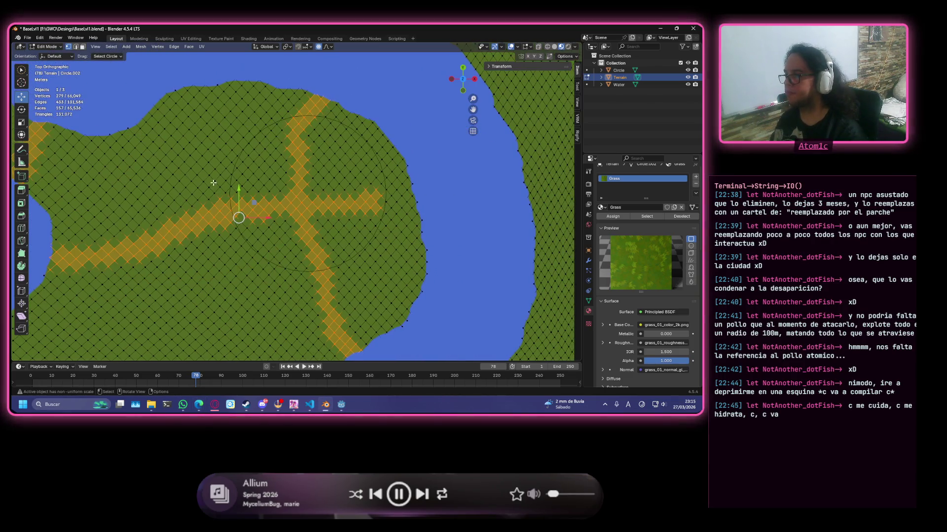
scroll(264, 207, "down", 3)
mouse_move(338, 218)
middle_mouse_down()
mouse_move(313, 207)
mouse_move(126, 289)
mouse_move(158, 286)
mouse_move(223, 309)
middle_mouse_up()
scroll(126, 290, "down", 3)
scroll(127, 290, "up", 3)
scroll(157, 286, "down", 3)
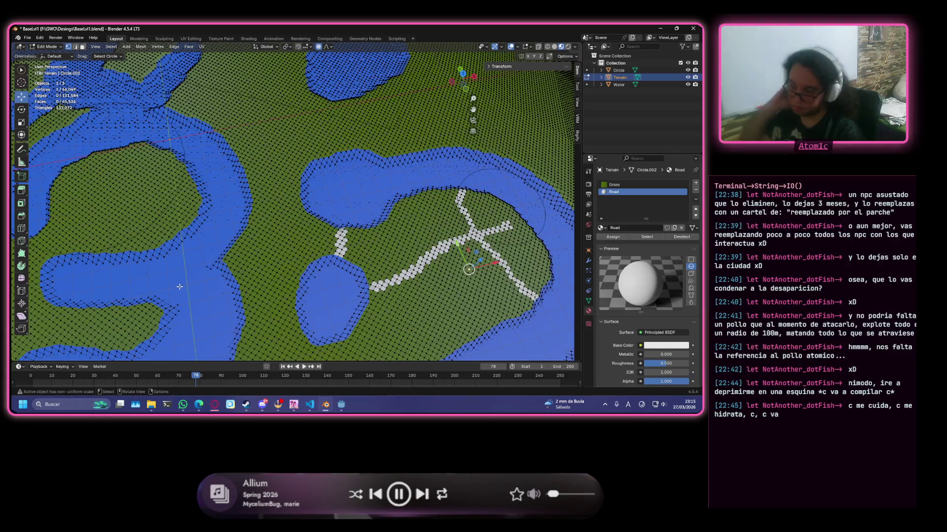
scroll(315, 261, "down", 3)
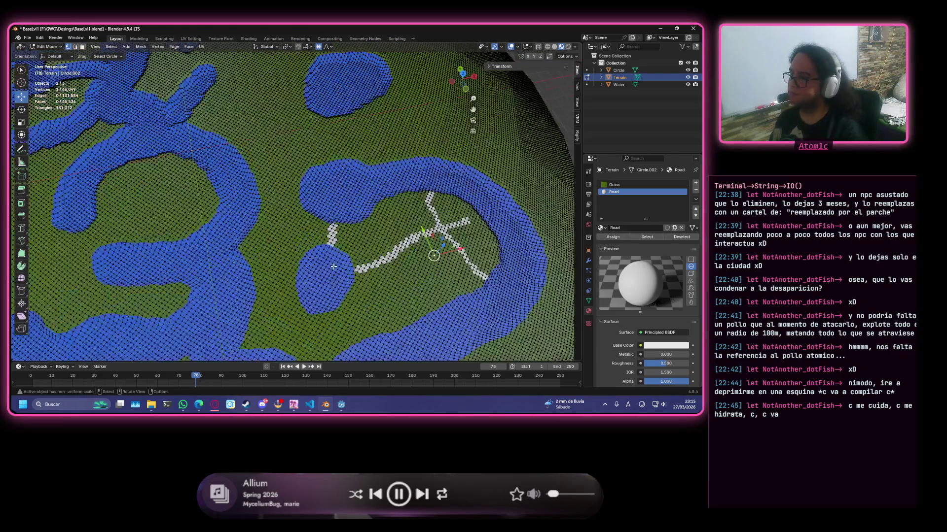
scroll(316, 261, "up", 4)
scroll(370, 252, "up", 2)
scroll(436, 243, "down", 1)
scroll(436, 243, "down", 2)
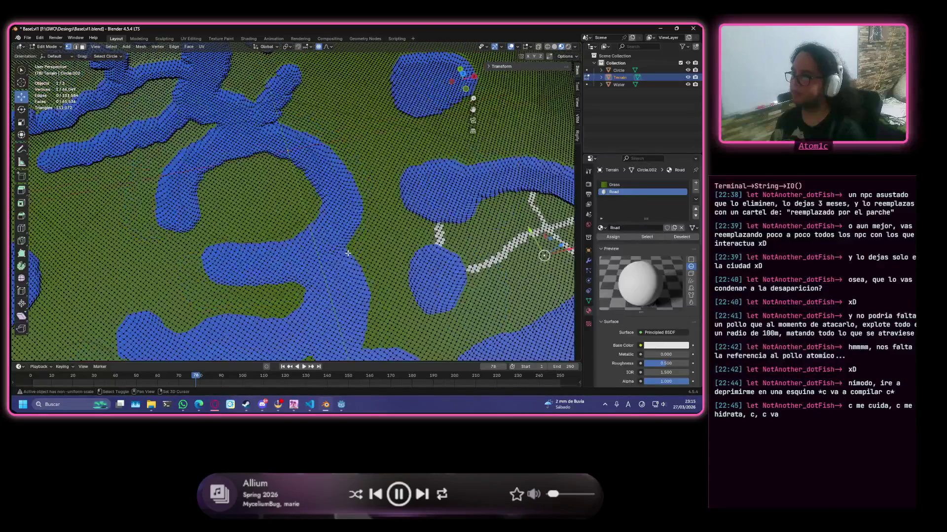
middle_click_drag(436, 242, 396, 136, "shift")
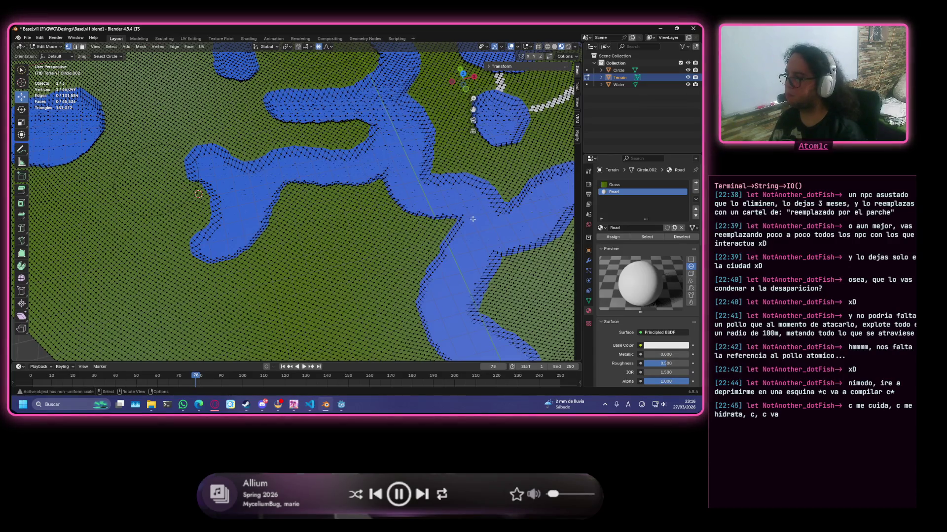
middle_click_drag(504, 222, 309, 302, "shift")
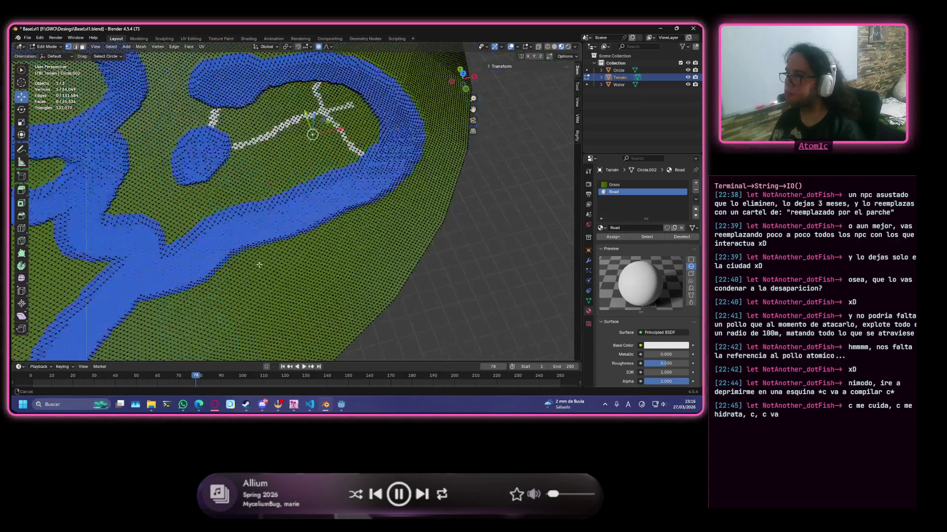
scroll(292, 184, "up", 4)
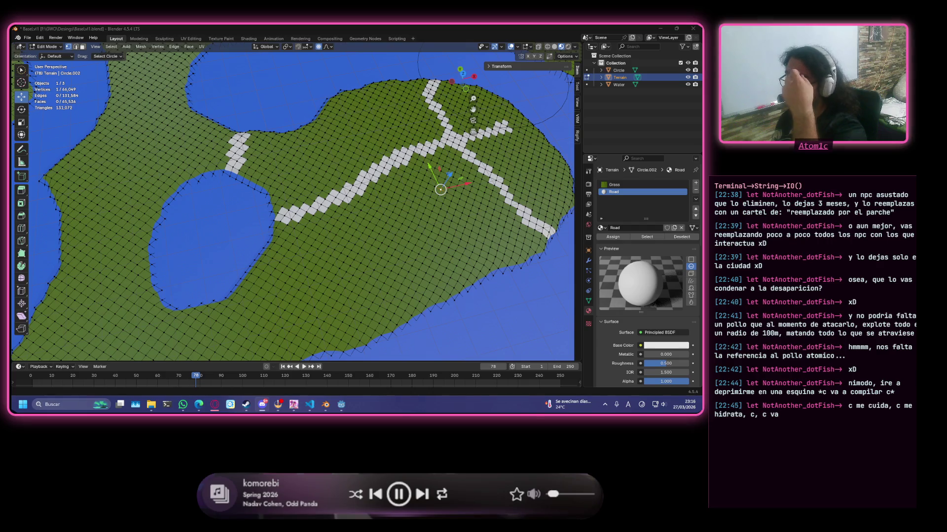
mouse_move(295, 193)
middle_mouse_down()
mouse_move(265, 175)
mouse_move(265, 279)
mouse_move(312, 186)
mouse_move(301, 191)
middle_mouse_up()
scroll(264, 280, "down", 5)
scroll(263, 280, "down", 3)
scroll(282, 253, "up", 5)
scroll(282, 253, "up", 2)
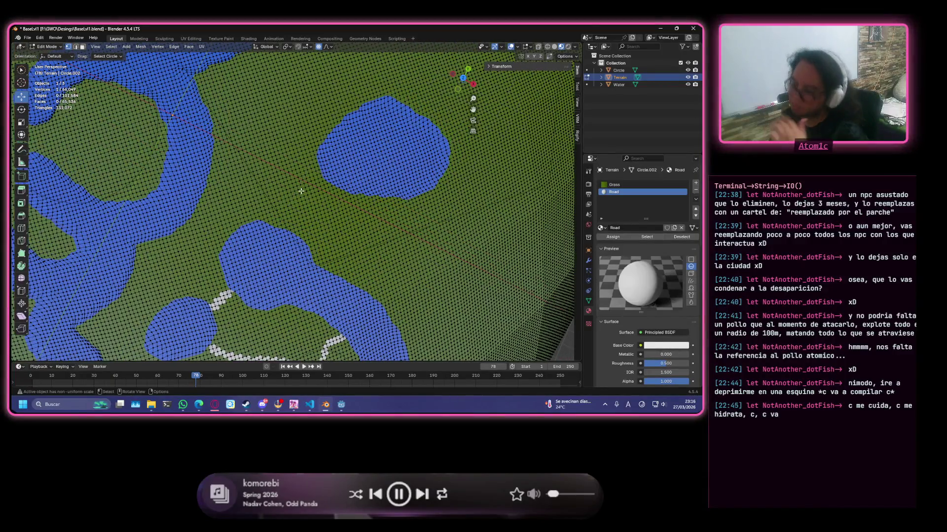
scroll(321, 196, "up", 2)
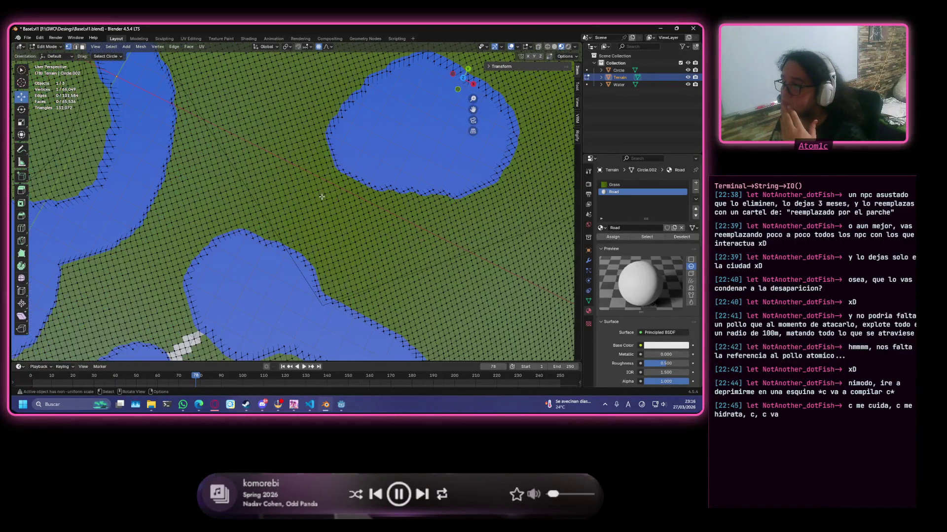
scroll(328, 214, "up", 1)
key("c")
left_click_drag(302, 259, 334, 221)
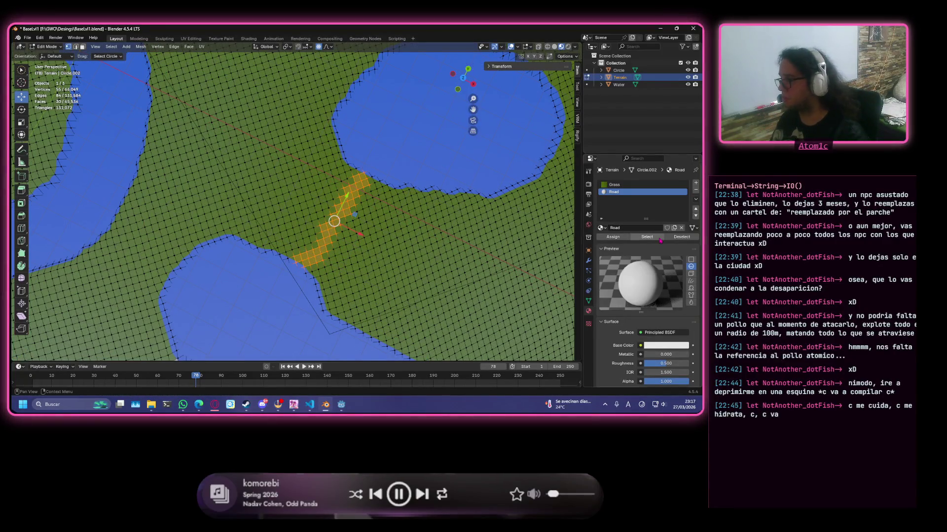
- Assign the Road material to the strip between the ponds and orbit to inspect it
left_click(620, 237)
middle_click_drag(429, 60, 312, 119, "shift")
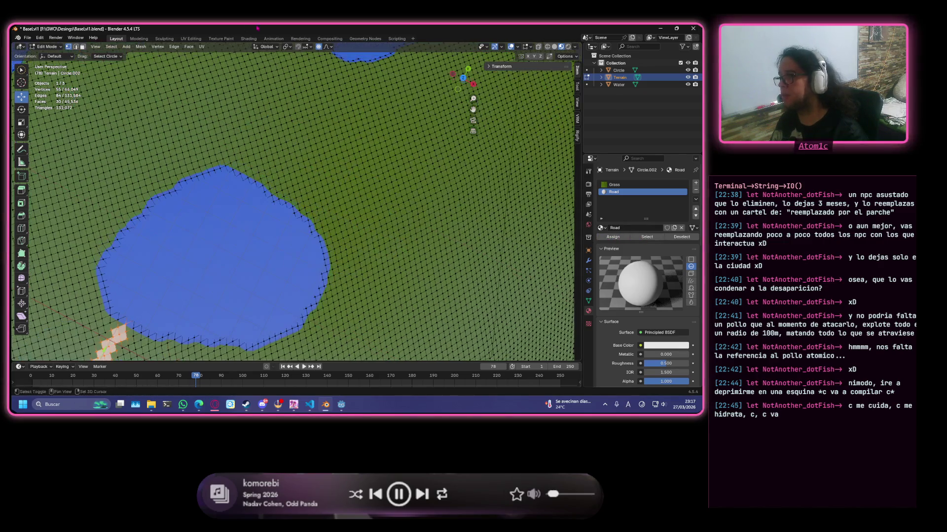
scroll(313, 120, "down", 2)
scroll(297, 148, "down", 1)
scroll(274, 185, "down", 1)
scroll(263, 207, "down", 1)
scroll(263, 208, "up", 2)
scroll(259, 206, "up", 1)
scroll(255, 205, "up", 1)
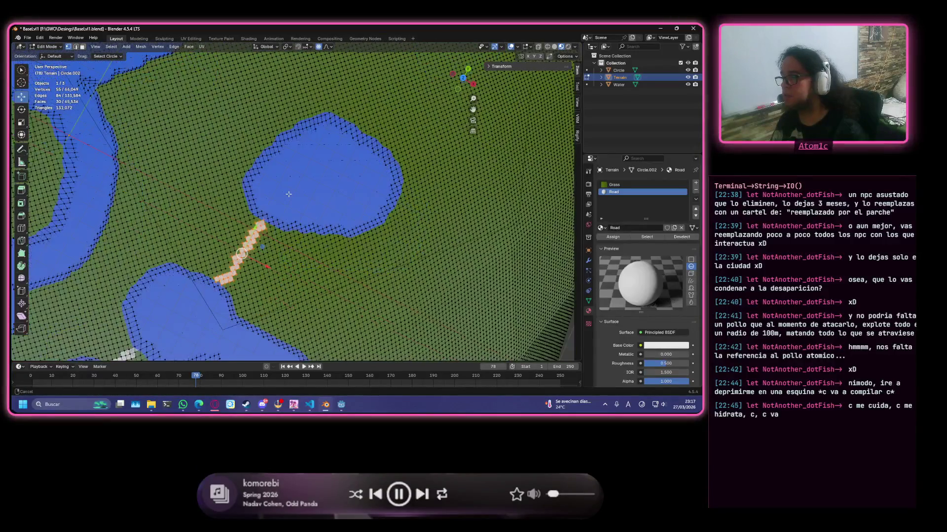
scroll(250, 202, "up", 2)
scroll(250, 202, "up", 2)
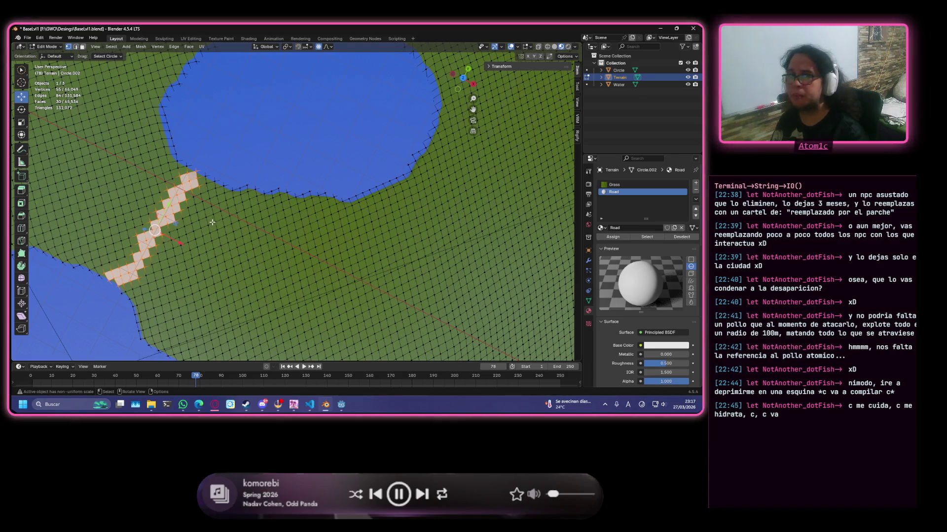
scroll(46, 188, "down", 3)
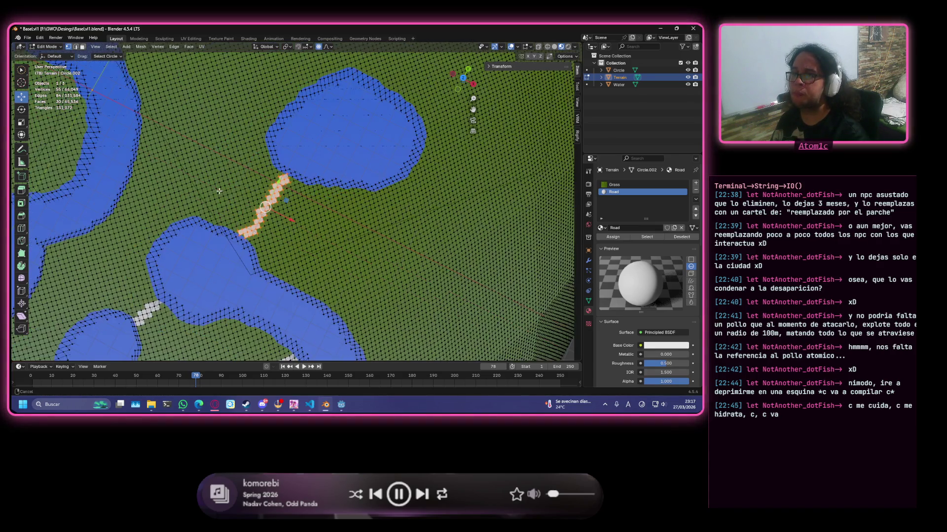
middle_click_drag(46, 189, 281, 178, "shift")
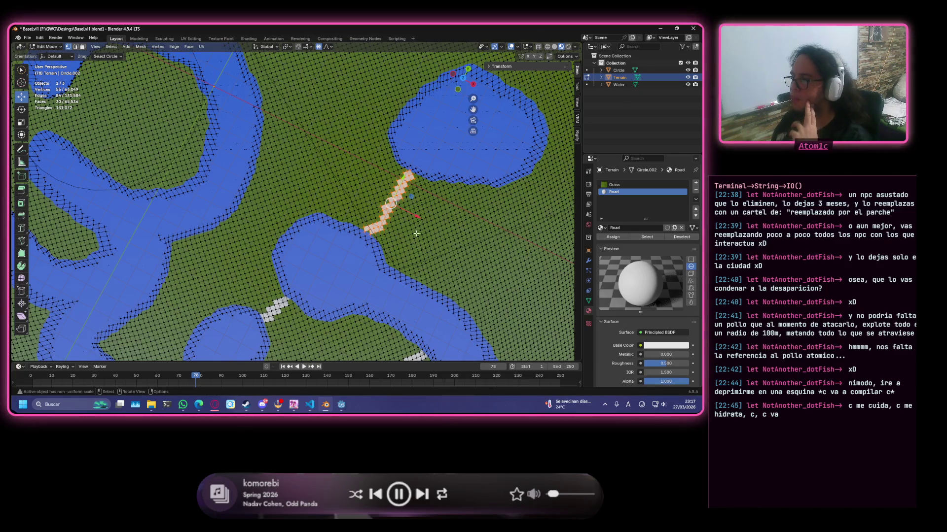
scroll(417, 234, "down", 3)
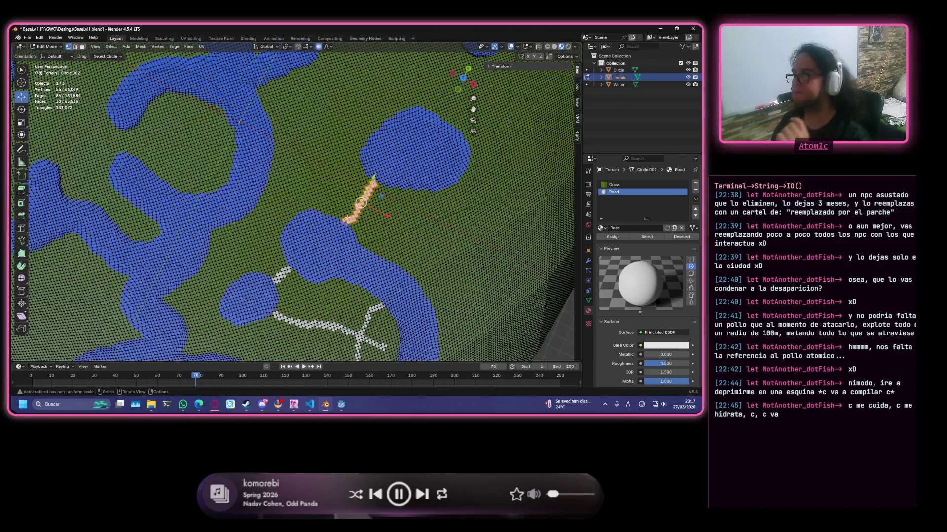
middle_click_drag(239, 247, 337, 180)
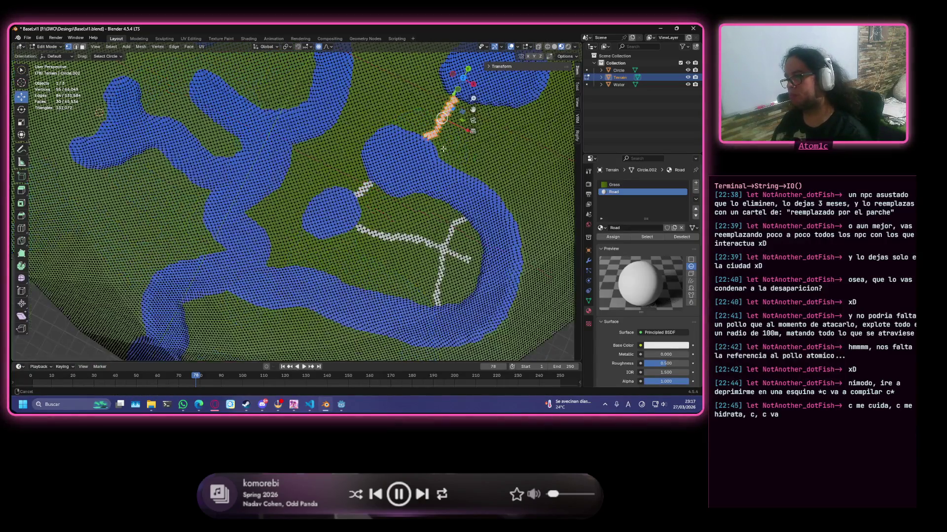
scroll(339, 181, "up", 5)
scroll(296, 258, "up", 3)
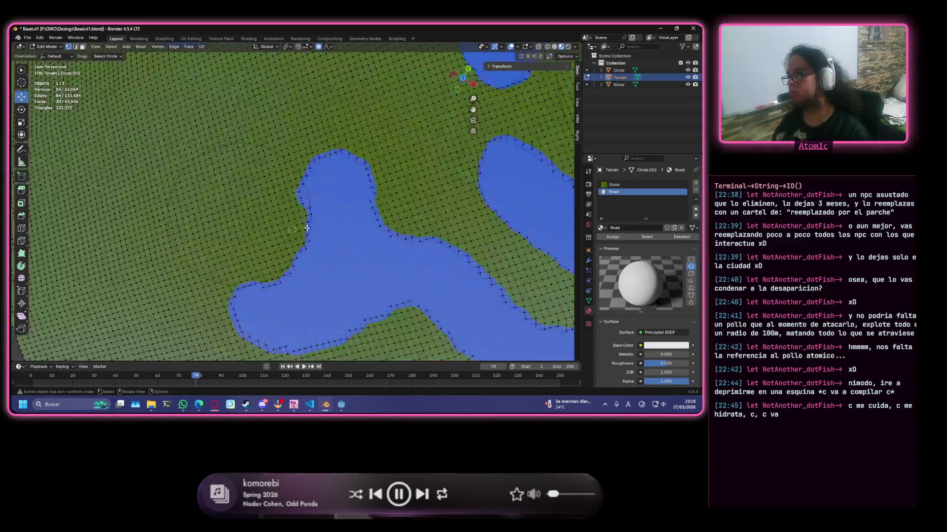
- Paint a diagonal face strip from the coast leftward, clearing and repainting it once
left_click_drag(295, 259, 215, 217)
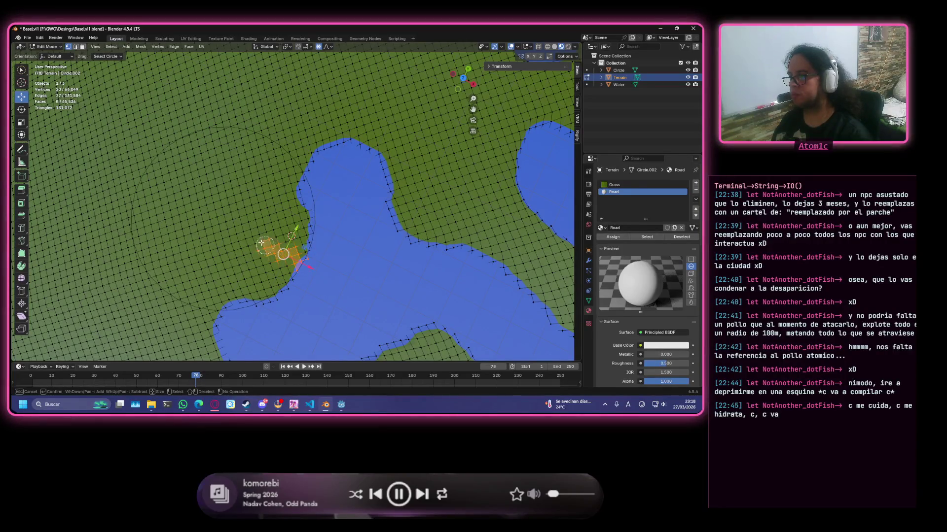
left_click_drag(215, 217, 144, 243)
left_click(218, 187)
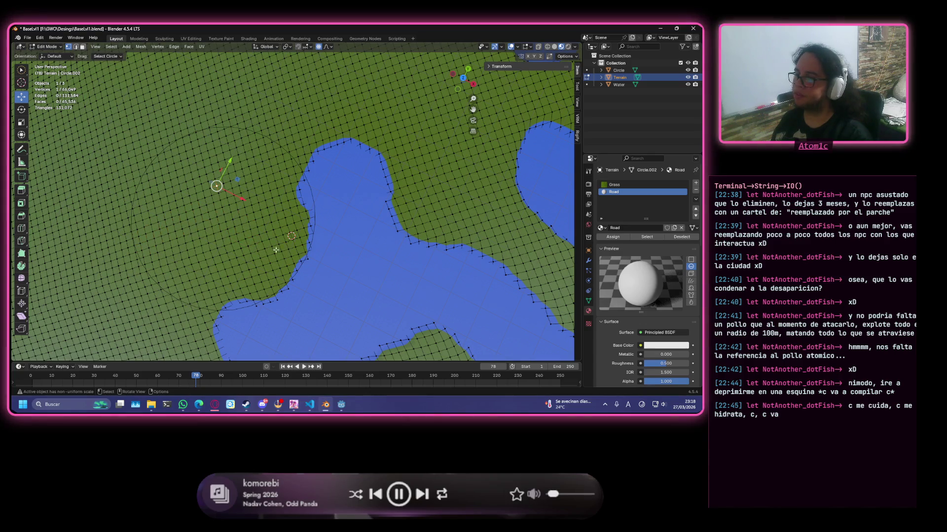
left_click_drag(296, 267, 135, 245)
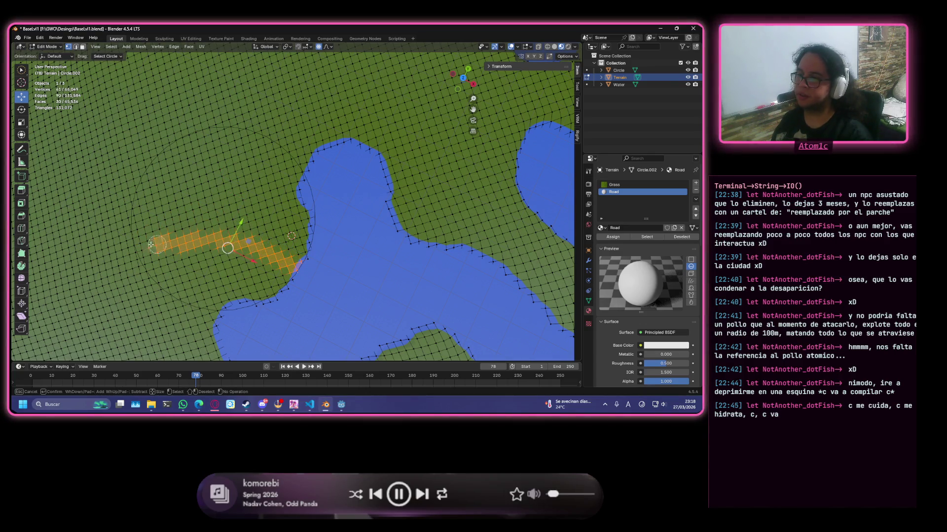
scroll(135, 245, "down", 2)
- Orbit to view the path near the junction and start moving the selected faces with G
mouse_move(177, 214)
middle_mouse_down("shift")
mouse_move(326, 211)
mouse_move(89, 90)
mouse_move(364, 213)
middle_mouse_up("shift")
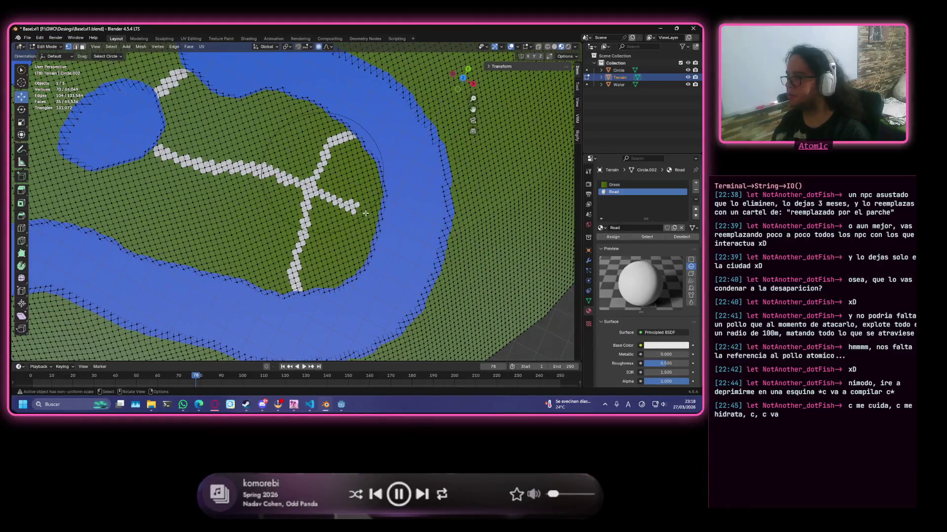
scroll(365, 213, "up", 1)
scroll(311, 209, "up", 1)
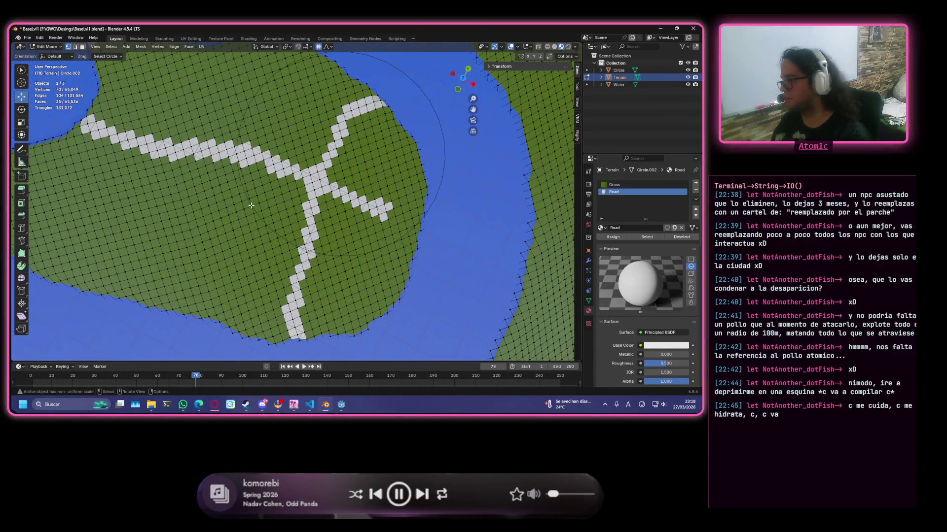
scroll(251, 206, "down", 3)
middle_click_drag(251, 205, 419, 288)
middle_click_drag(228, 145, 267, 241)
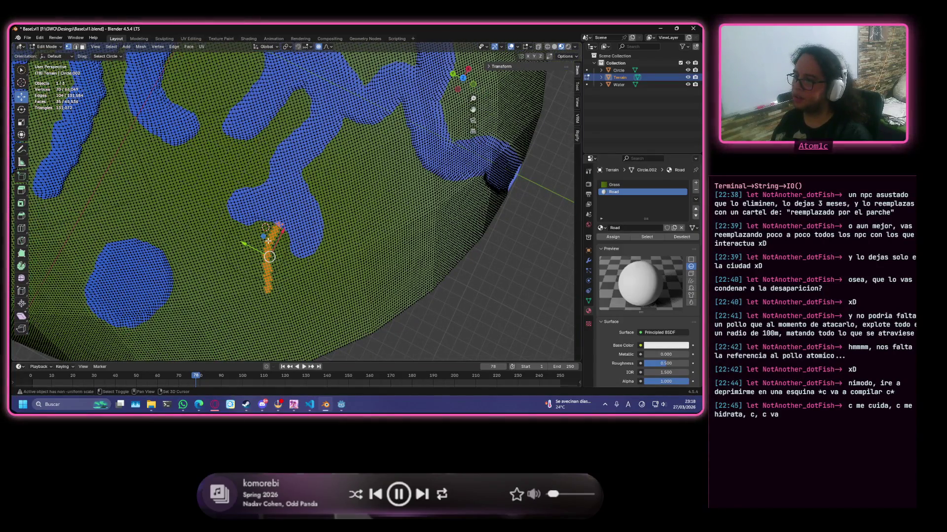
key("g")
- Undo the accidental terrain move and an unwanted painted strip
left_click(267, 261)
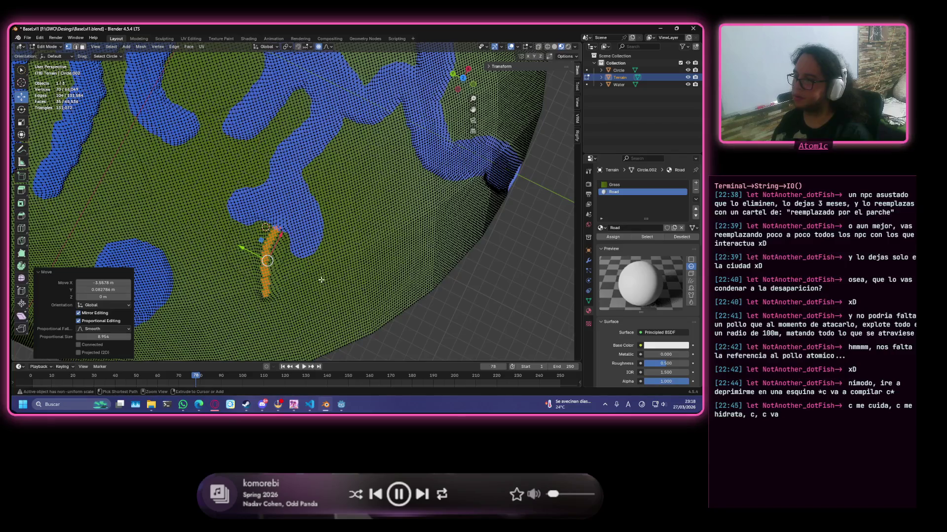
key("ctrl+z")
key("ctrl+z")
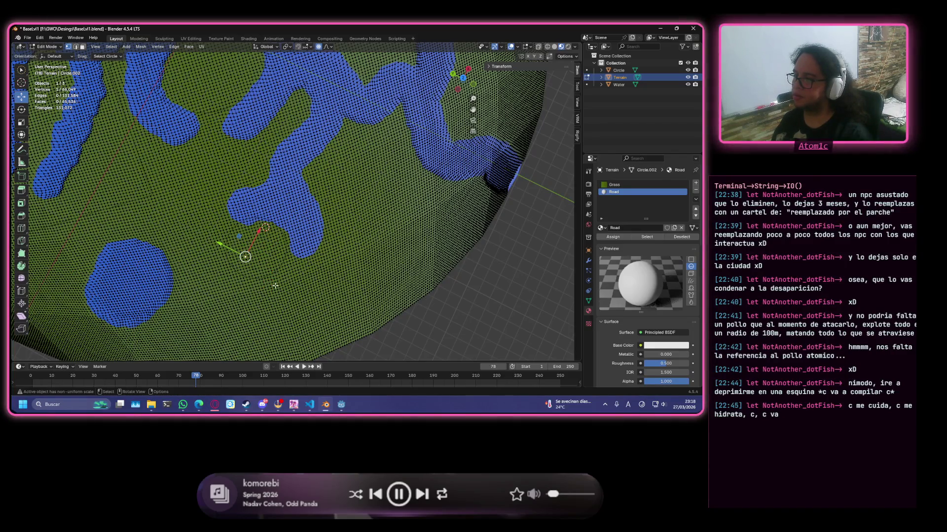
left_click_drag(172, 270, 249, 245)
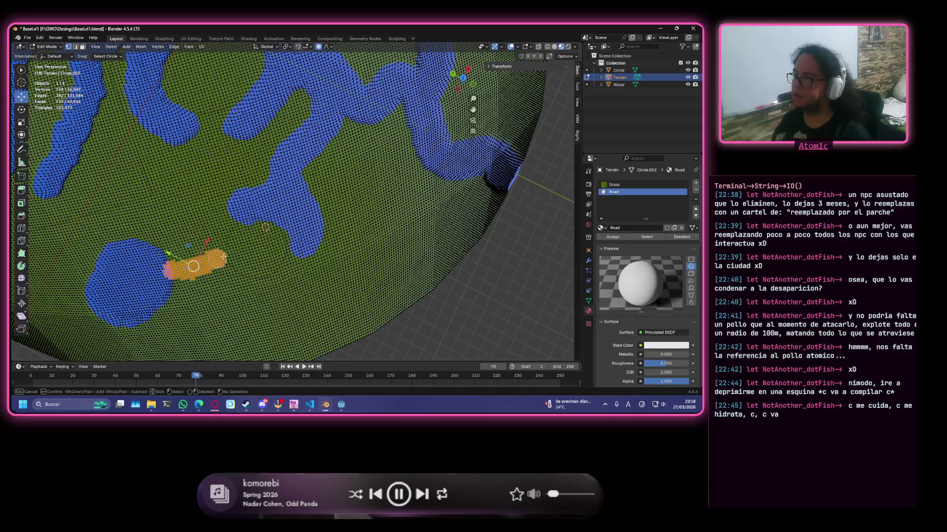
key("ctrl+z")
scroll(243, 259, "up", 2)
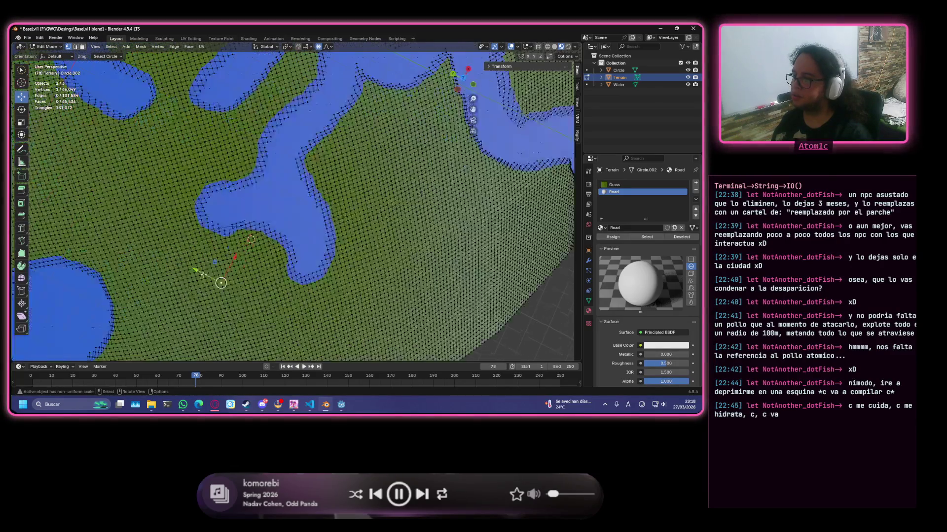
scroll(211, 275, "up", 2)
scroll(295, 142, "up", 2)
- Select a strip from the left pond to the upper water blob with a branch heading down-right
left_click_drag(196, 173, 387, 88)
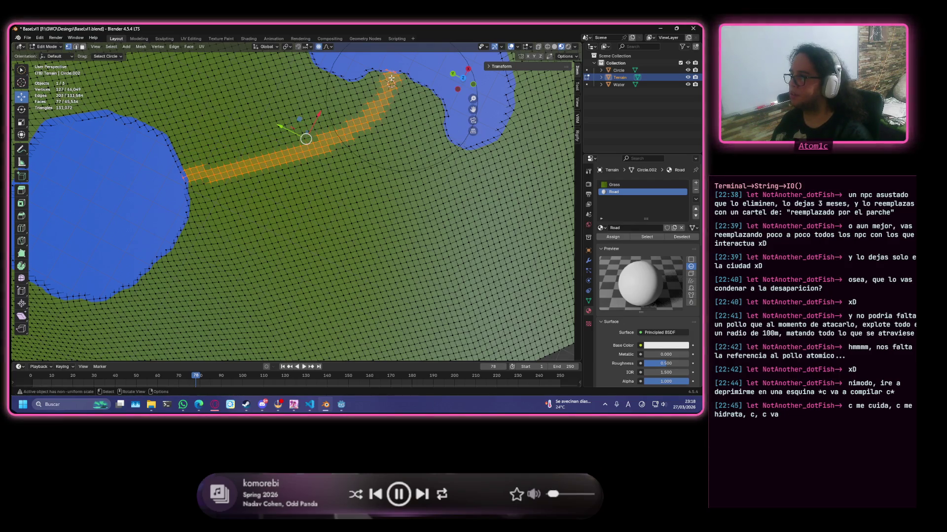
left_click(392, 95)
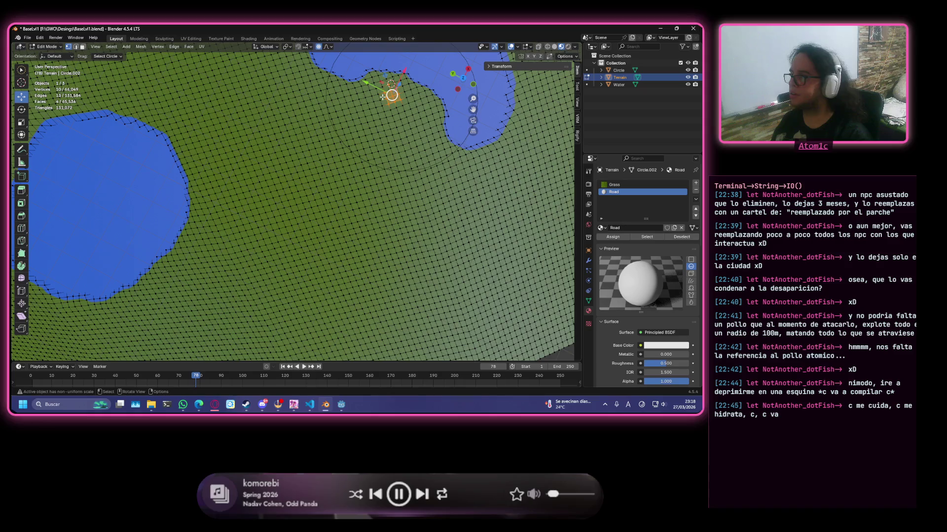
key("ctrl+shift+z")
left_click_drag(371, 120, 445, 194)
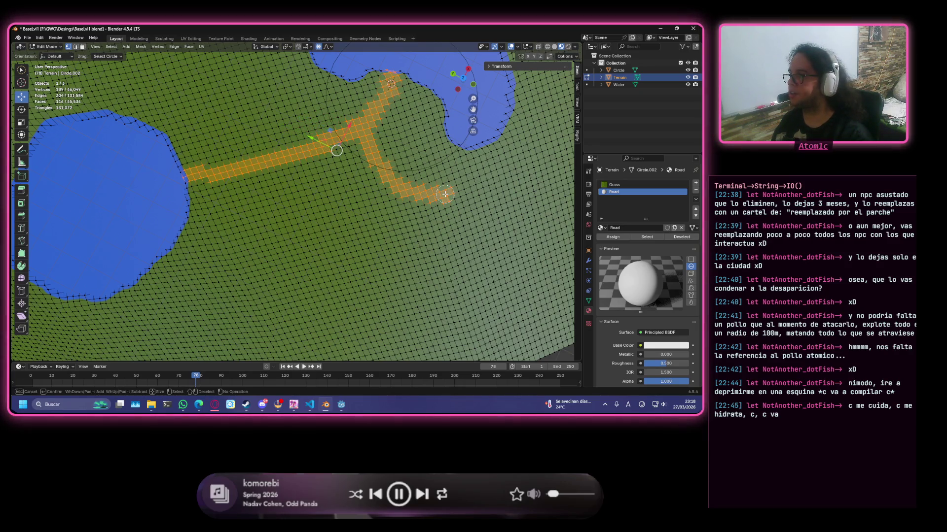
scroll(445, 194, "down", 3)
mouse_move(445, 194)
middle_mouse_down()
mouse_move(323, 223)
mouse_move(289, 299)
middle_mouse_up()
scroll(322, 224, "up", 3)
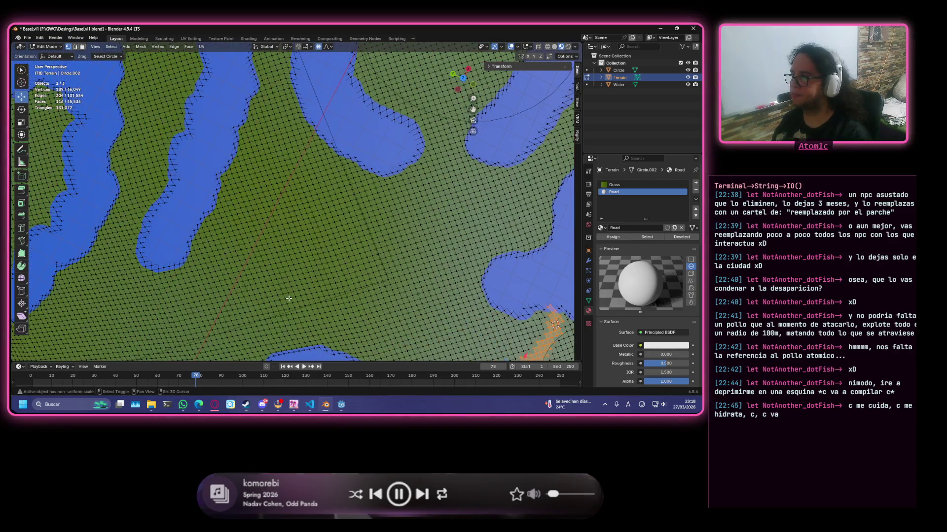
scroll(333, 264, "down", 5)
scroll(318, 244, "up", 3)
scroll(311, 228, "up", 2)
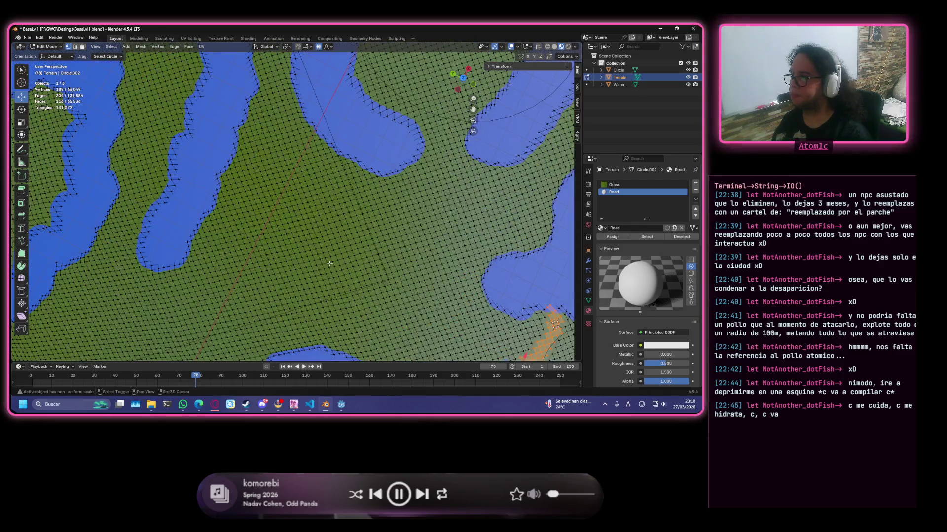
scroll(311, 228, "down", 3)
scroll(278, 232, "up", 3)
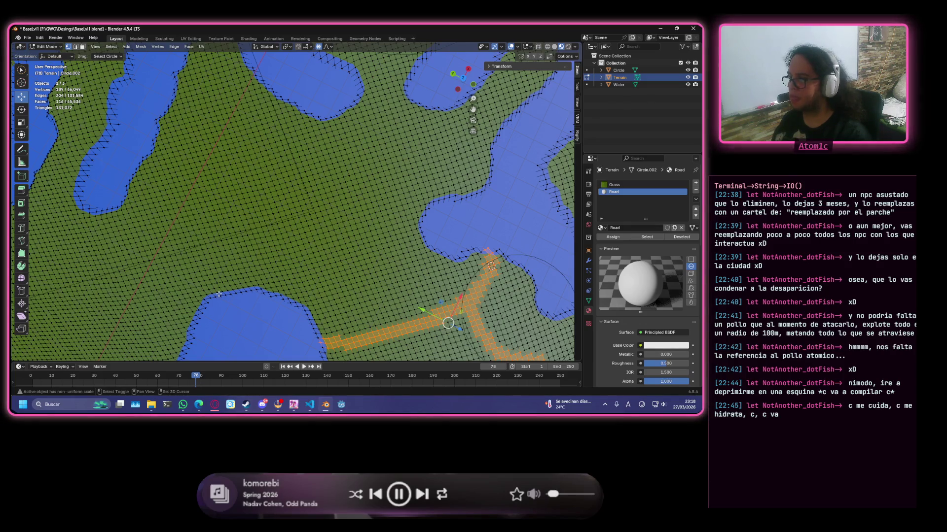
- Circle-select a short strip running upward from the water edge
key("c")
left_click_drag(215, 293, 187, 246)
key("Escape")
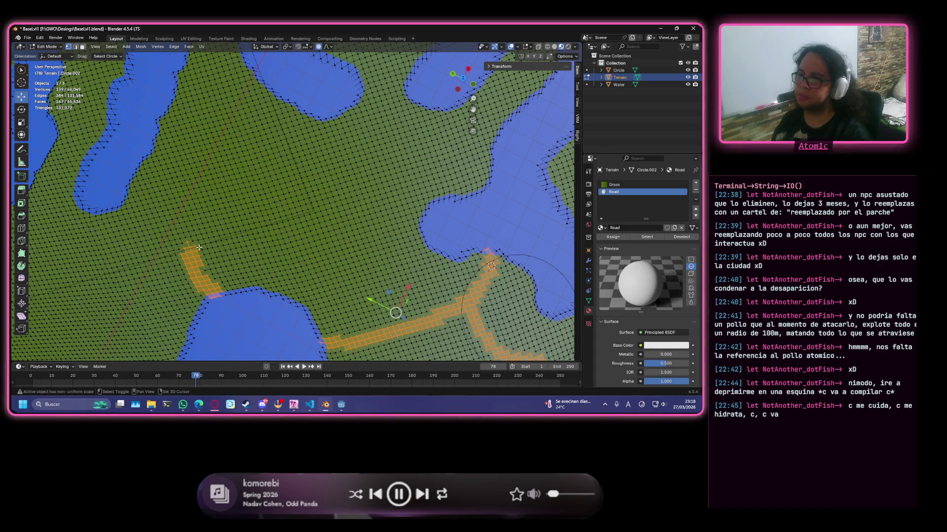
scroll(199, 247, "down", 4)
mouse_move(199, 248)
middle_mouse_down()
mouse_move(348, 223)
mouse_move(445, 154)
middle_mouse_up()
scroll(348, 222, "up", 5)
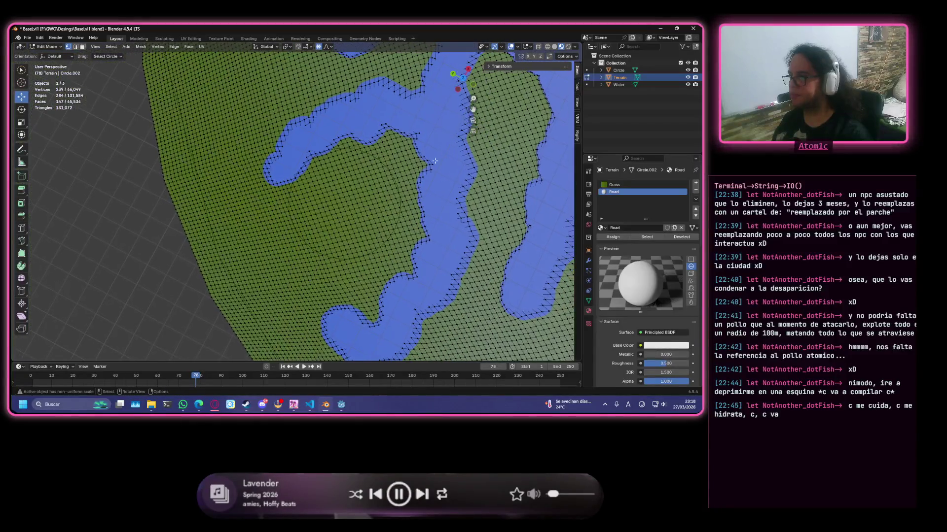
scroll(383, 178, "up", 2)
- Select a face strip from the shoreline downward with a branch to its right
left_click_drag(340, 131, 424, 326)
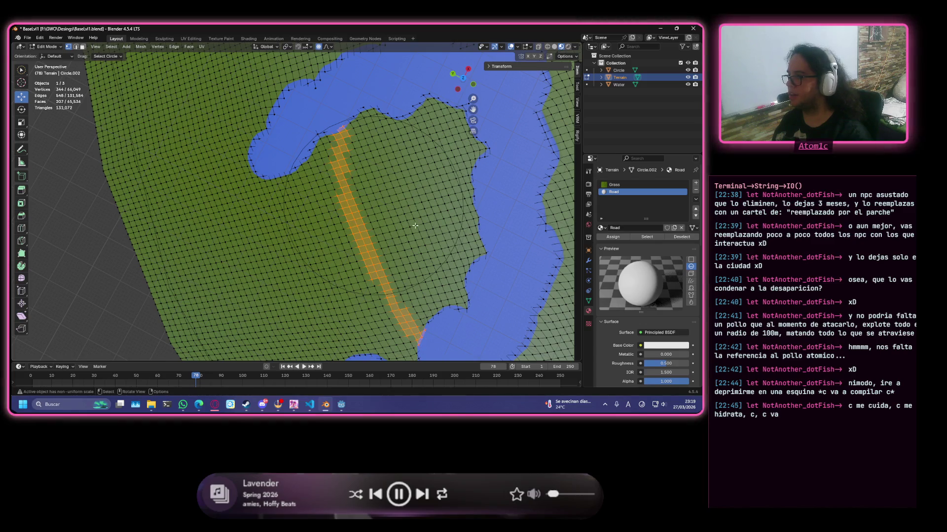
left_click_drag(376, 223, 414, 213, "shift")
mouse_move(409, 212)
middle_mouse_down("shift")
mouse_move(259, 214)
mouse_move(264, 186)
mouse_move(310, 189)
mouse_move(376, 268)
mouse_move(311, 215)
middle_mouse_up("shift")
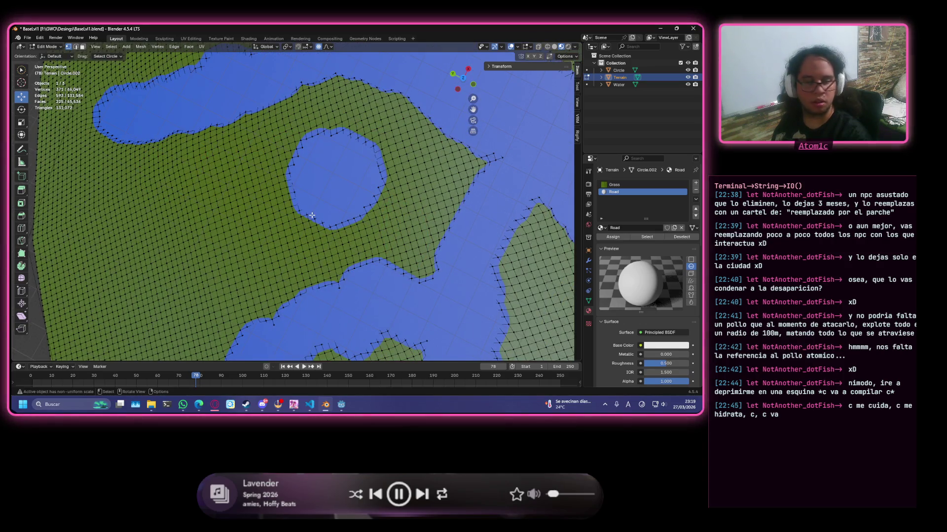
middle_click_drag(330, 224, 339, 240)
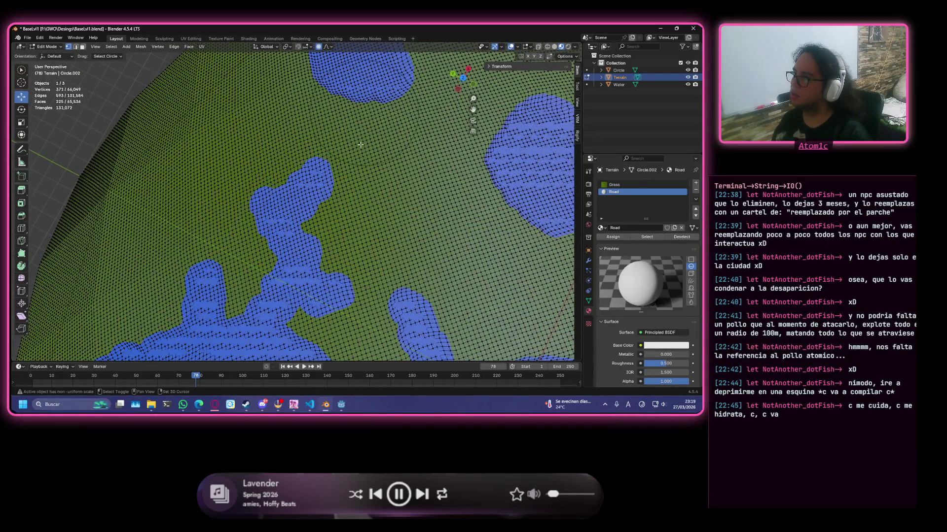
middle_click_drag(338, 240, 283, 237)
scroll(283, 237, "up", 2)
scroll(283, 237, "up", 2)
- Select a new road stroke and a long strip linking the two ponds
left_click_drag(240, 286, 296, 190)
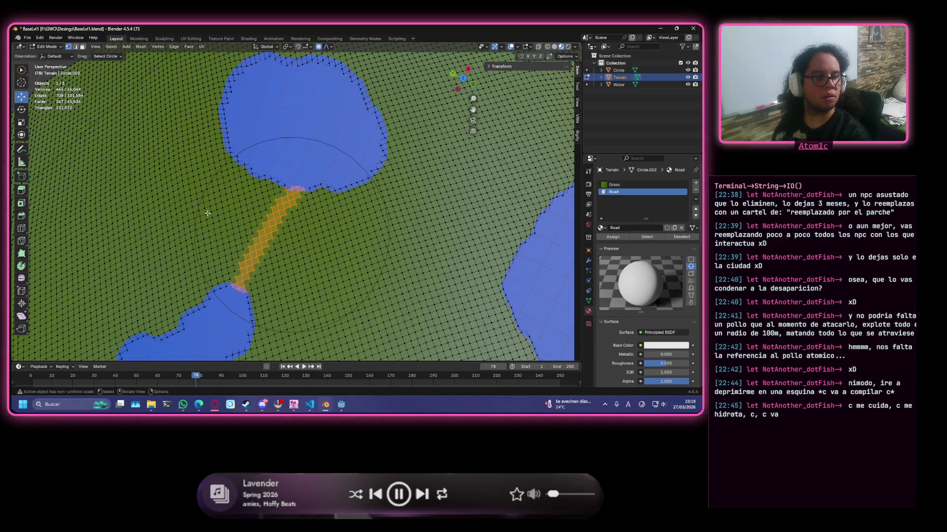
left_click_drag(208, 213, 506, 290)
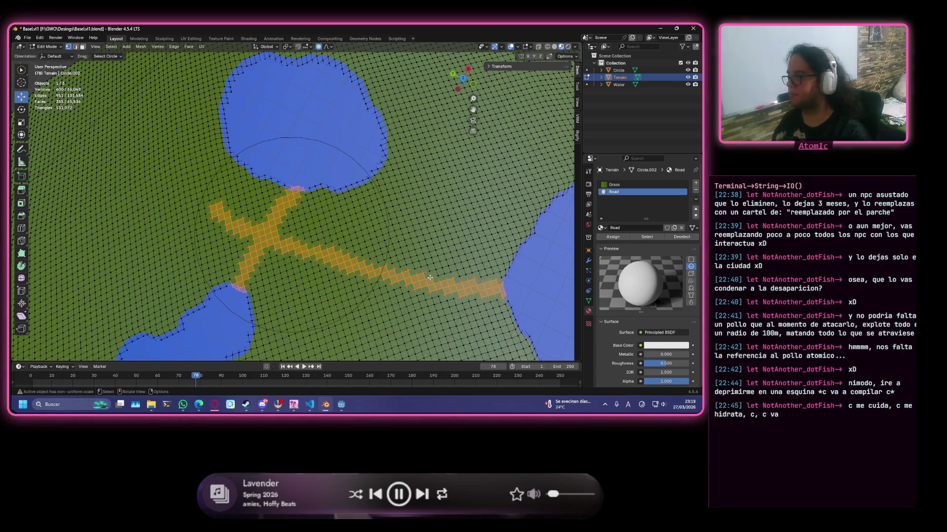
middle_click_drag(429, 278, 415, 67, "shift")
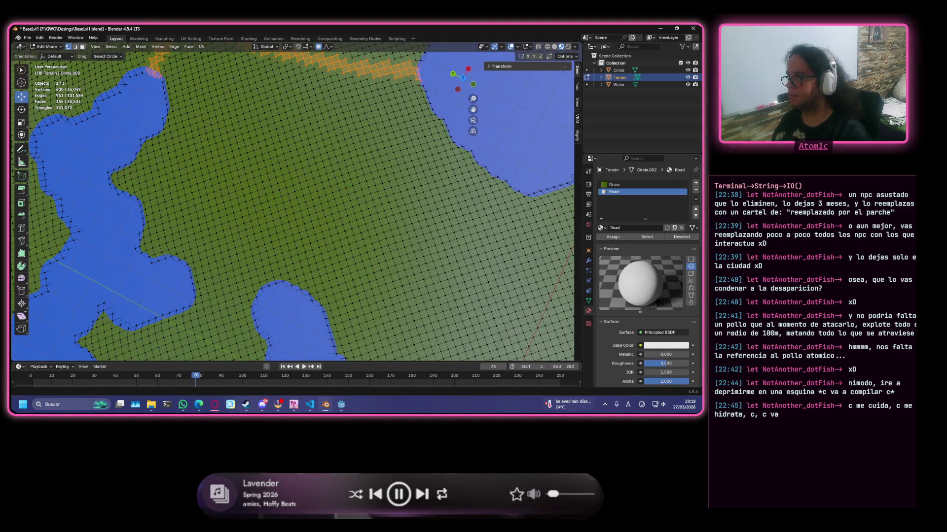
scroll(357, 240, "down", 1)
scroll(357, 240, "down", 2)
scroll(357, 240, "down", 2)
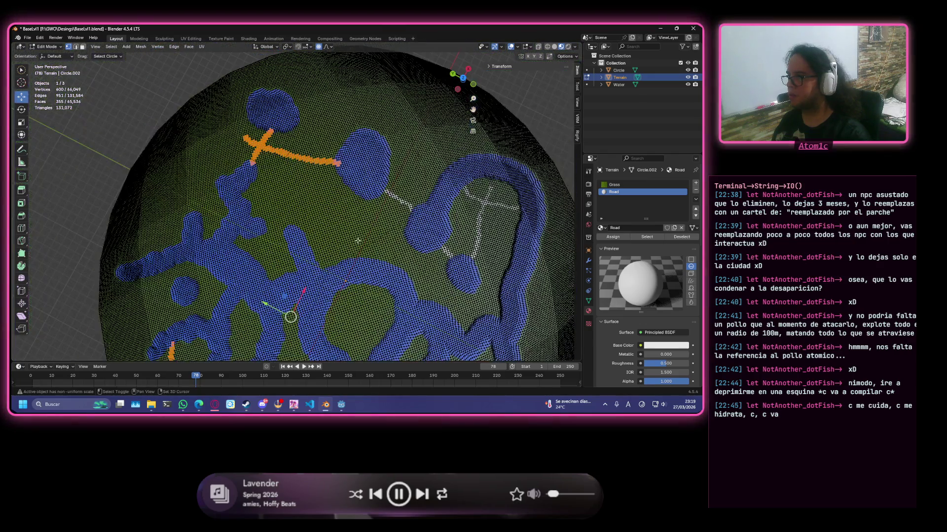
scroll(358, 241, "up", 2)
scroll(277, 204, "down", 1)
- Select the strip between the two water areas, redoing it after an undo
middle_click_drag(278, 204, 238, 201, "shift")
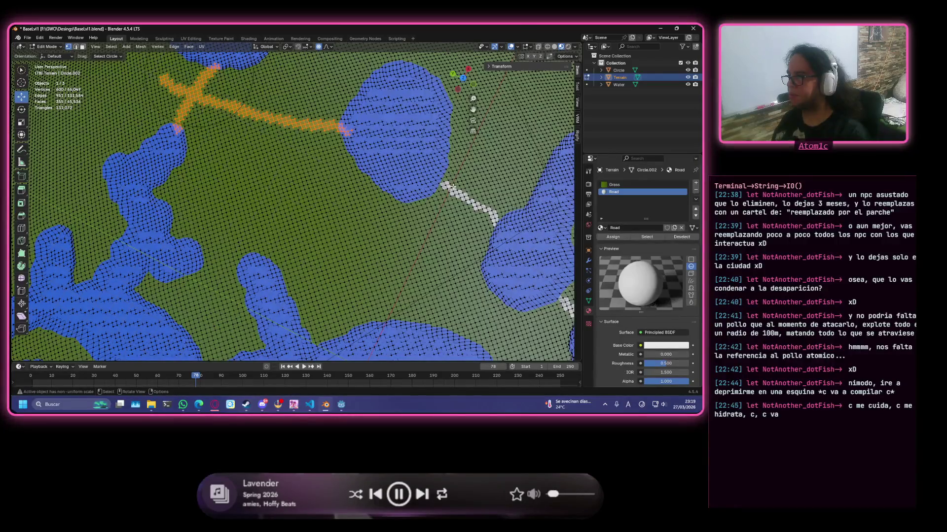
mouse_move(249, 244)
middle_mouse_down()
mouse_move(391, 80)
mouse_move(286, 214)
middle_mouse_up()
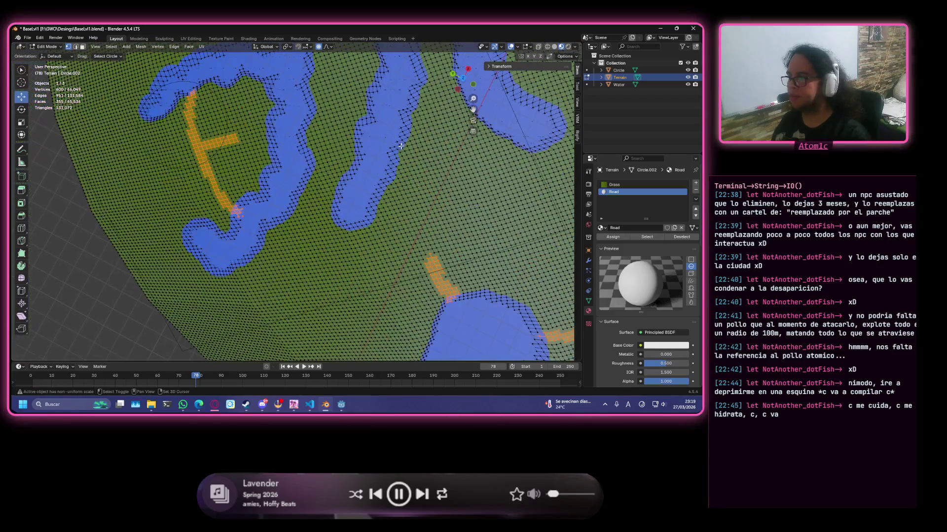
left_click_drag(306, 194, 335, 198)
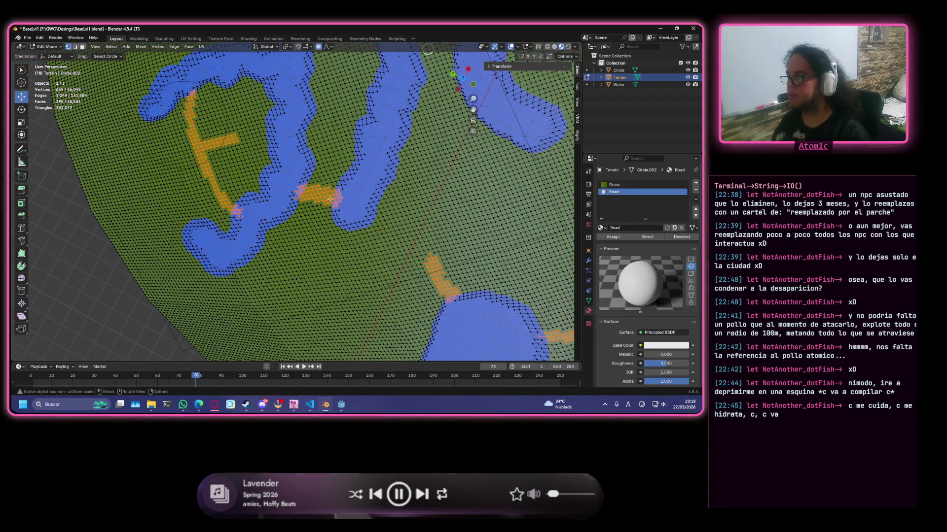
scroll(335, 198, "up", 3)
key("ctrl+z")
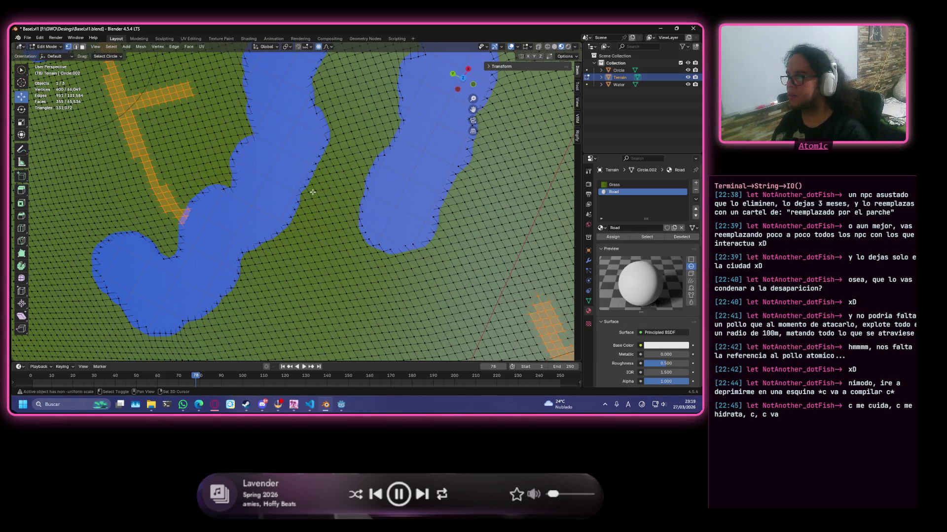
left_click_drag(312, 192, 349, 198)
key("Escape")
middle_click_drag(349, 199, 363, 225)
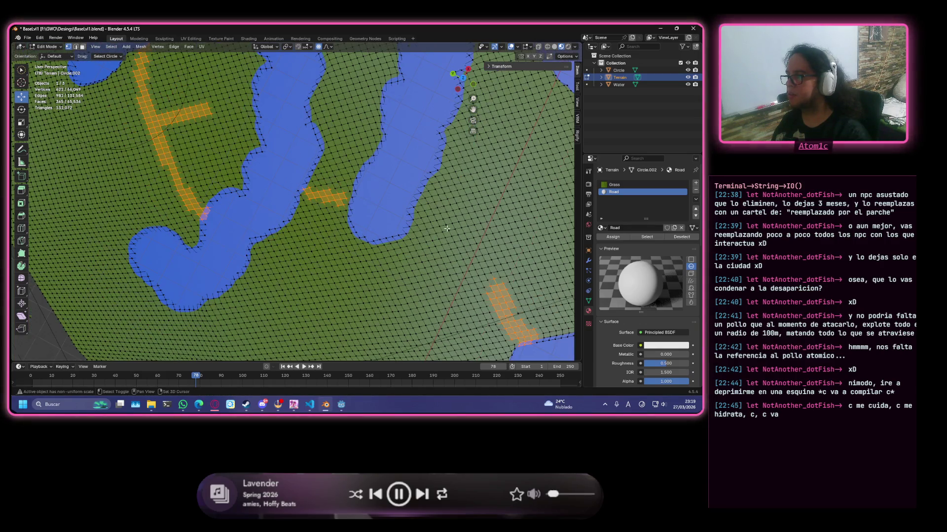
- Add one more road strip to the selection, then deselect all faces with Alt+A
middle_click_drag(446, 229, 266, 158, "shift")
left_click_drag(259, 148, 328, 191)
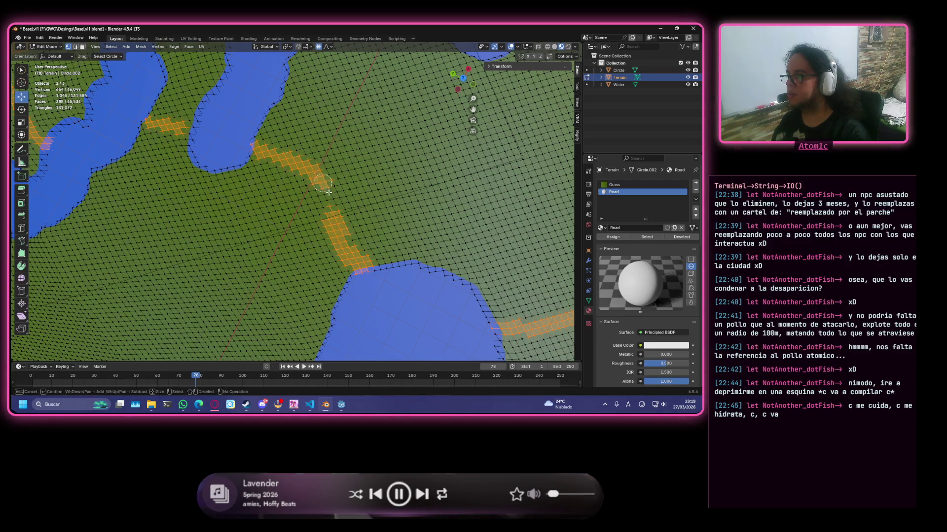
key("Escape")
scroll(331, 218, "down", 2)
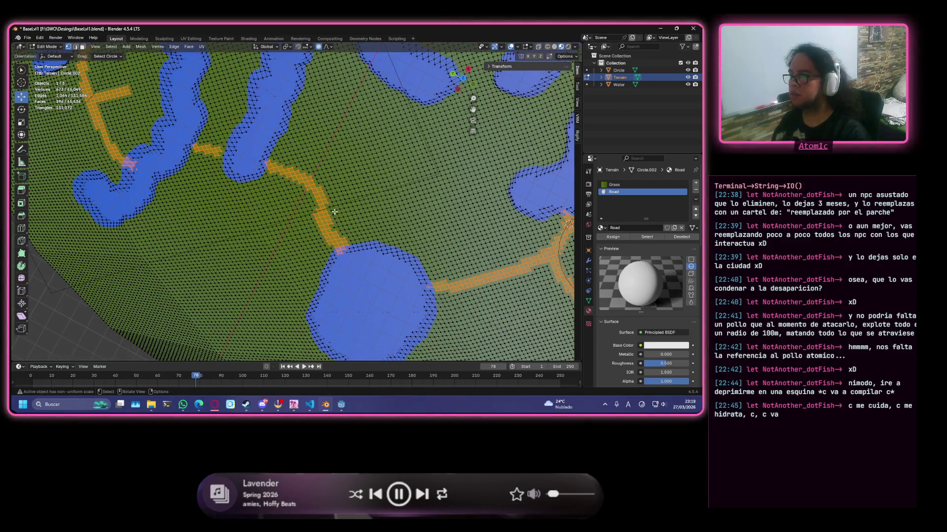
mouse_move(328, 212)
middle_mouse_down()
mouse_move(361, 298)
mouse_move(437, 232)
mouse_move(488, 228)
mouse_move(395, 261)
mouse_move(279, 255)
middle_mouse_up()
key("alt+a")
scroll(279, 256, "up", 3)
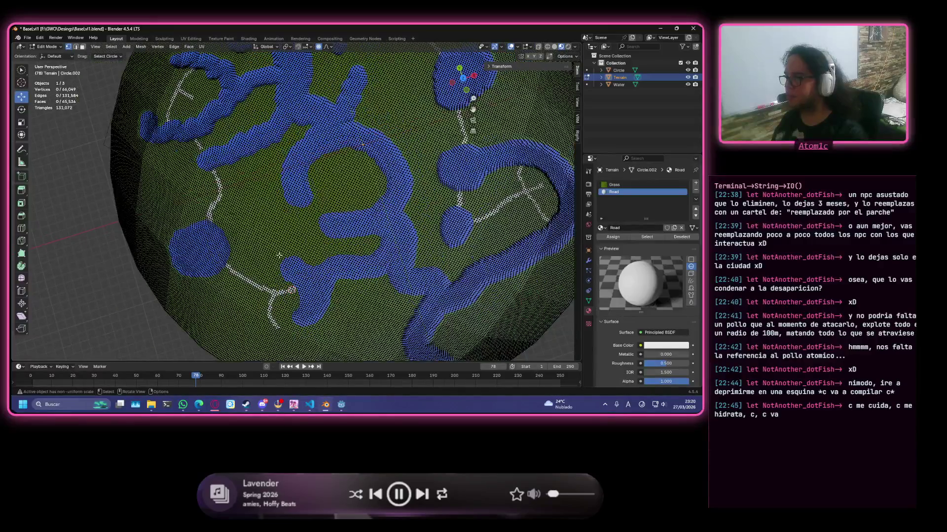
scroll(279, 256, "up", 3)
scroll(288, 109, "up", 3)
scroll(288, 108, "up", 2)
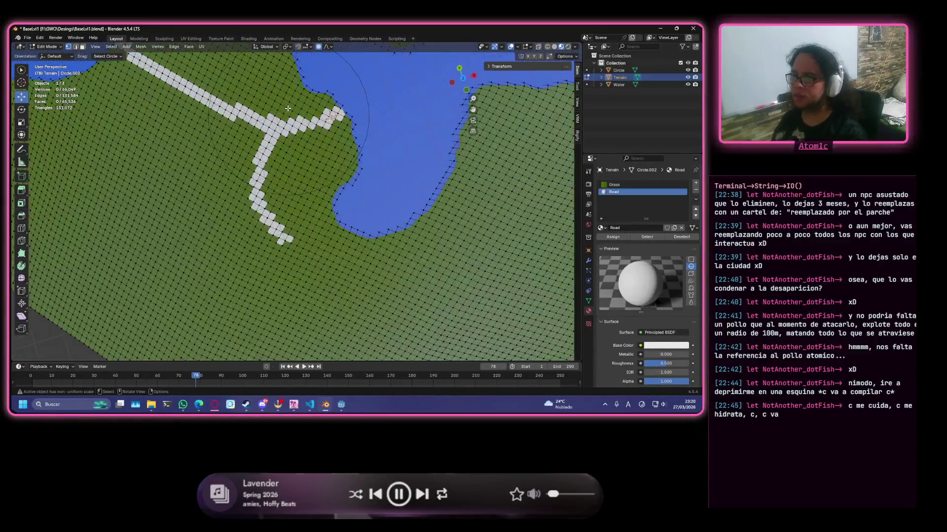
- Inspect the roads from several angles, then hide the Circle and Water objects in the Outliner
mouse_move(288, 109)
middle_mouse_down()
mouse_move(291, 244)
mouse_move(329, 202)
middle_mouse_up()
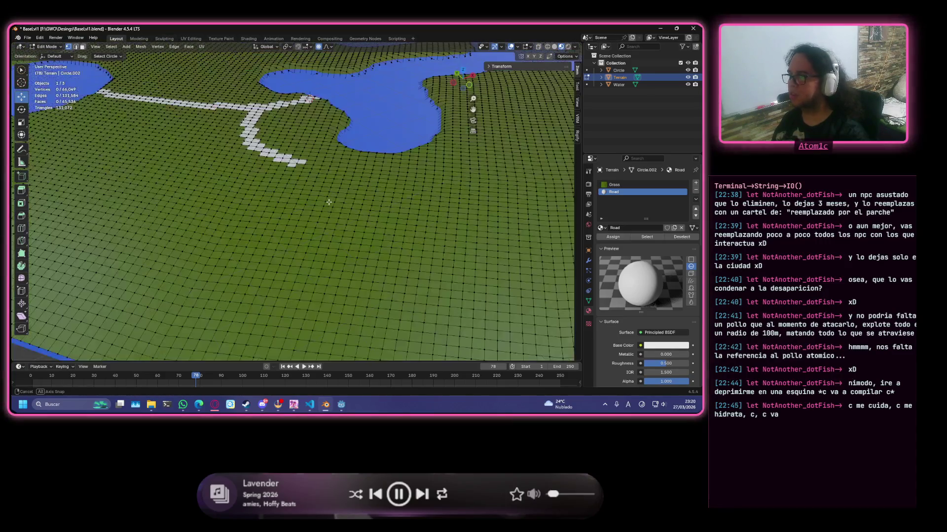
scroll(329, 202, "down", 3)
scroll(325, 208, "down", 4)
scroll(306, 227, "up", 2)
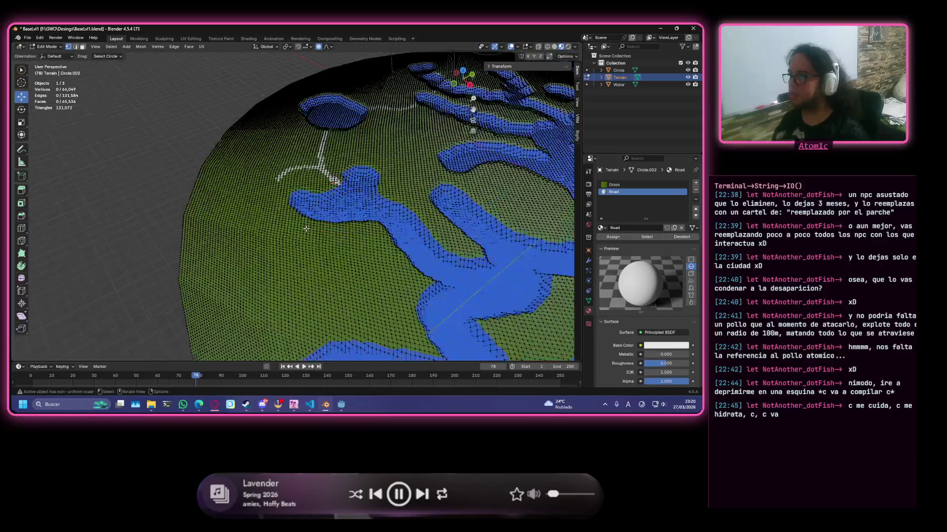
middle_click_drag(306, 228, 335, 249)
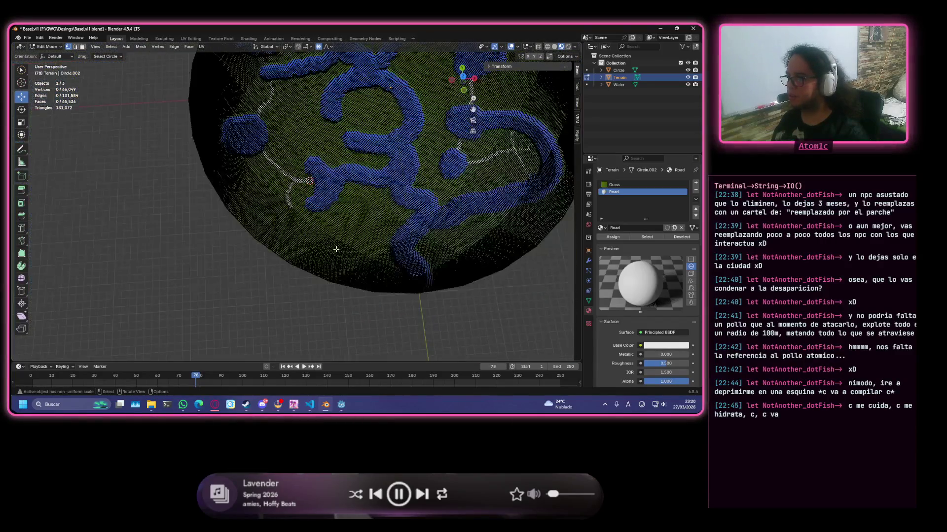
scroll(335, 249, "up", 2)
scroll(283, 166, "up", 2)
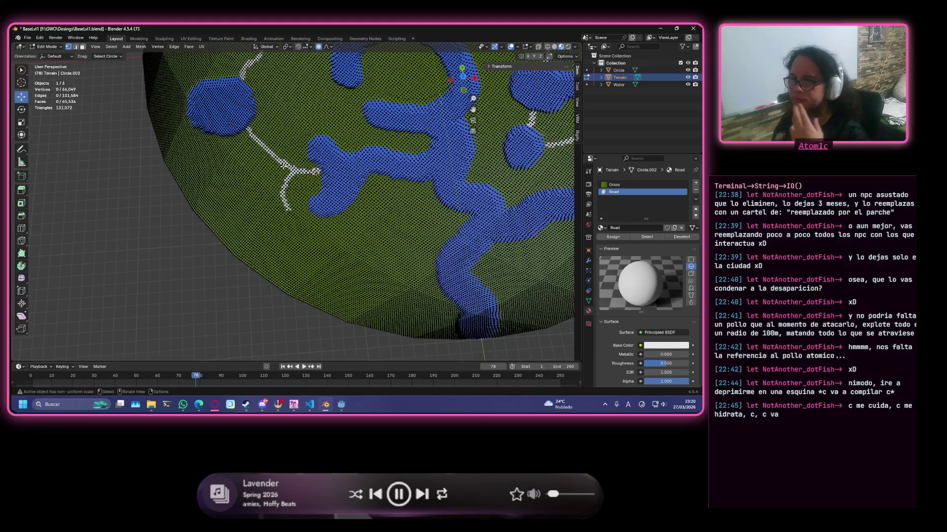
middle_click_drag(285, 166, 293, 165)
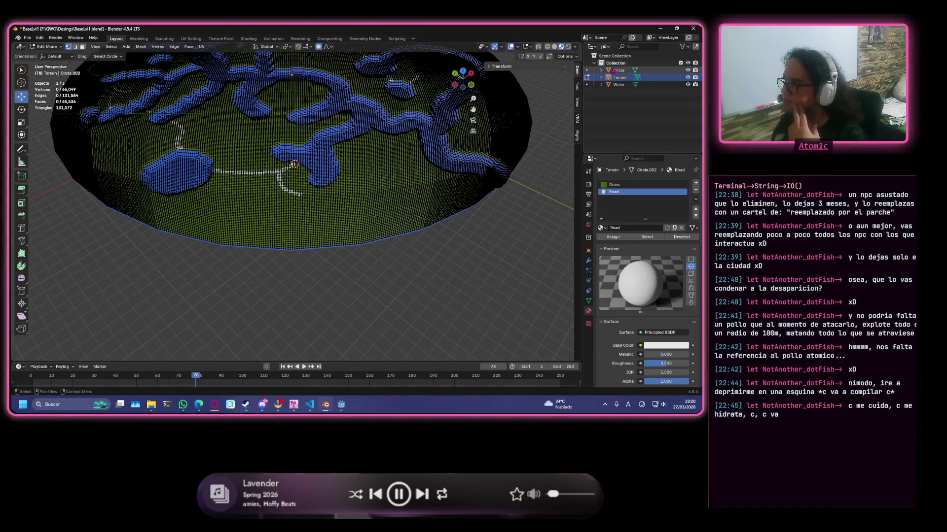
left_click(687, 69)
left_click(688, 85)
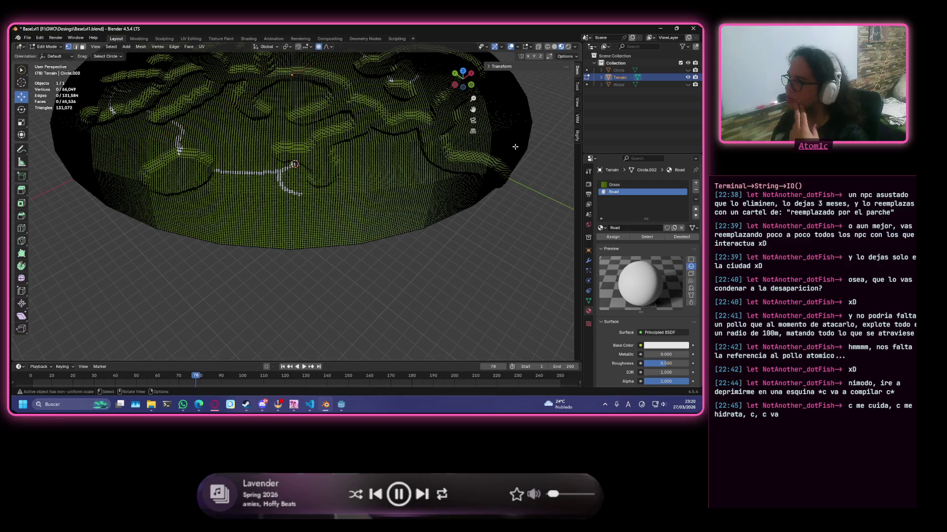
- Delete the Water object and leave Edit Mode with Circle selected
mouse_move(456, 173)
middle_mouse_down()
mouse_move(92, 174)
mouse_move(222, 192)
middle_mouse_up()
scroll(222, 193, "up", 3)
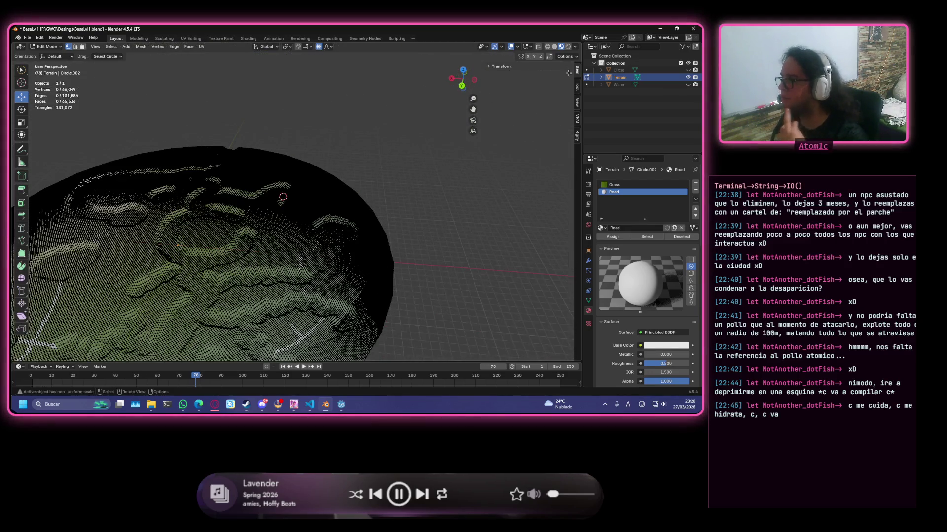
left_click(628, 85)
key("Delete")
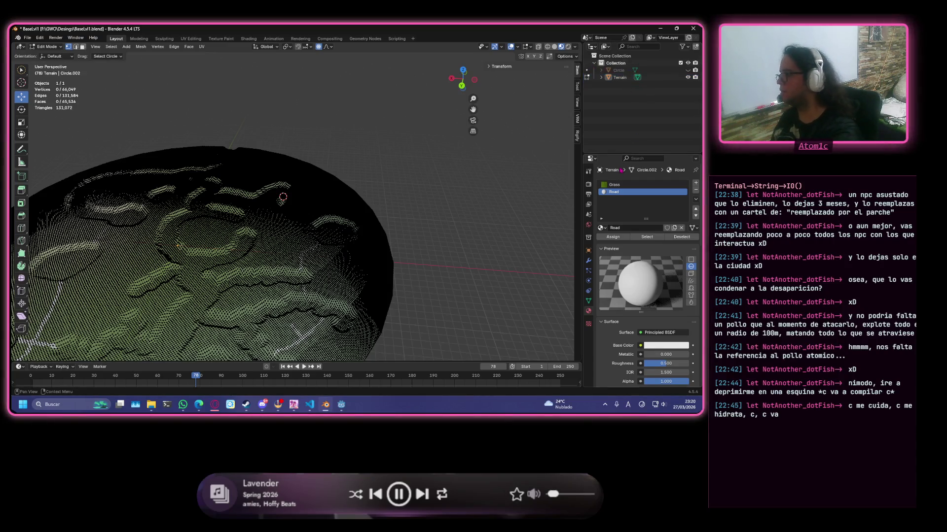
left_click(628, 71)
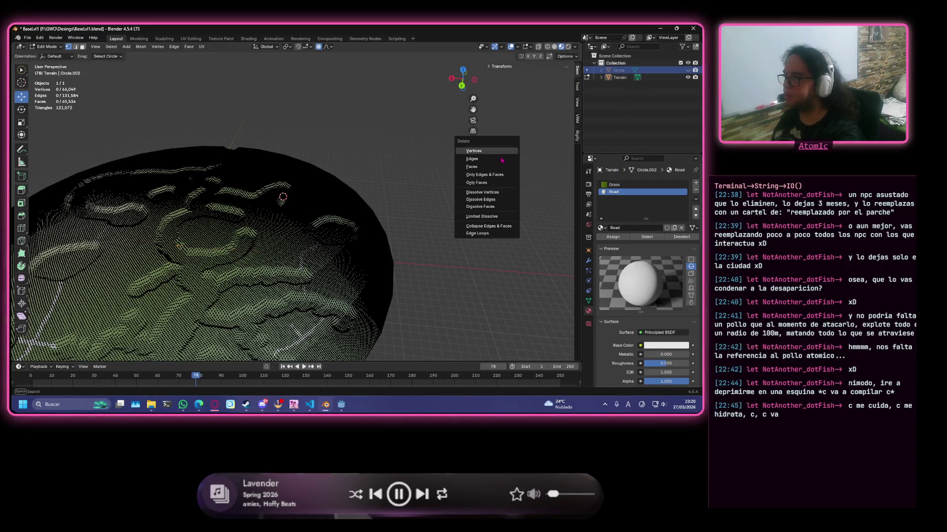
key("u")
left_click(551, 111)
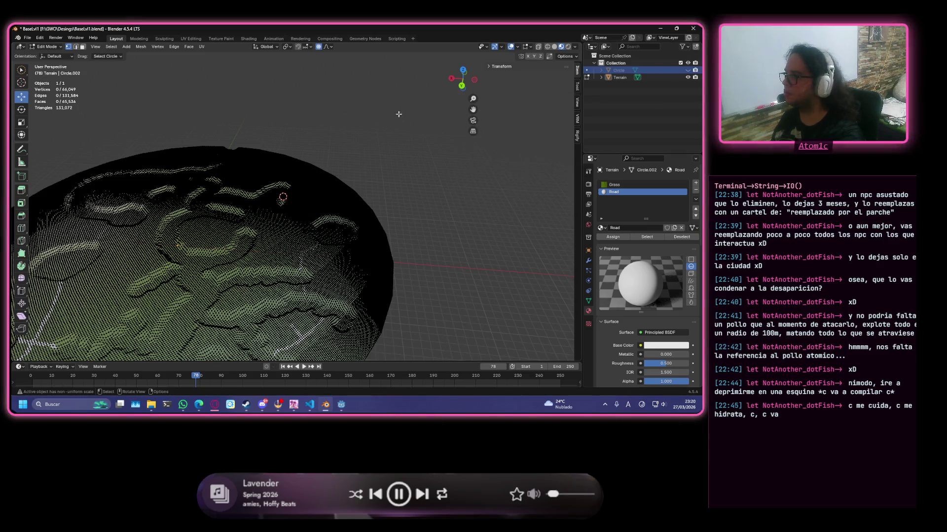
key("Tab")
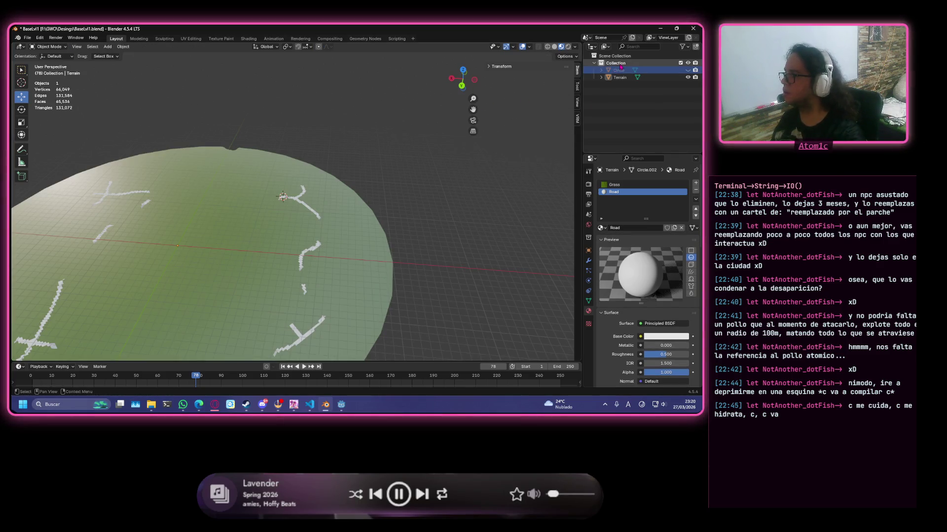
- Join Circle into Terrain with Ctrl+J and check the merged mesh in Edit Mode
left_click(621, 70)
left_click(620, 77, "ctrl")
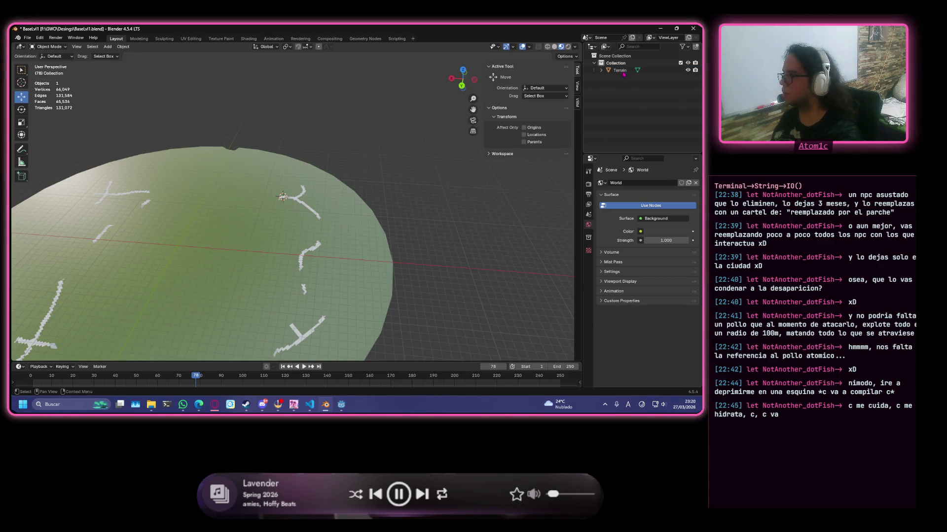
key("ctrl+j")
mouse_move(392, 192)
middle_mouse_down()
mouse_move(411, 198)
mouse_move(353, 203)
middle_mouse_up()
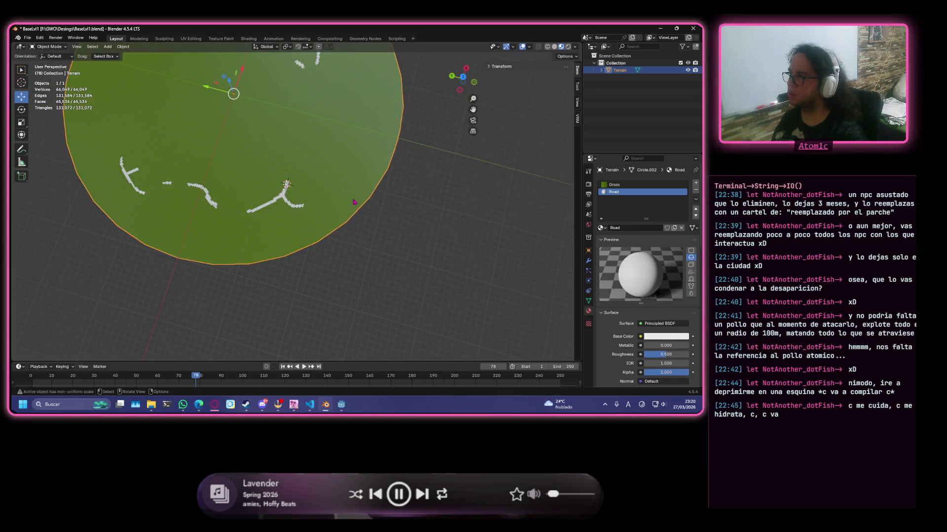
key("Tab")
middle_click_drag(259, 187, 324, 142)
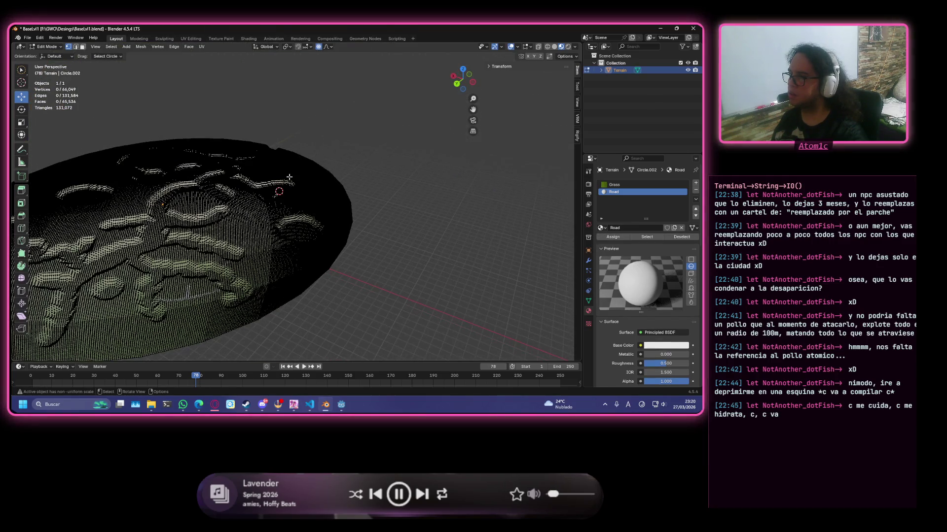
key("Tab")
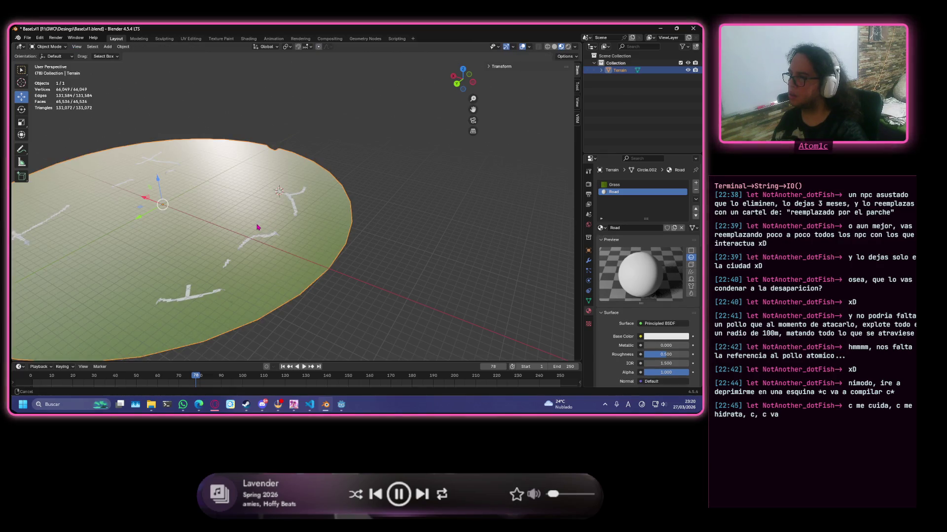
- Save the blend file with Ctrl+S and bring up the File menu
middle_click_drag(258, 228, 323, 215)
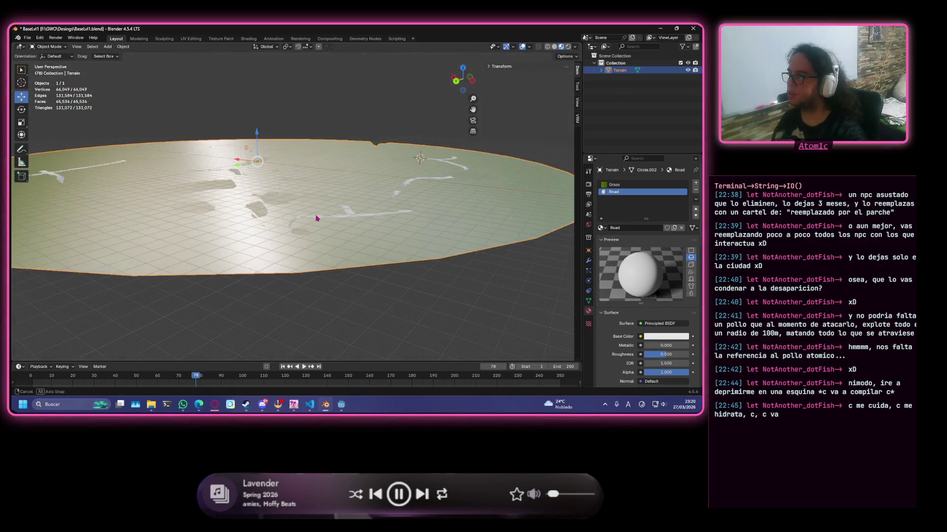
scroll(318, 215, "up", 3)
scroll(309, 215, "up", 4)
scroll(309, 214, "down", 5)
mouse_move(309, 214)
middle_mouse_down()
mouse_move(173, 213)
mouse_move(227, 148)
middle_mouse_up()
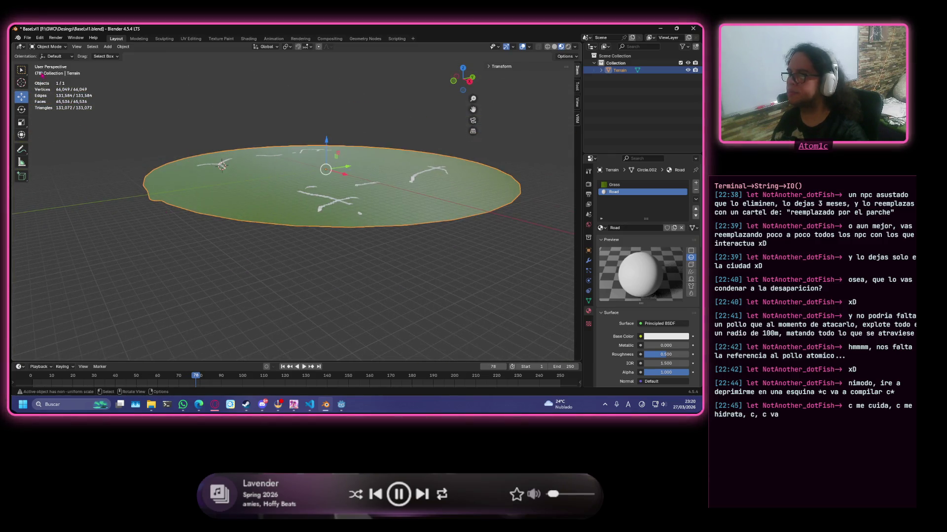
key("ctrl+s")
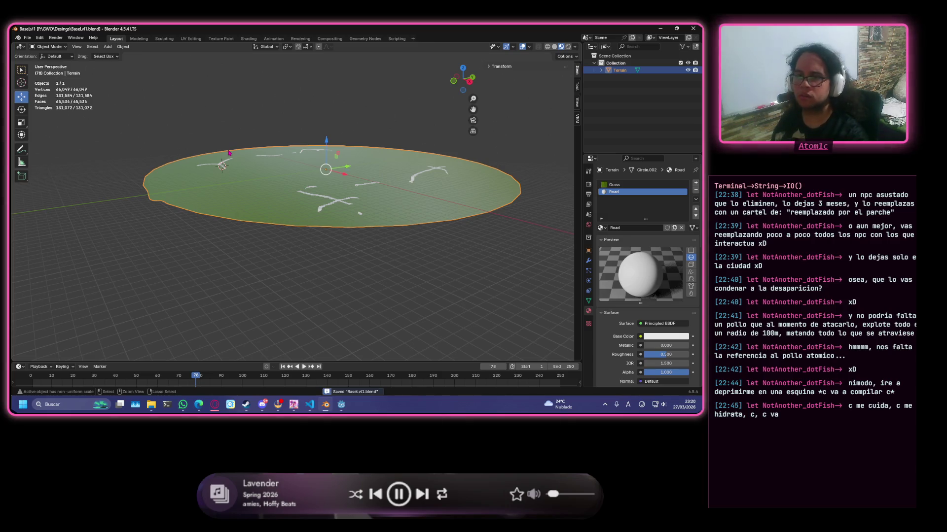
left_click(25, 39)
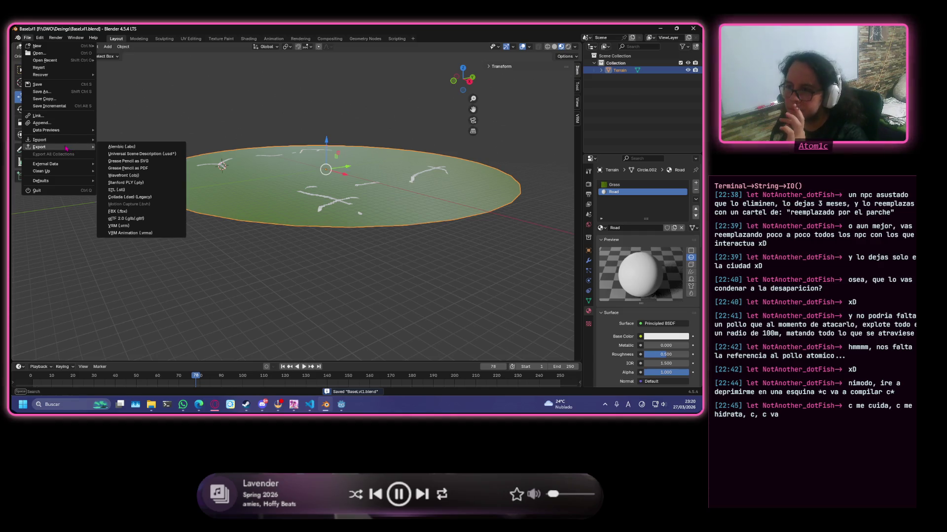
mouse_move(40, 146)
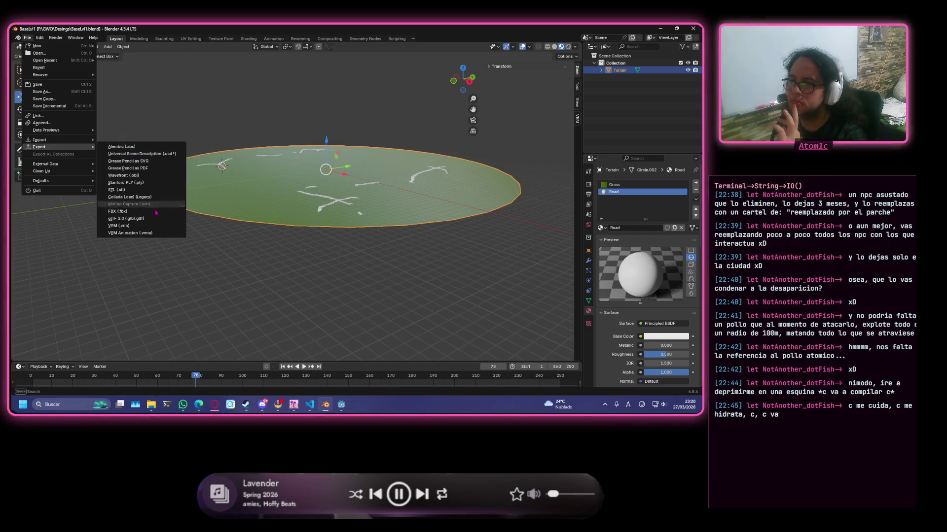
- Cancel an FBX export and start a glTF 2.0 export from the File menu instead
left_click(119, 211)
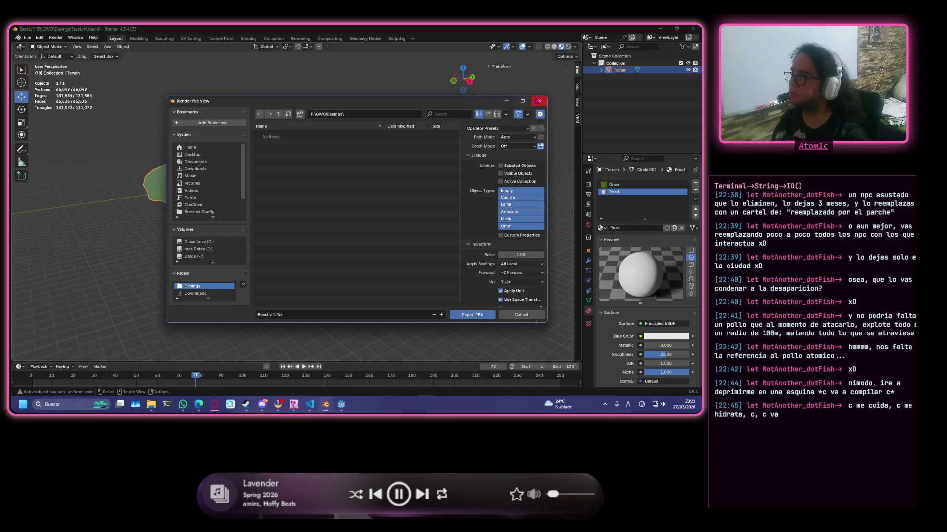
left_click(538, 100)
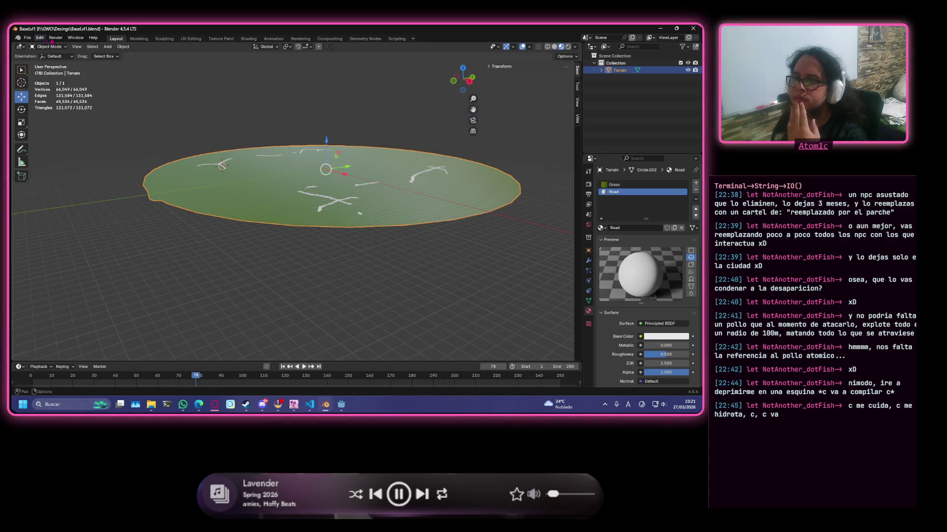
left_click(139, 39)
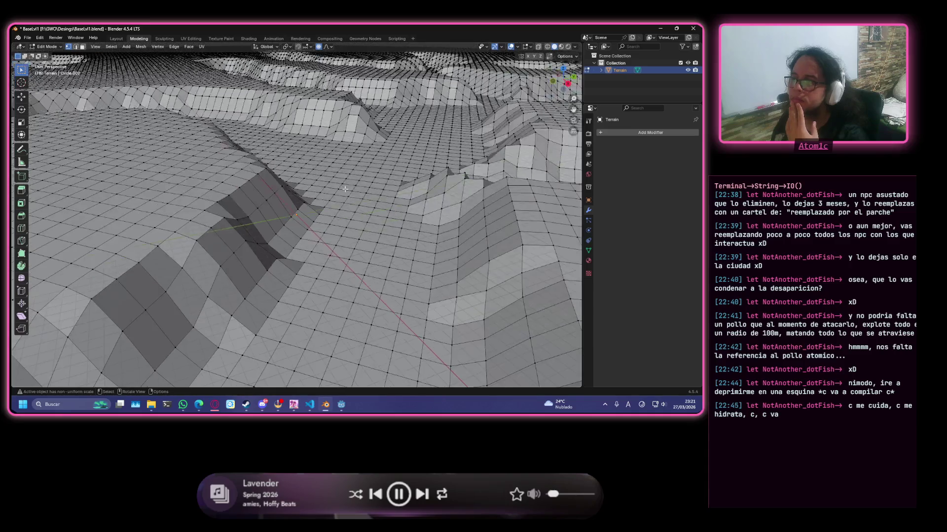
scroll(405, 222, "down", 3)
scroll(405, 221, "down", 4)
scroll(405, 221, "down", 3)
middle_click_drag(406, 219, 297, 216)
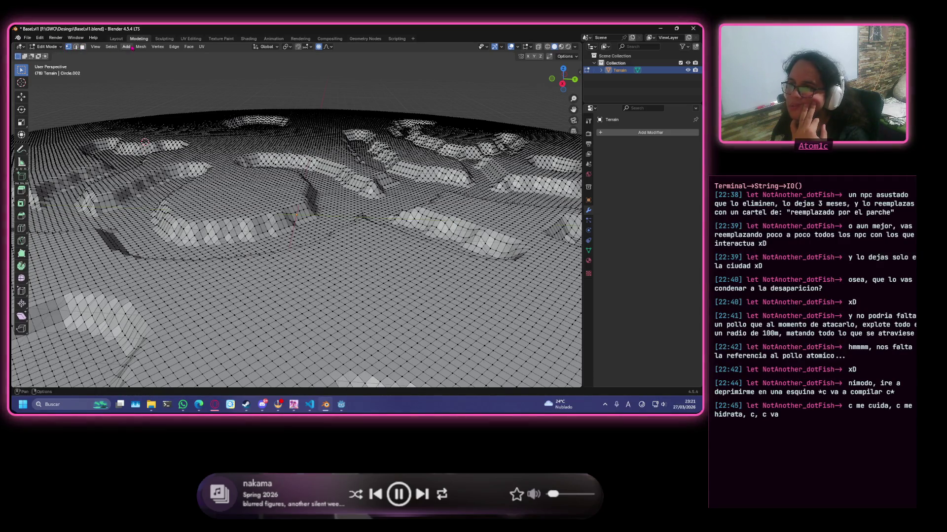
left_click(33, 41)
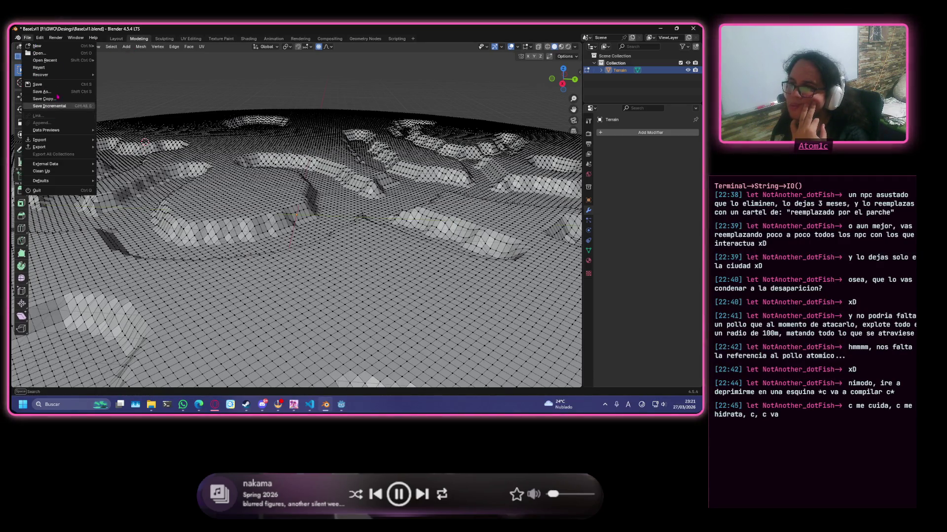
left_click(28, 38)
mouse_move(39, 146)
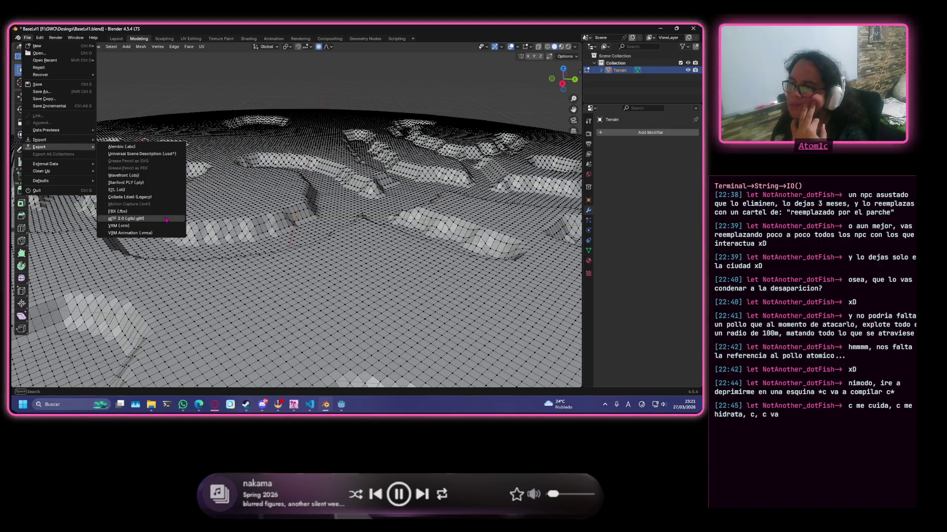
left_click(167, 220)
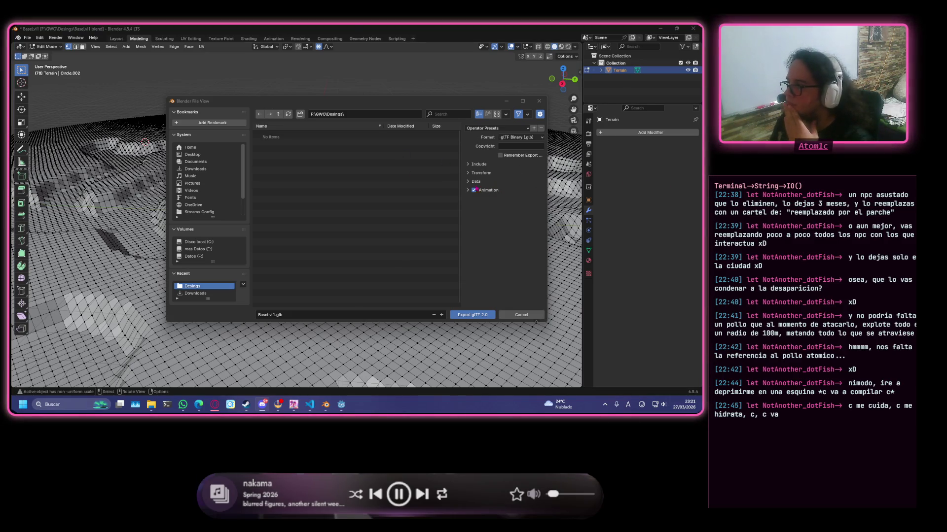
- Review the Include and Material options and export the terrain as BaseLvl1.glb
left_click(473, 173)
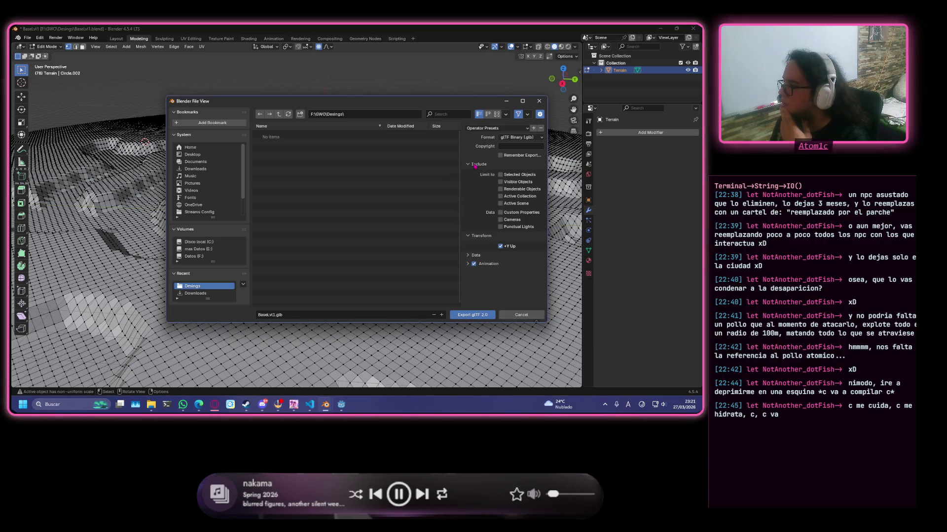
scroll(473, 265, "down", 2)
left_click(480, 254)
scroll(486, 259, "down", 4)
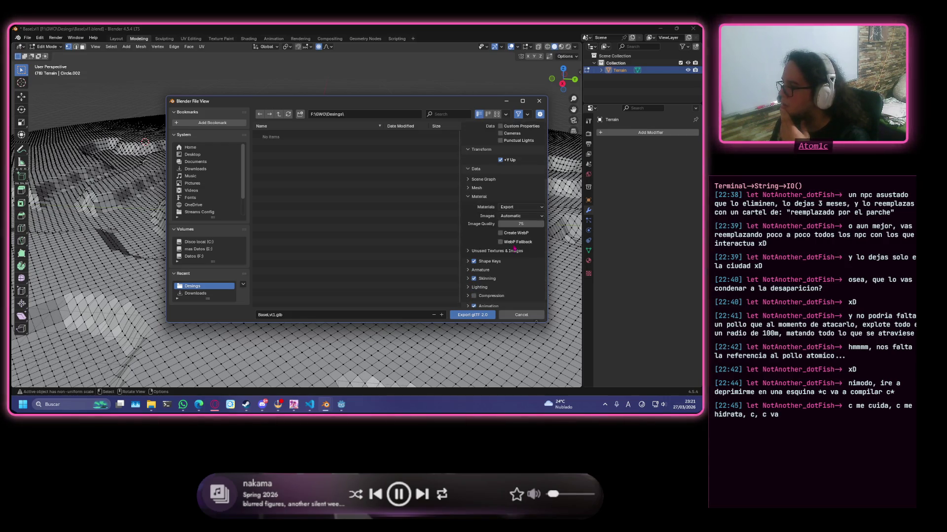
left_click(466, 316)
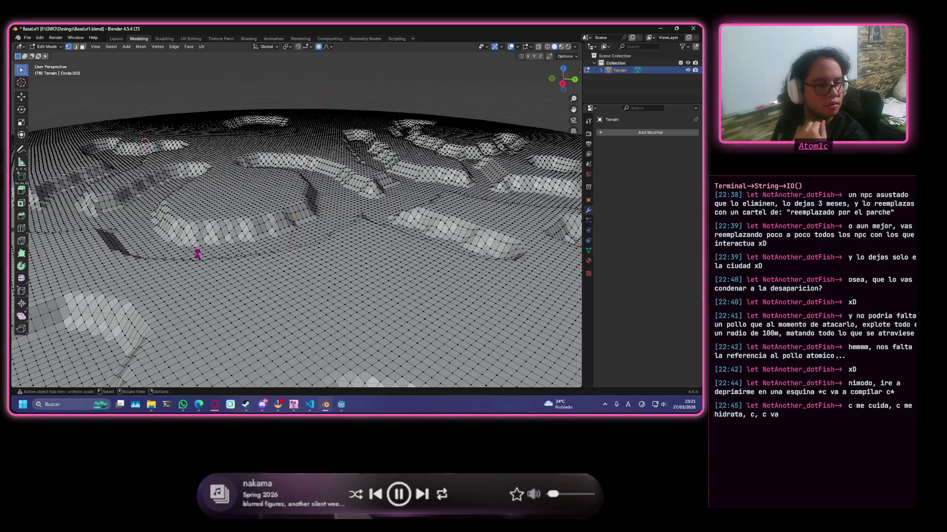
- Return the terrain to Object Mode and switch to Godot's TestMap scene with Alt+Tab
key("Tab")
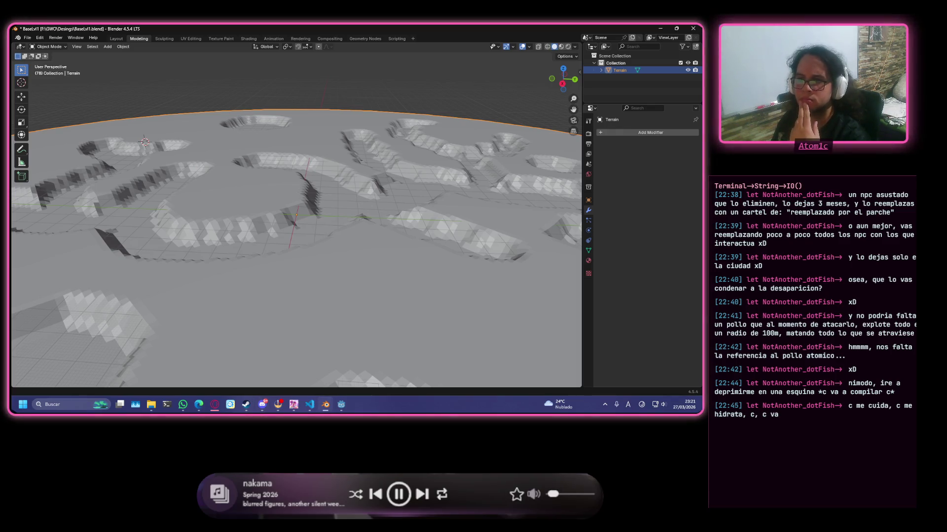
middle_click_drag(94, 267, 289, 222)
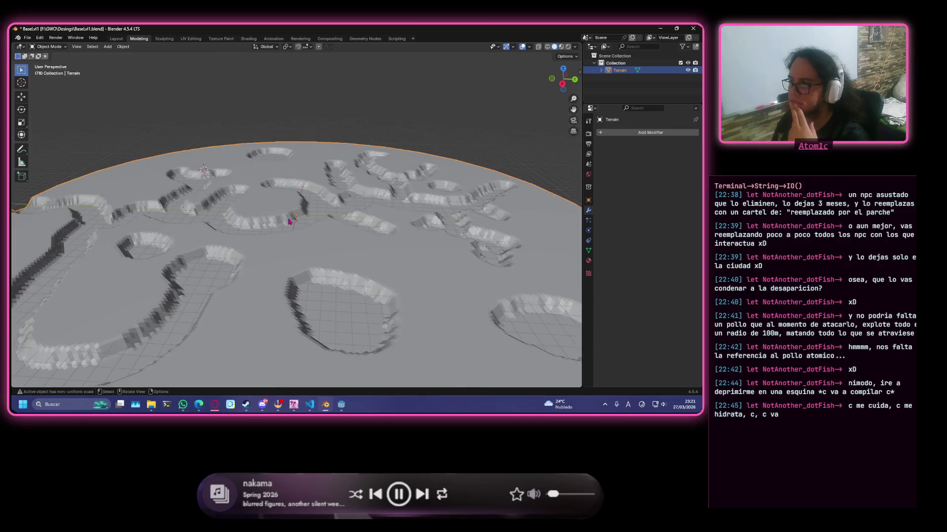
scroll(461, 211, "down", 3)
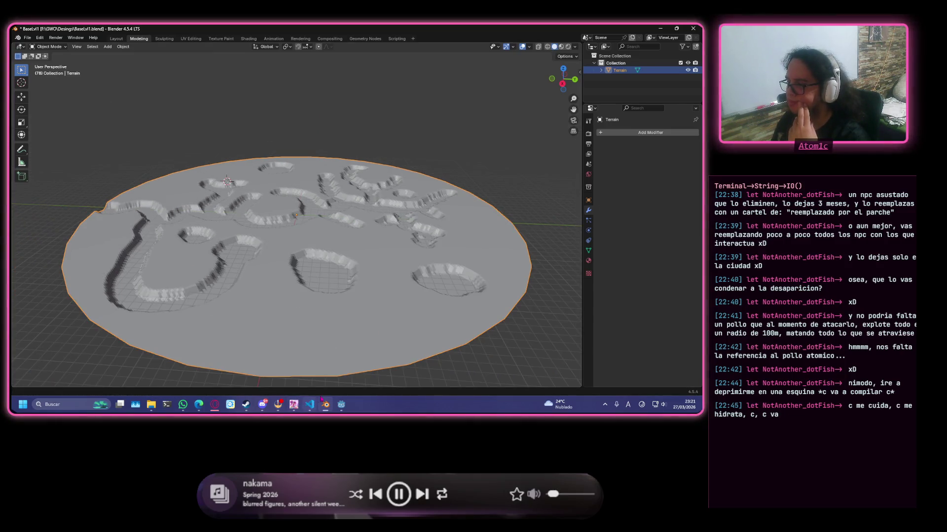
key("alt+Tab")
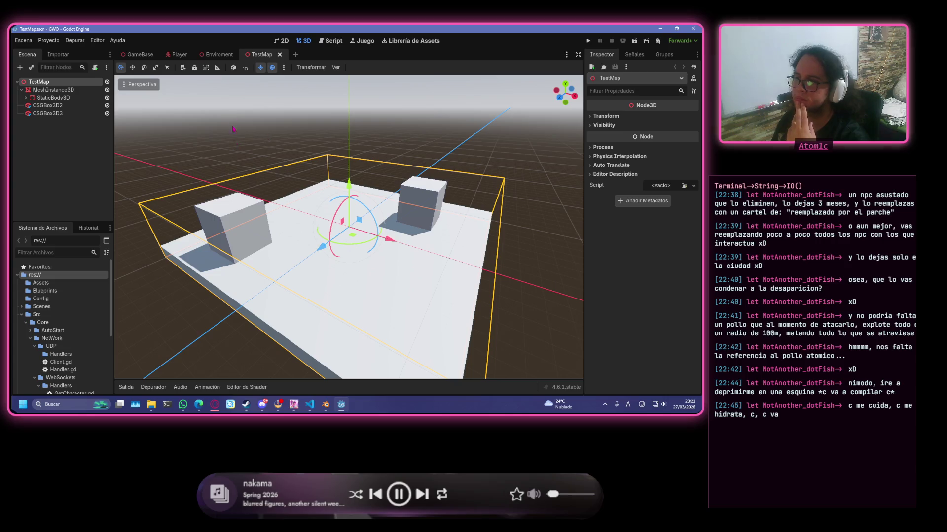
left_click(216, 97)
scroll(76, 324, "down", 5)
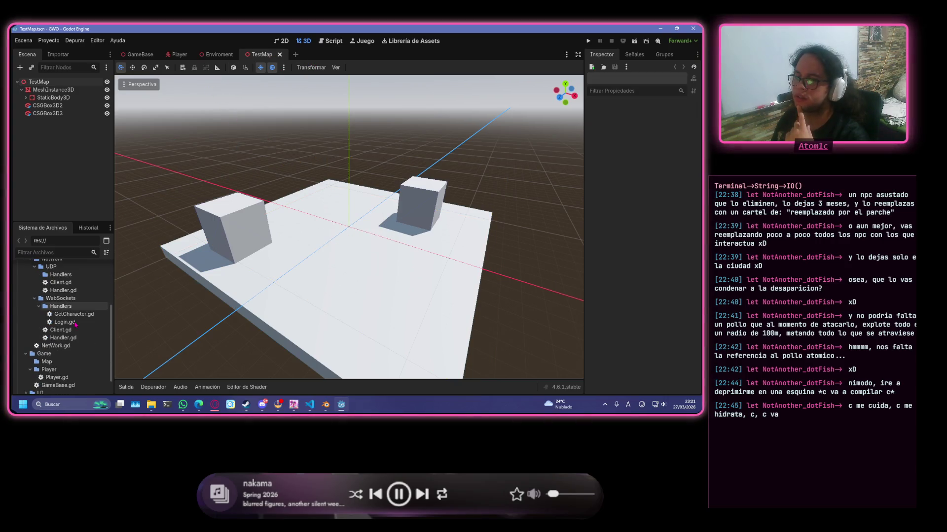
scroll(77, 324, "up", 3)
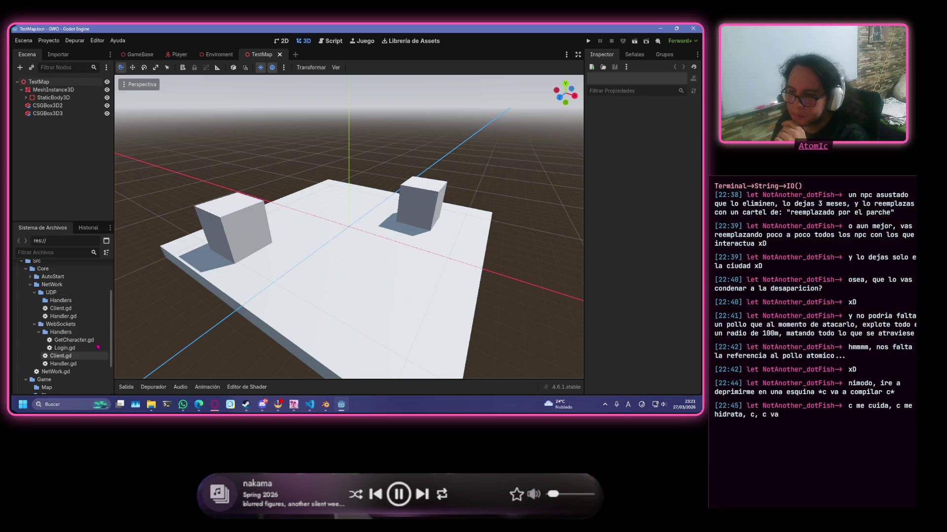
scroll(73, 310, "up", 3)
- Create a new 3D scene named LvL1Map inside the Maps folder of the Godot project
left_click(20, 307)
scroll(29, 311, "down", 1)
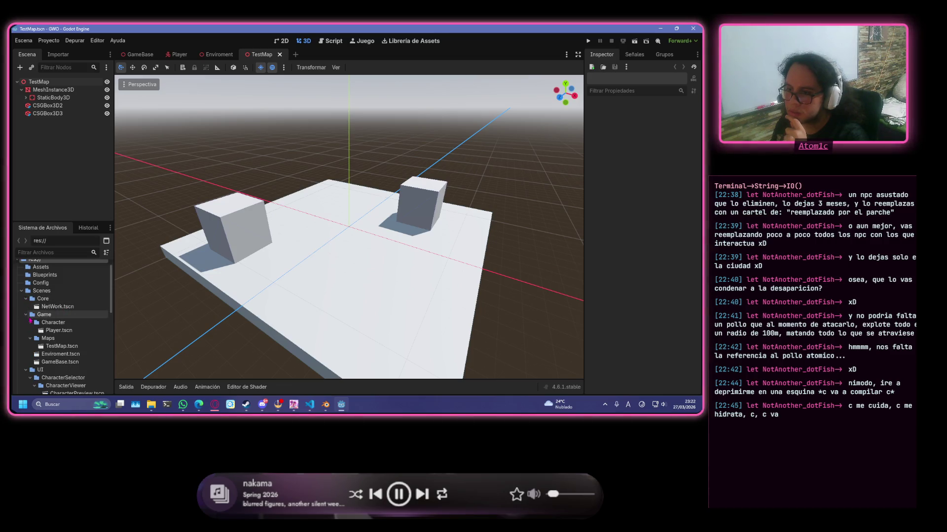
right_click(49, 338)
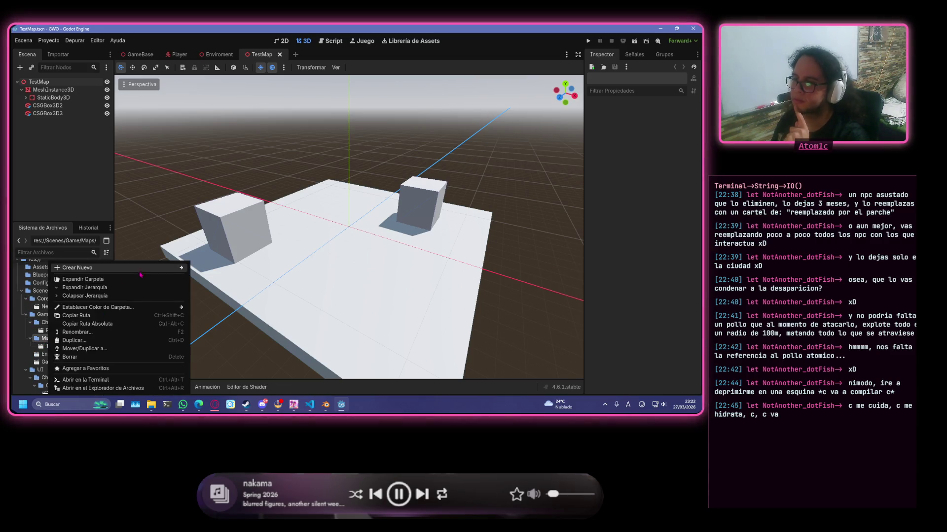
mouse_move(111, 268)
left_click(223, 277)
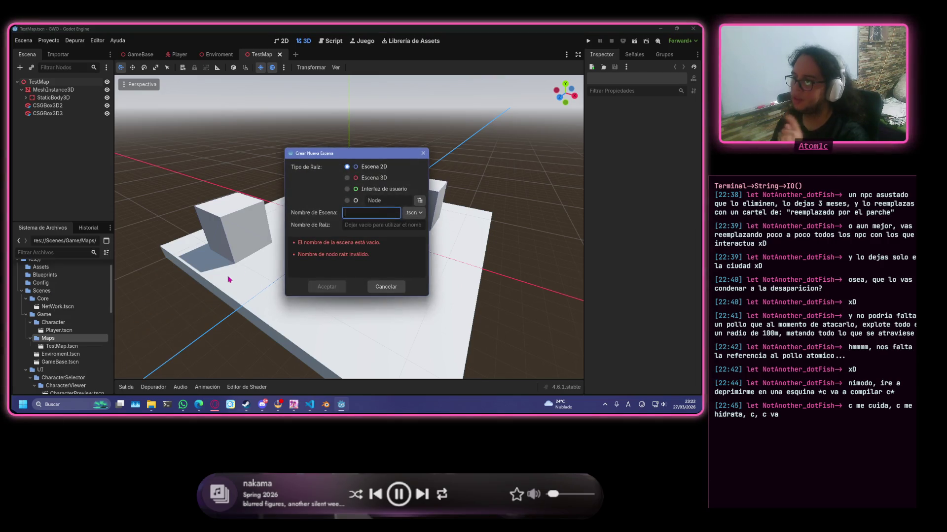
left_click(377, 179)
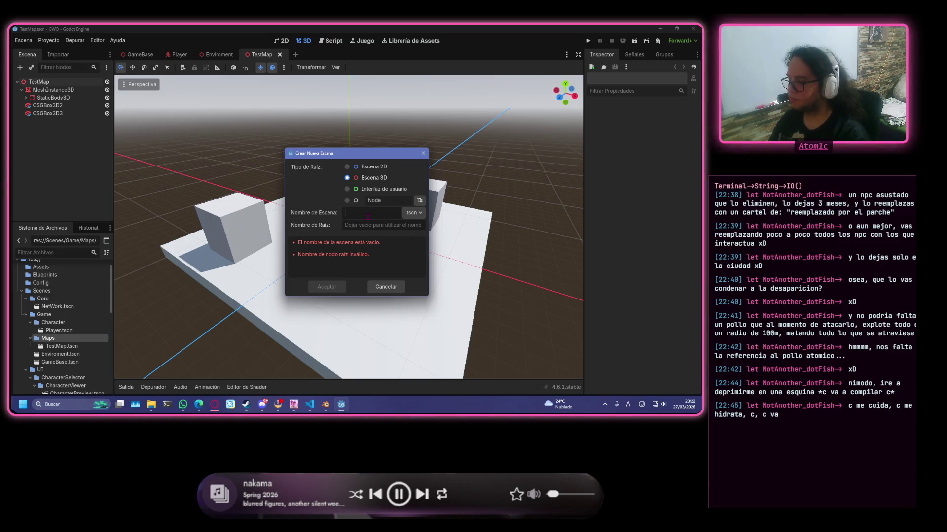
type("L")
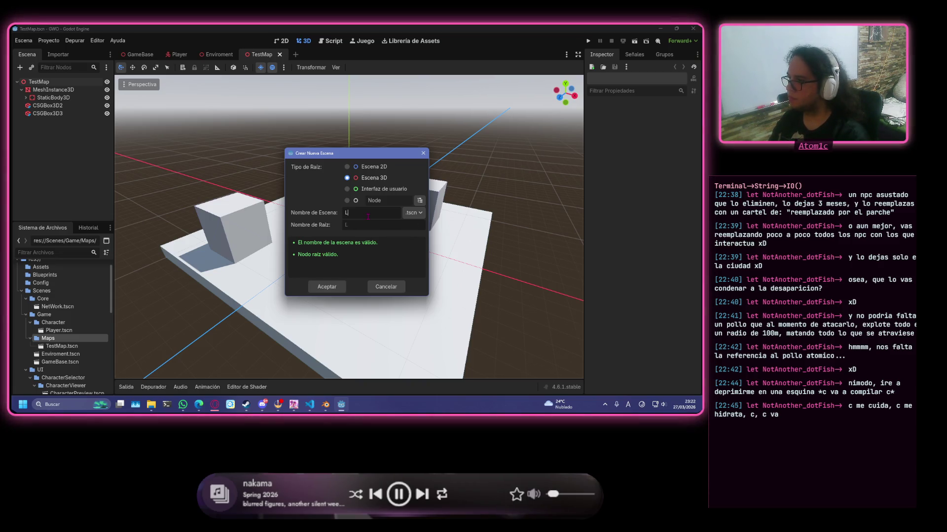
type("vL1Map")
key("Return")
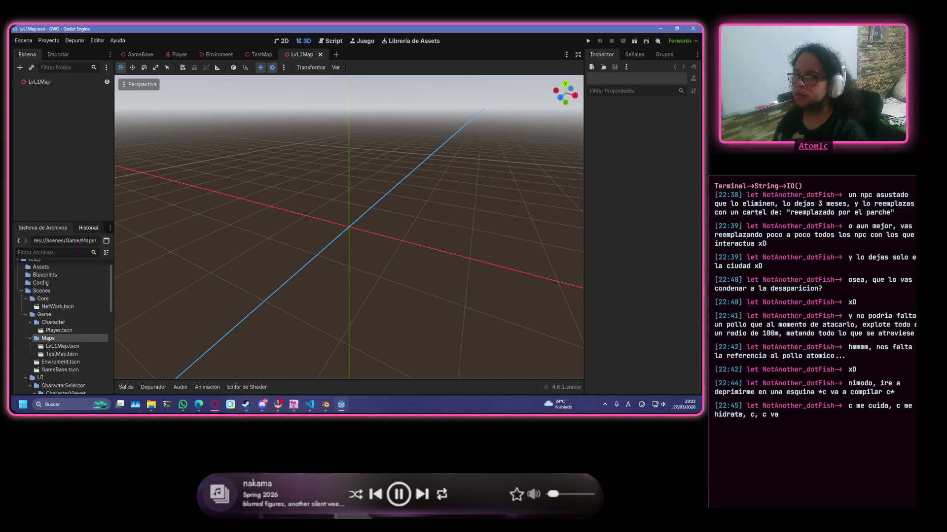
scroll(70, 297, "up", 1)
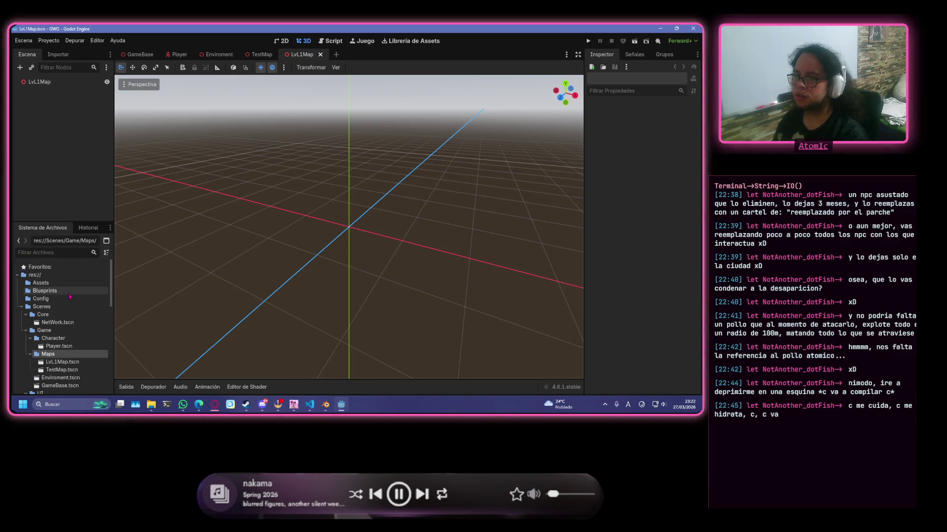
- Bring up a File Explorer window on the Datos (F:) drive
left_click(151, 404)
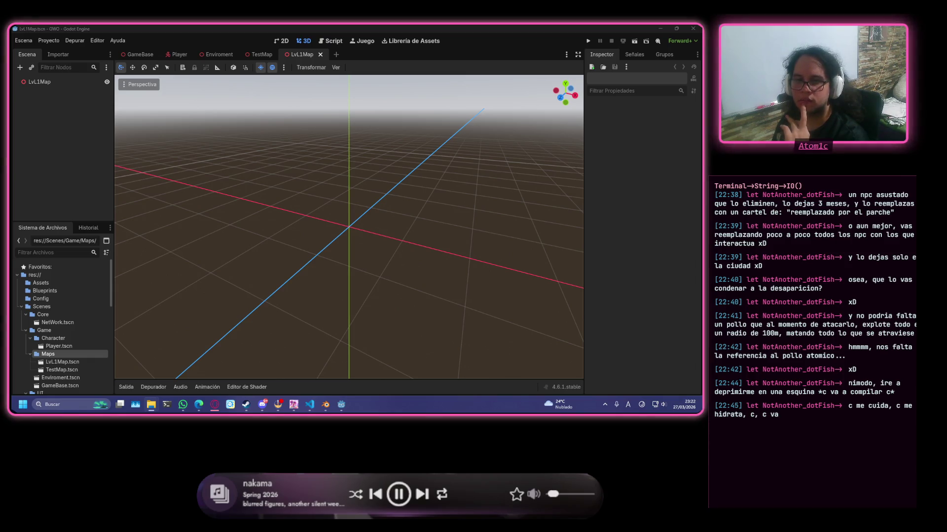
key("super+e")
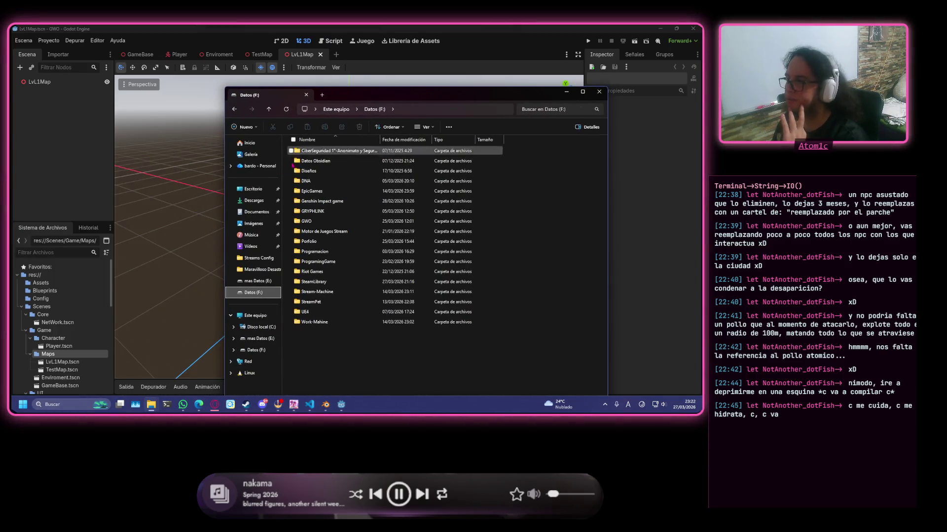
- Navigate into GWO > Desings and drag BaseLvl1.glb toward Godot's FileSystem dock
left_click(340, 221)
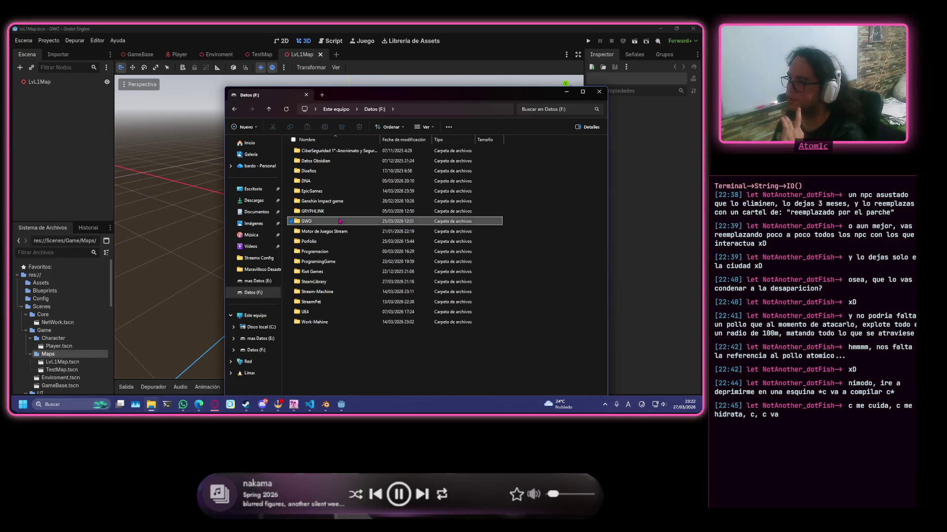
double_click(339, 222)
double_click(328, 161)
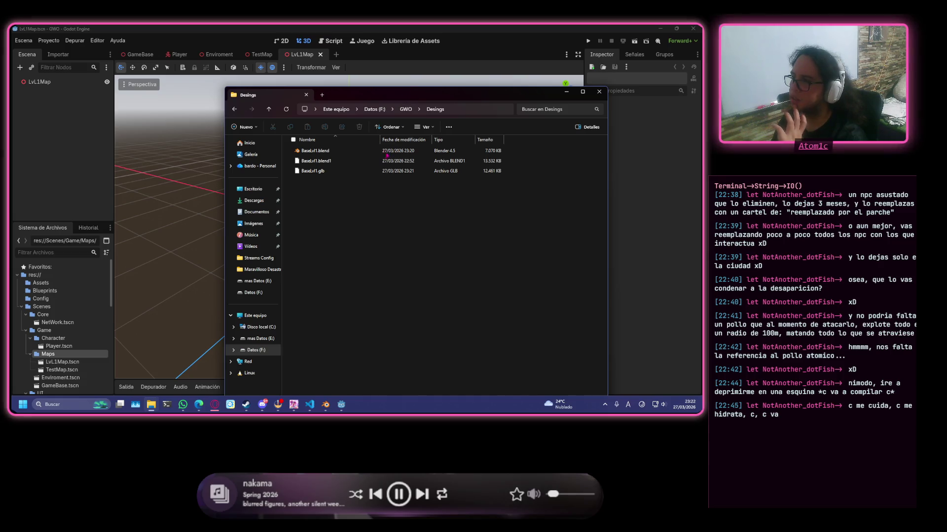
mouse_move(314, 171)
left_mouse_down()
mouse_move(252, 189)
mouse_move(89, 273)
left_mouse_up()
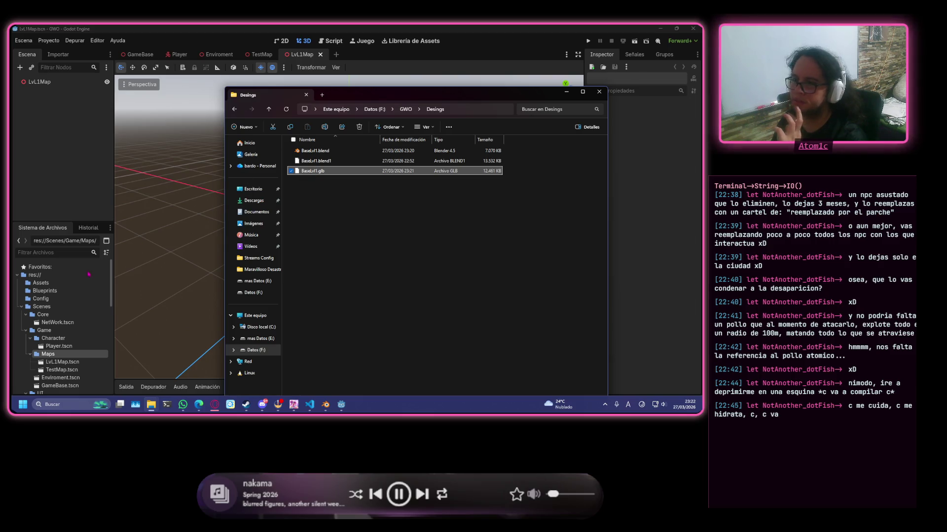
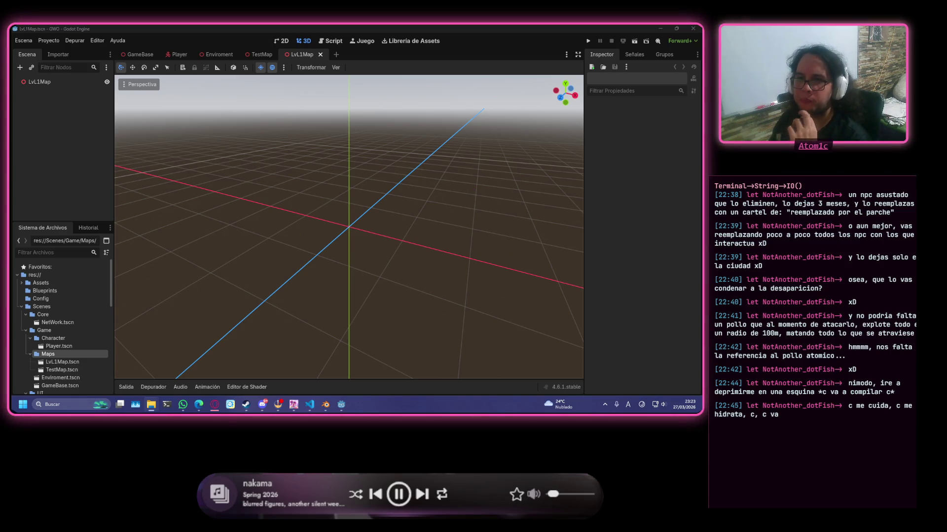
- Delete the three grass texture files from the Assets folder, confirming with Eliminar
key("alt+Tab")
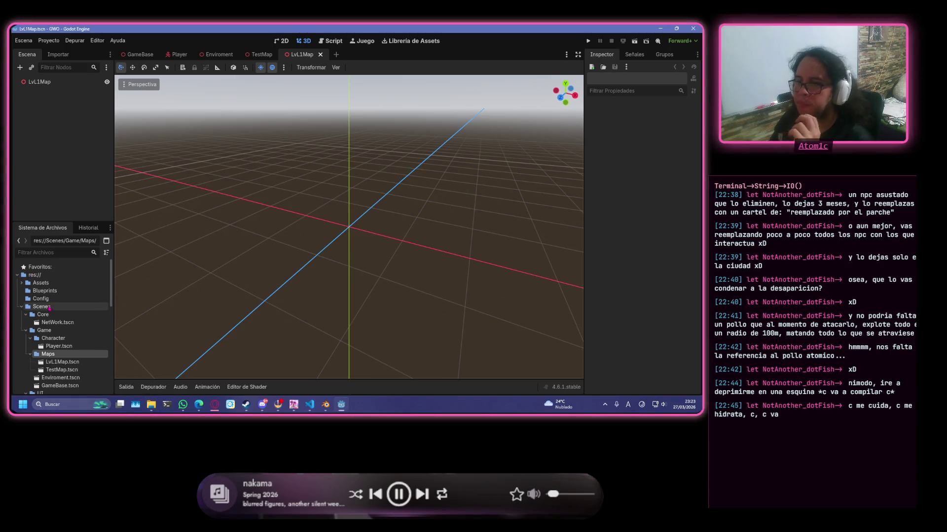
left_click(22, 282)
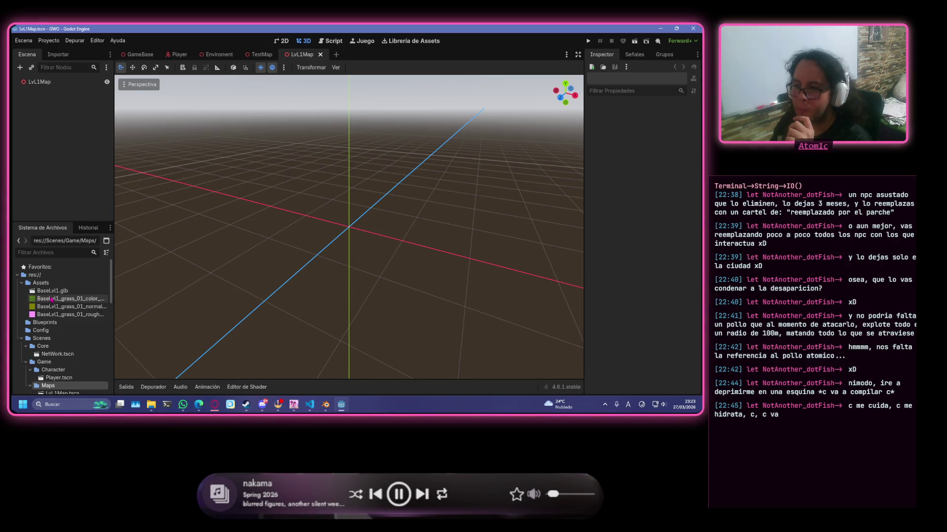
left_click(52, 299)
left_click(66, 307)
left_click(73, 316)
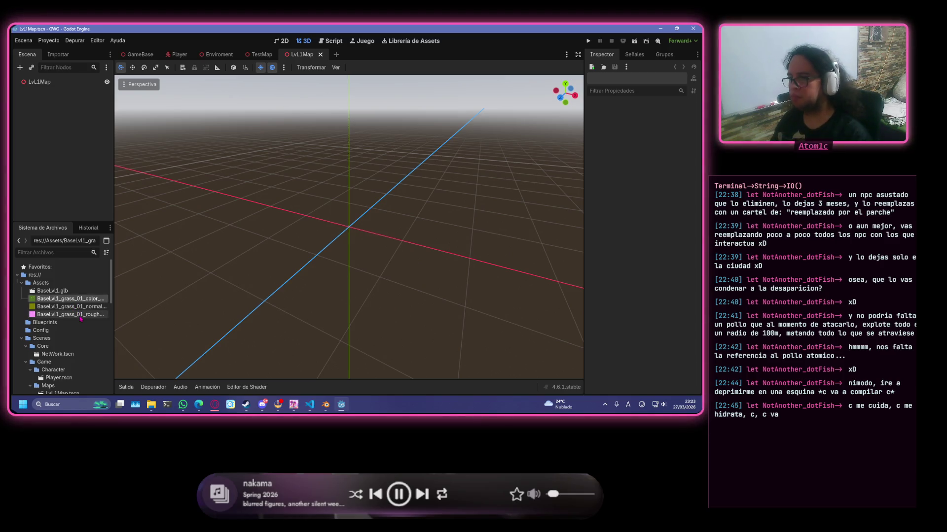
left_click(77, 314, "shift")
key("Delete")
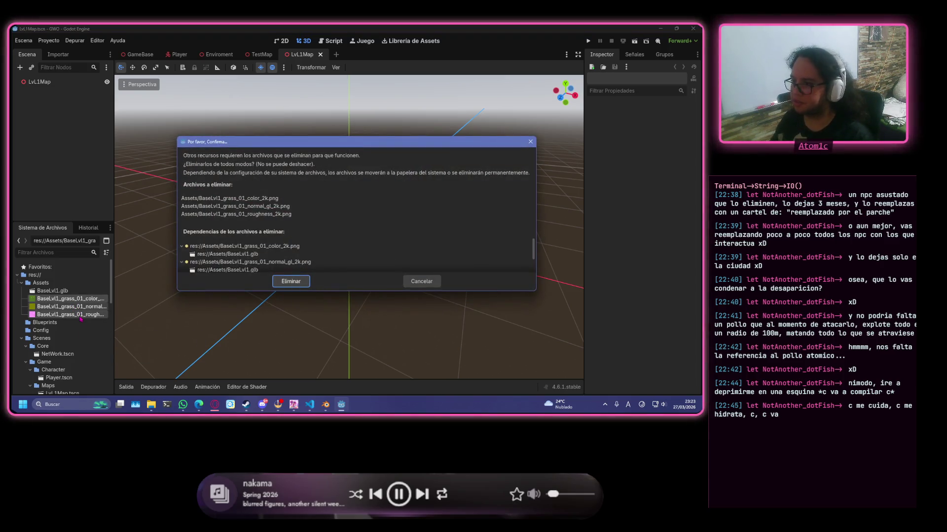
left_click(290, 282)
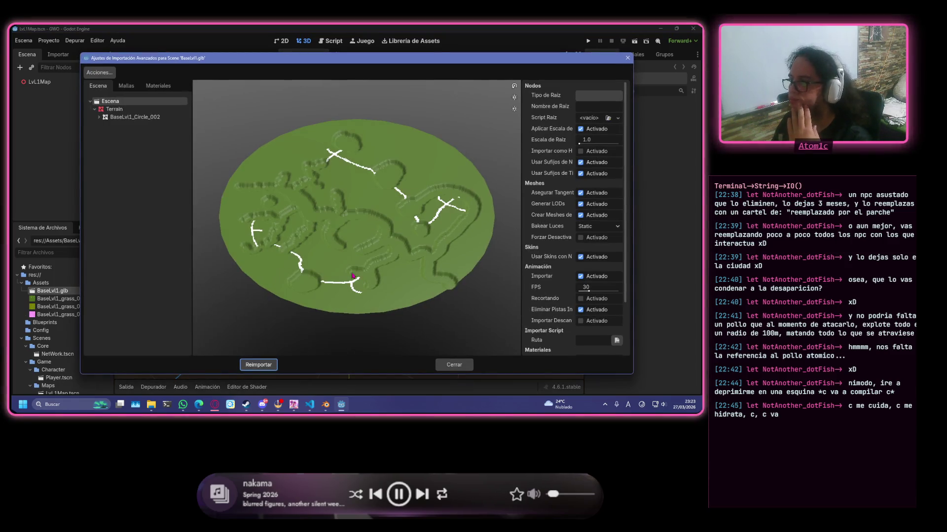
- Close the import settings and look around the BaseLvl1 terrain in LvL1Map
left_click(453, 364)
scroll(63, 293, "down", 1)
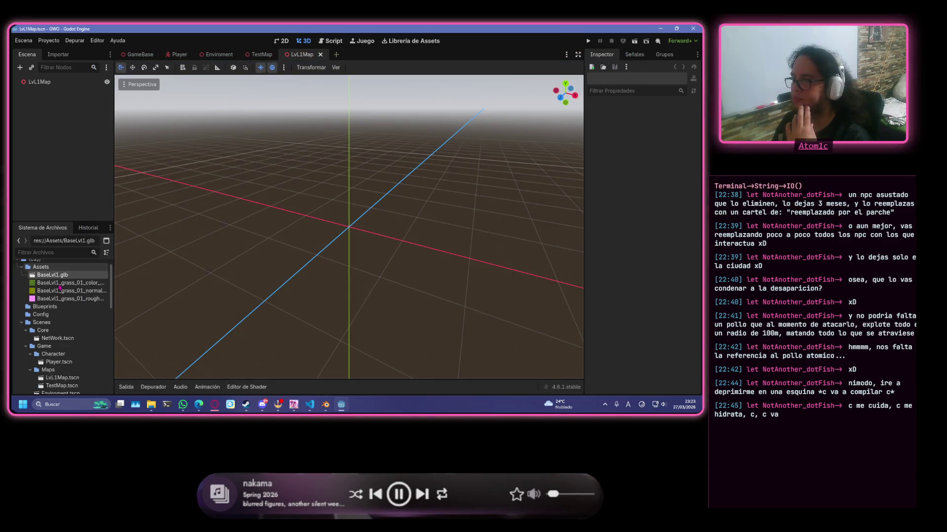
left_click_drag(51, 276, 51, 84)
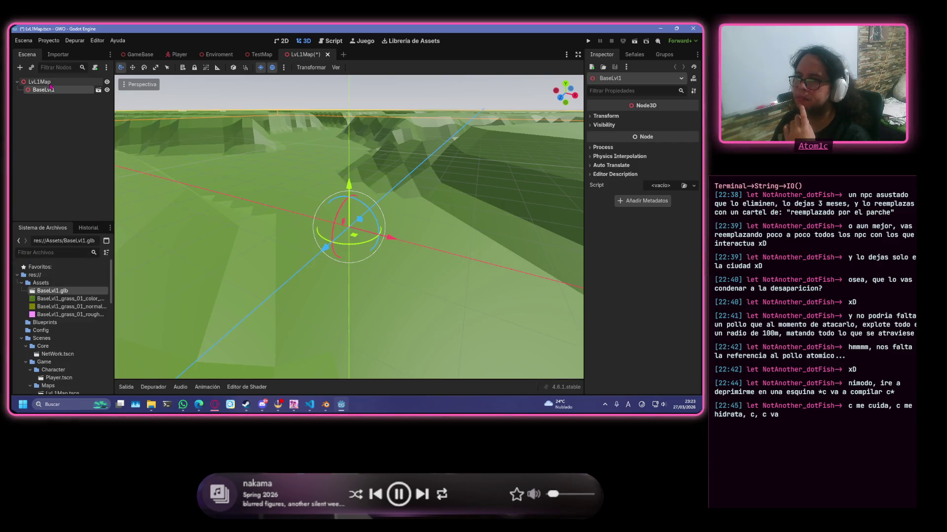
scroll(119, 305, "down", 2)
left_click_drag(370, 217, 359, 246)
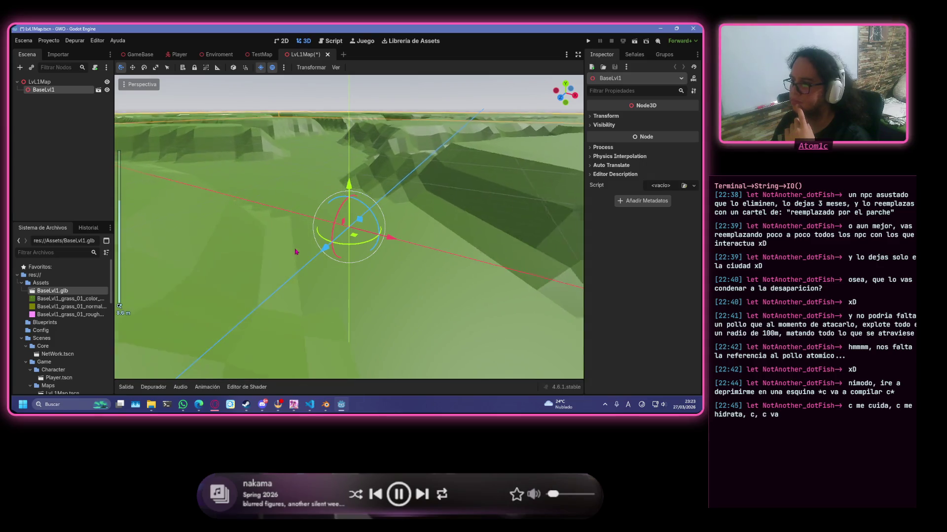
scroll(359, 246, "down", 5)
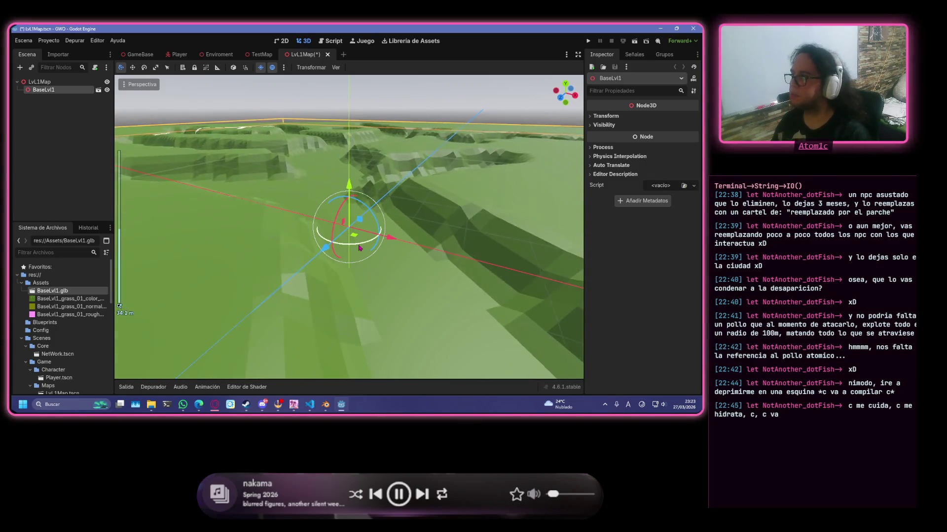
mouse_move(359, 246)
middle_mouse_down("shift")
mouse_move(329, 168)
mouse_move(261, 182)
mouse_move(514, 194)
mouse_move(478, 174)
mouse_move(376, 172)
mouse_move(409, 261)
middle_mouse_up("shift")
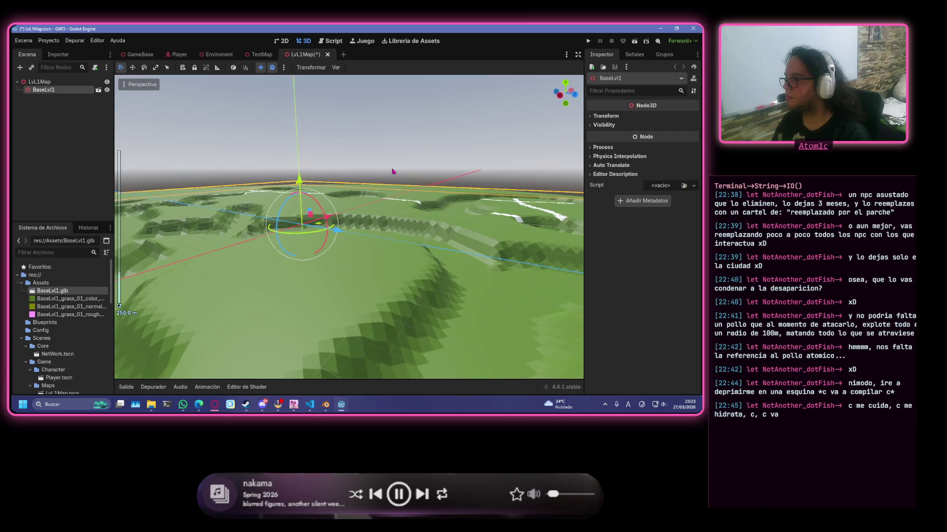
scroll(409, 261, "up", 5)
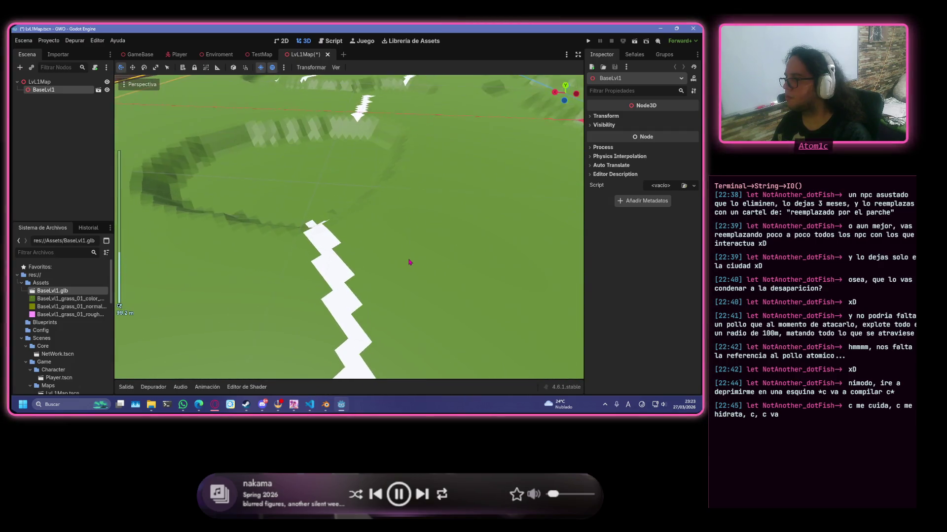
scroll(408, 262, "up", 3)
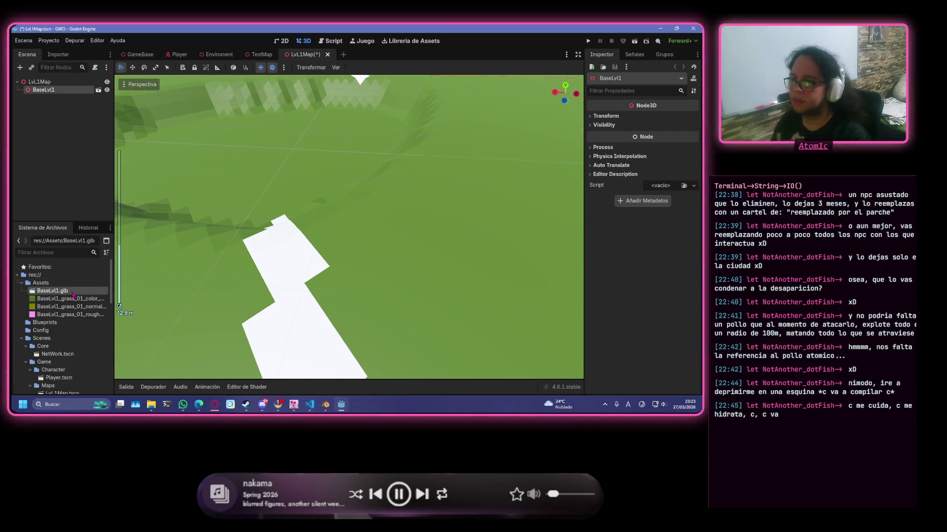
- Delete the grass textures again, save LvL1Map, and reopen BaseLvl1.glb's import settings
left_click(71, 298)
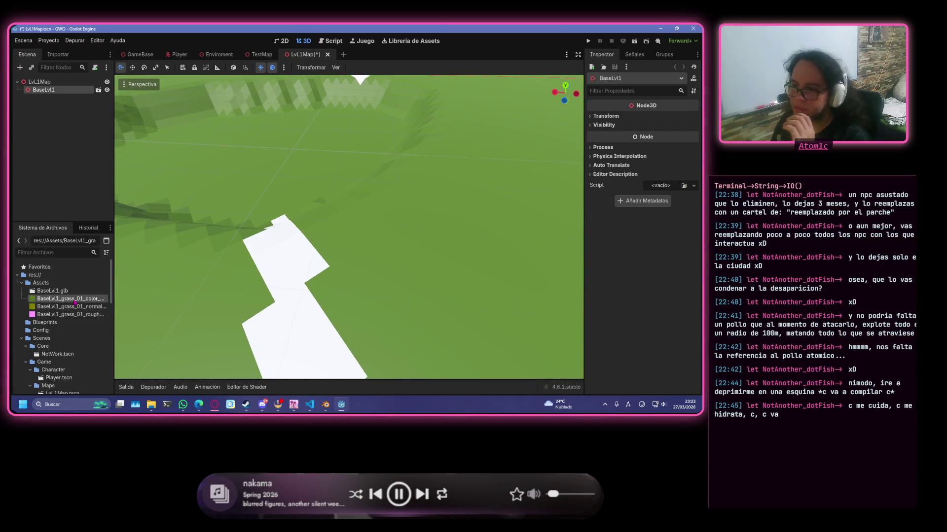
left_click(81, 315, "shift")
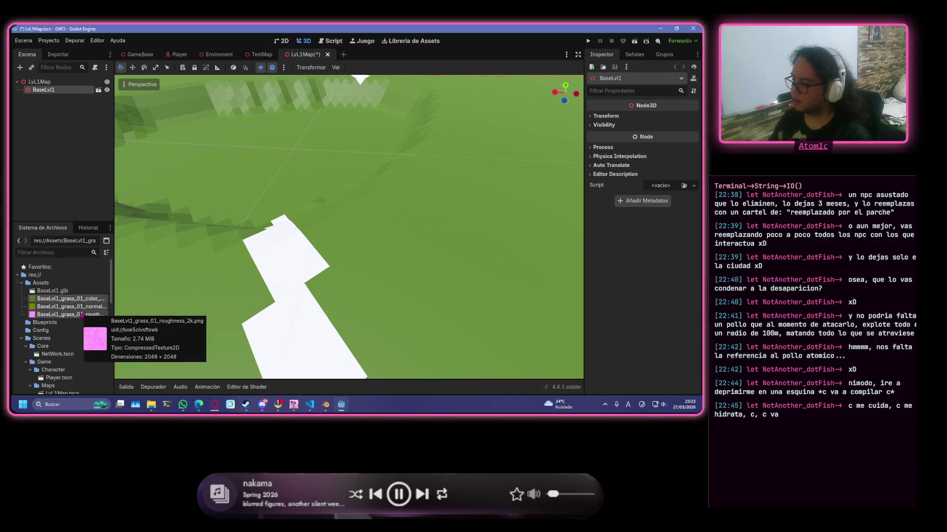
key("Delete")
left_click(304, 279)
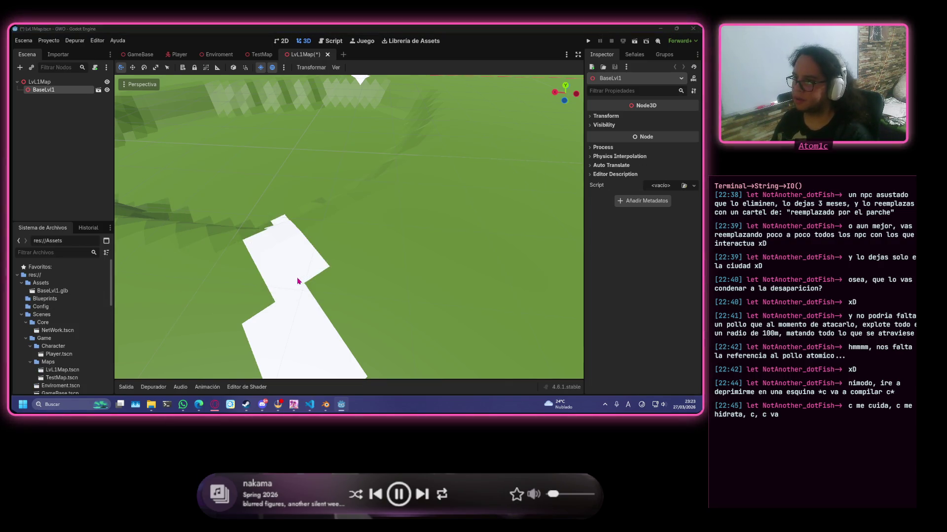
key("ctrl+s")
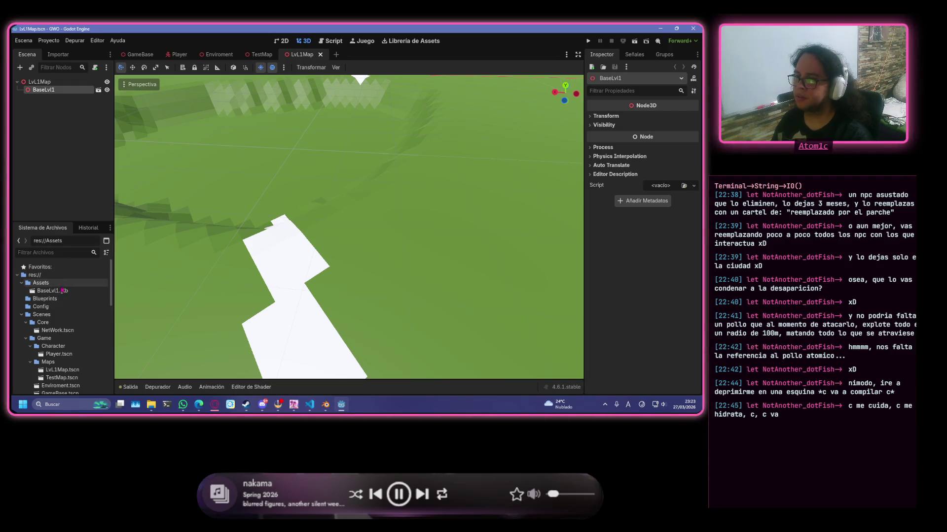
double_click(77, 291)
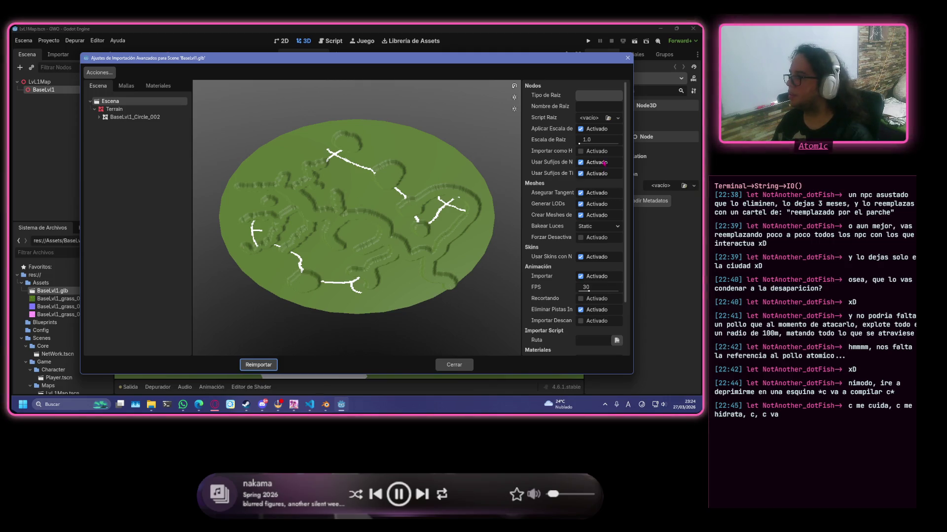
scroll(606, 175, "down", 3)
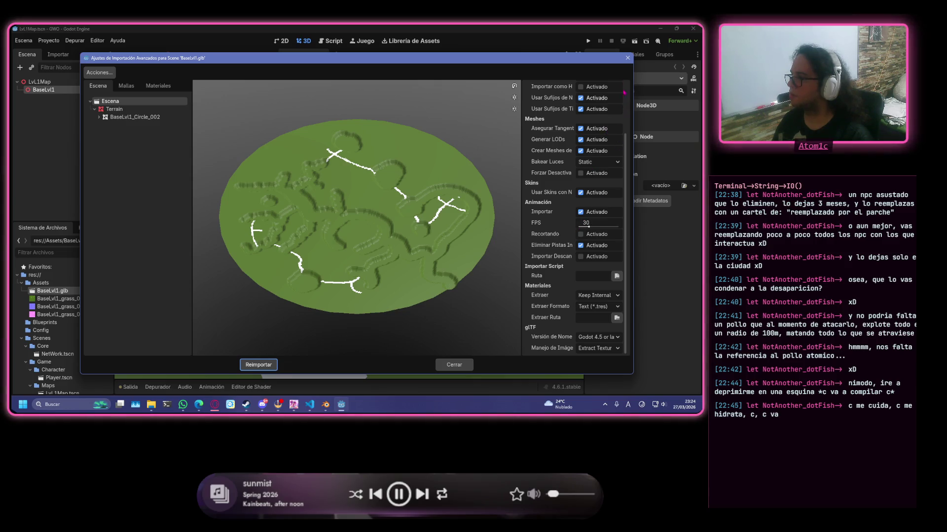
- Close the import dialog and select the BaseLvl1 node, keeping its name
left_click(627, 58)
scroll(324, 197, "down", 6)
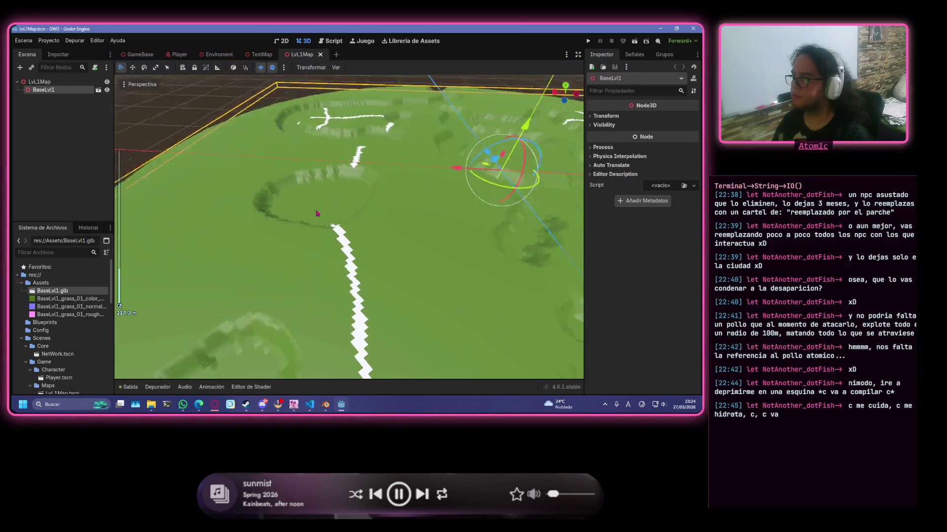
scroll(316, 214, "up", 5)
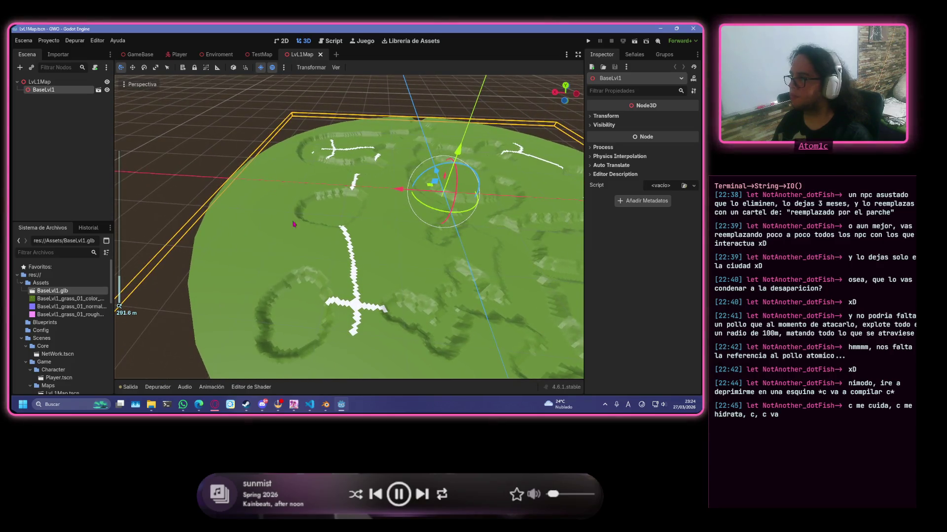
left_click(44, 130)
left_click(44, 89)
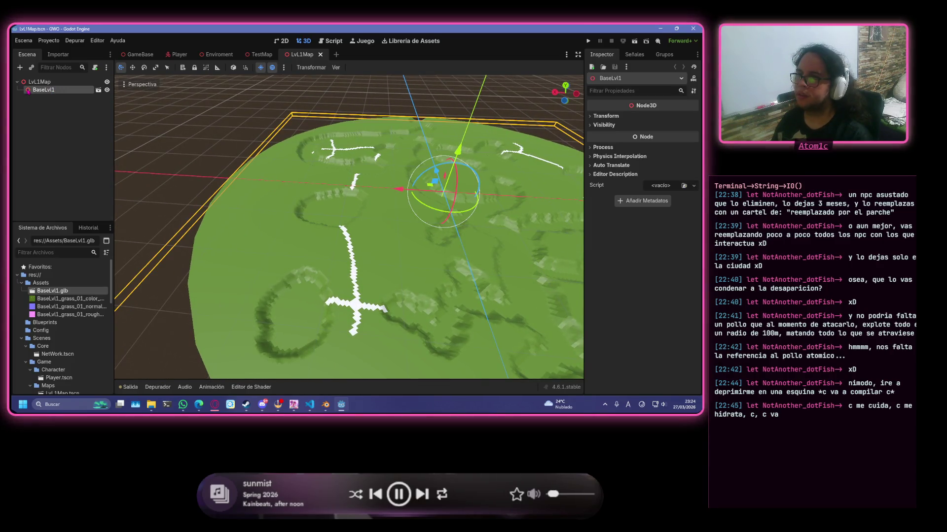
left_click(39, 90)
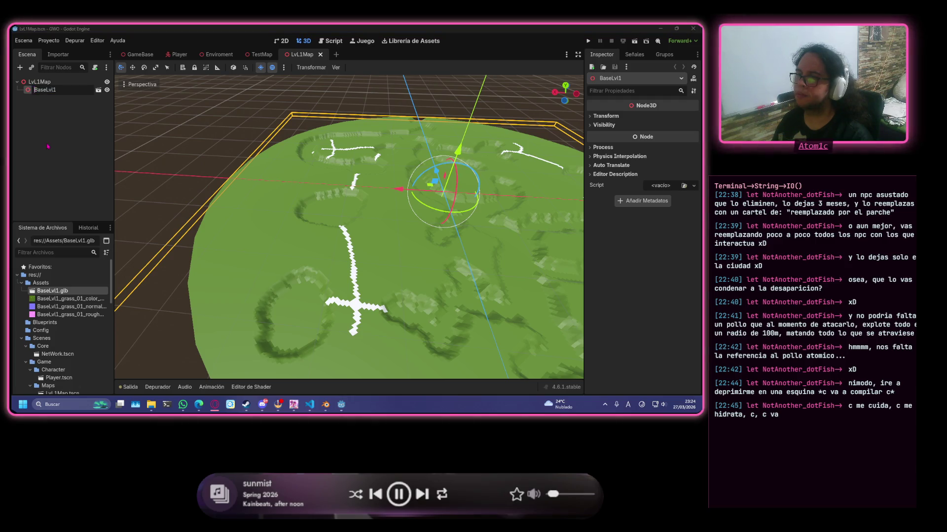
key("Escape")
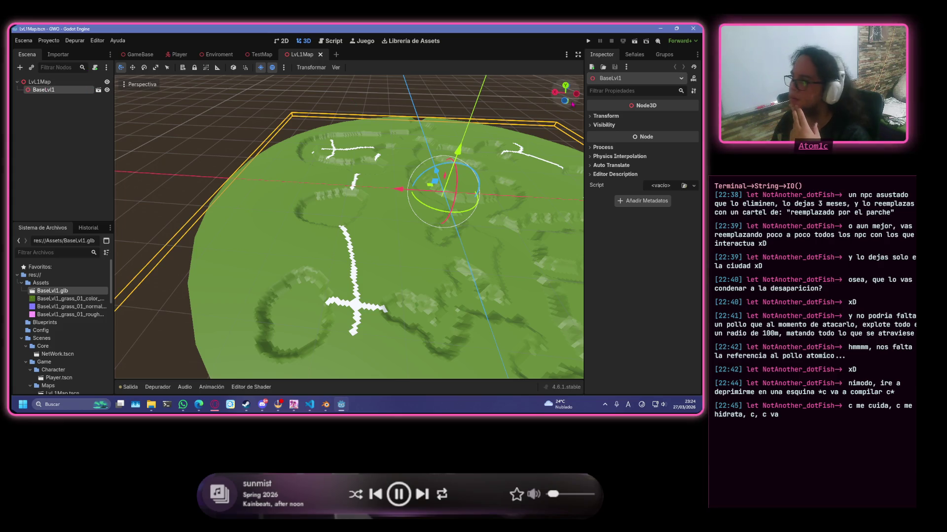
- Inspect BaseLvl1's Transform and Auto Translate properties, then try opening it for editing
left_click(600, 117)
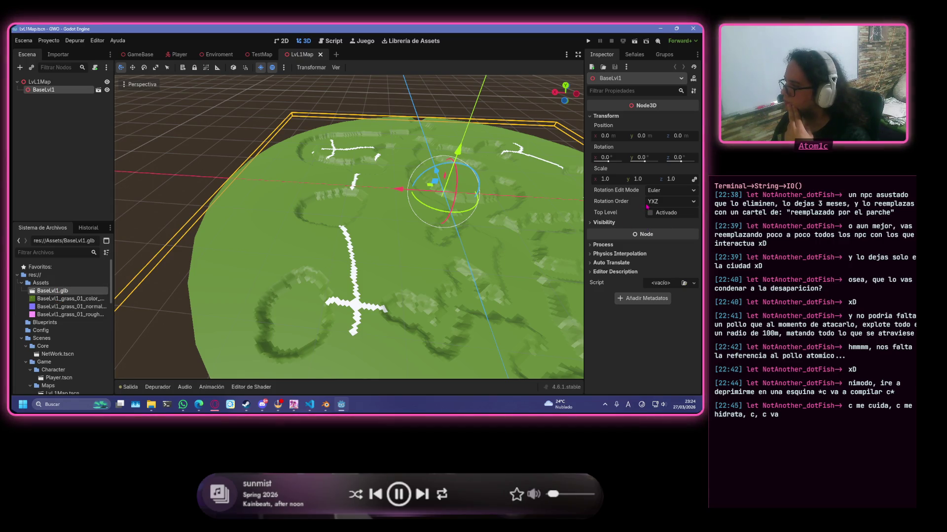
left_click(603, 245)
left_click(607, 262)
double_click(606, 263)
left_click(607, 263)
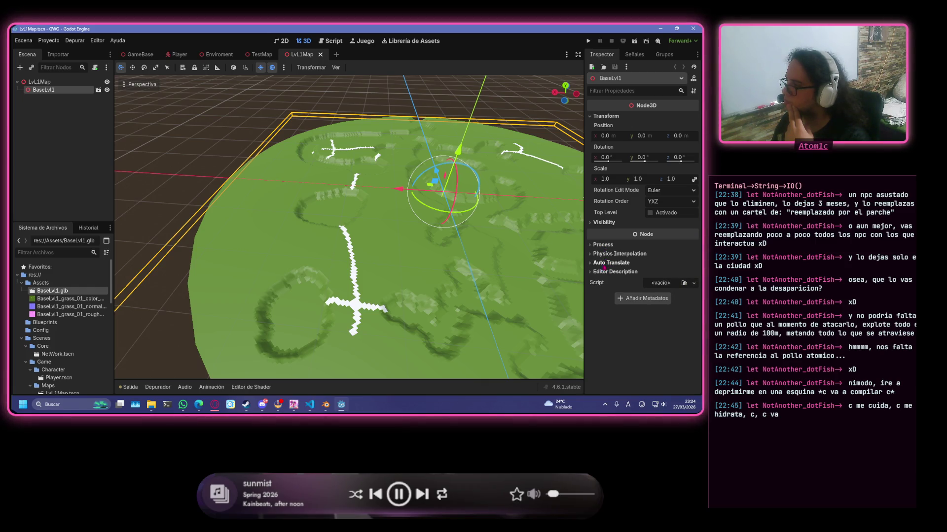
left_click(99, 90)
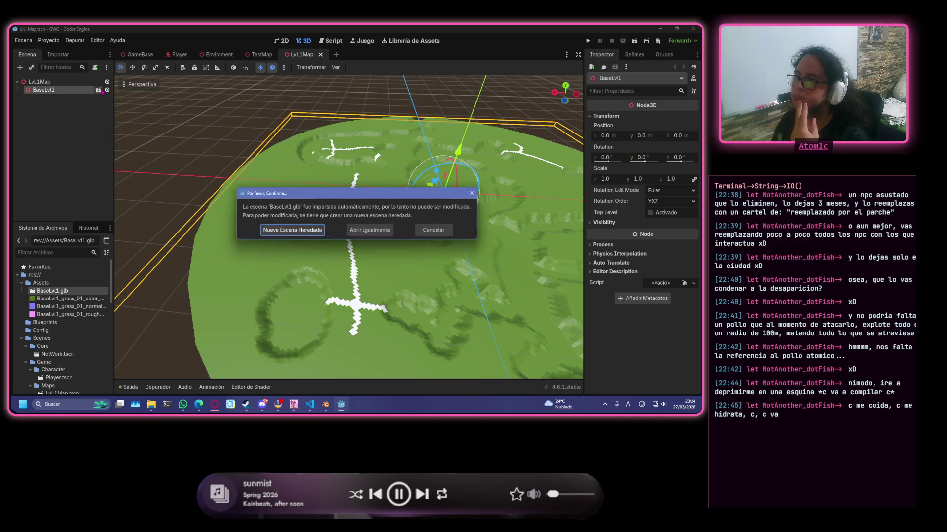
- Open the imported BaseLvl1 scene anyway and show the Terrain's surface material override slots
left_click(368, 230)
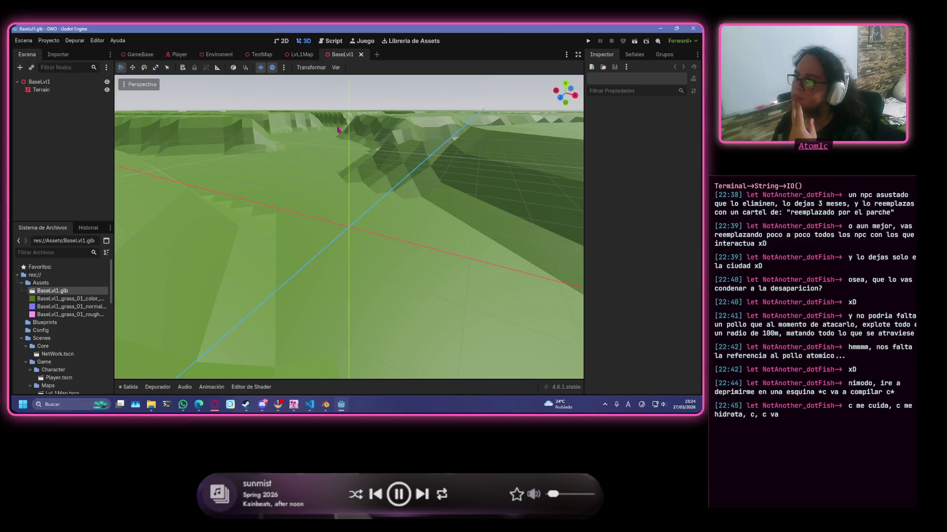
left_click(44, 89)
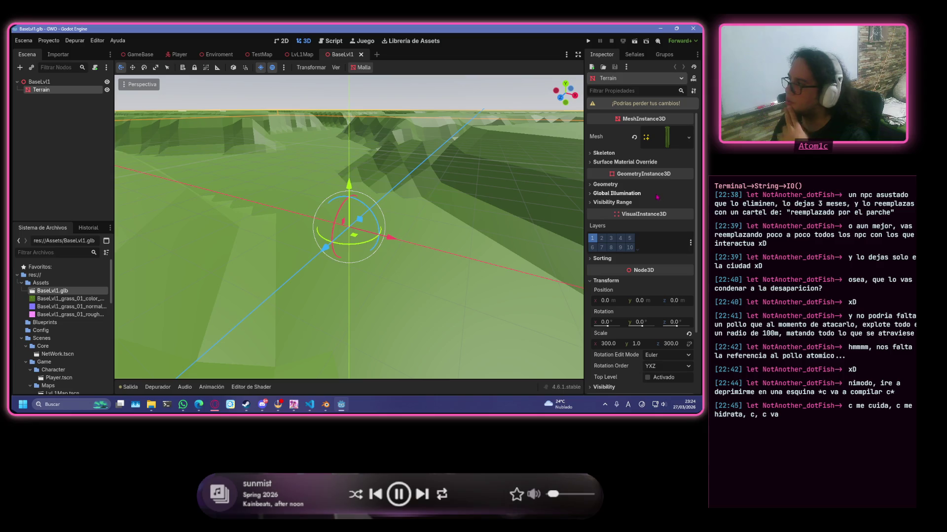
left_click(690, 138)
left_click(694, 142)
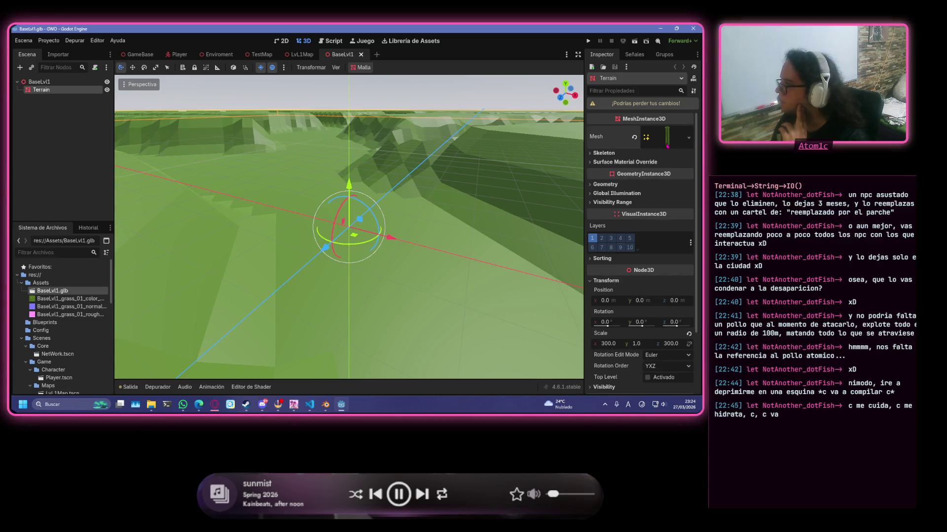
left_click(647, 164)
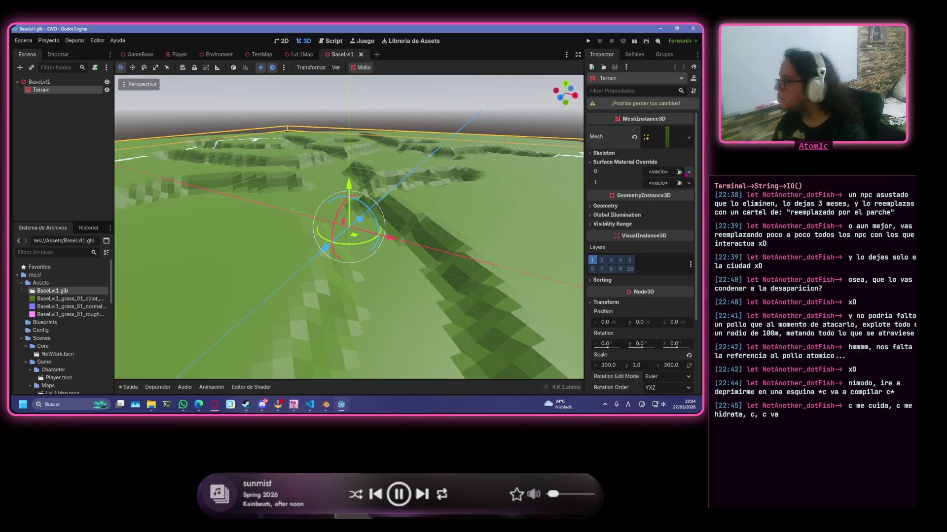
scroll(654, 213, "down", 2)
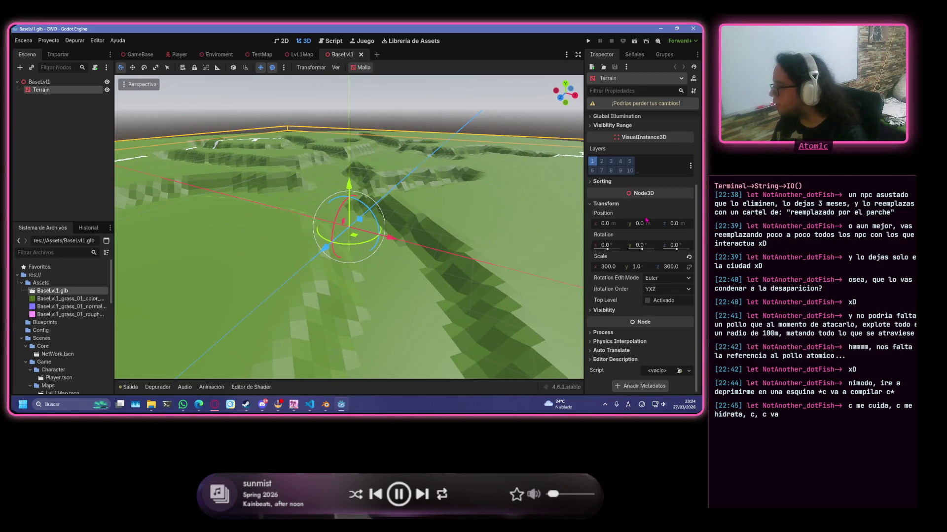
scroll(655, 213, "up", 2)
- Give Terrain's surface slot 0 a new material, then clear it again with Limpiar
left_click(688, 171)
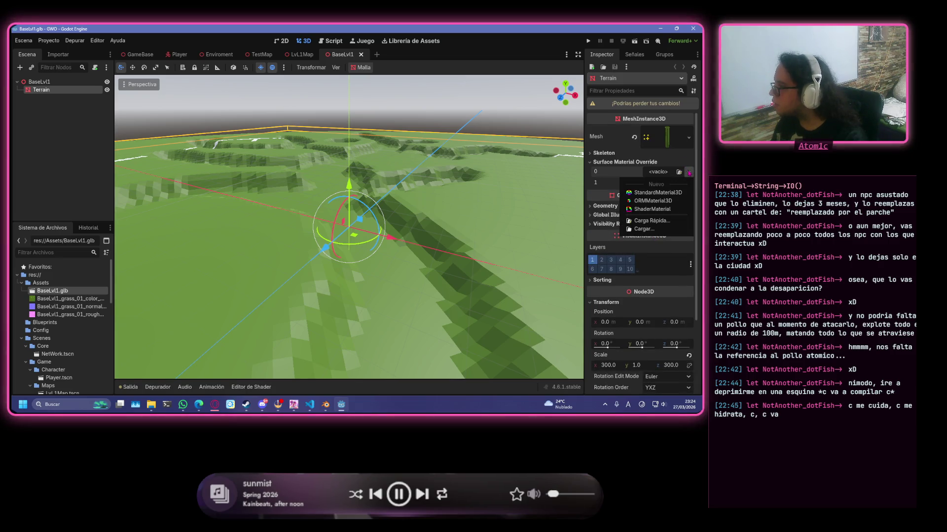
left_click(657, 192)
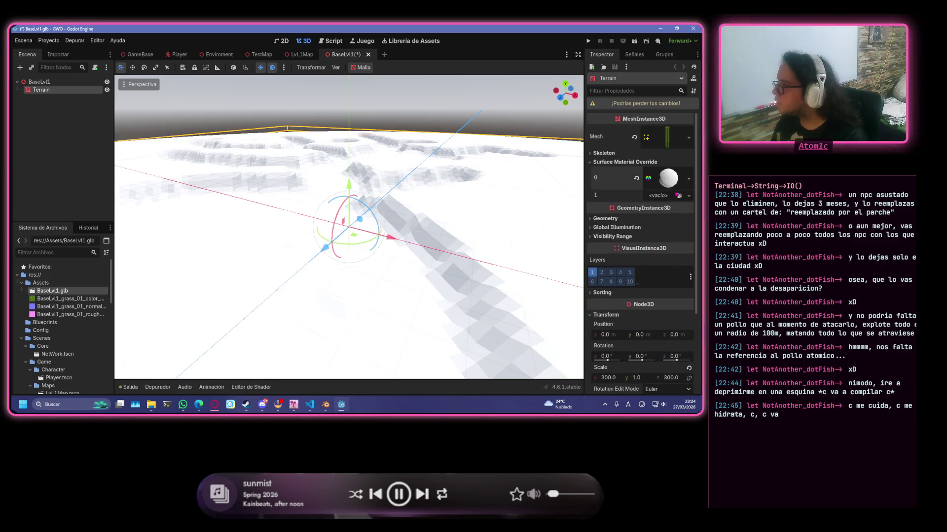
scroll(477, 179, "up", 3)
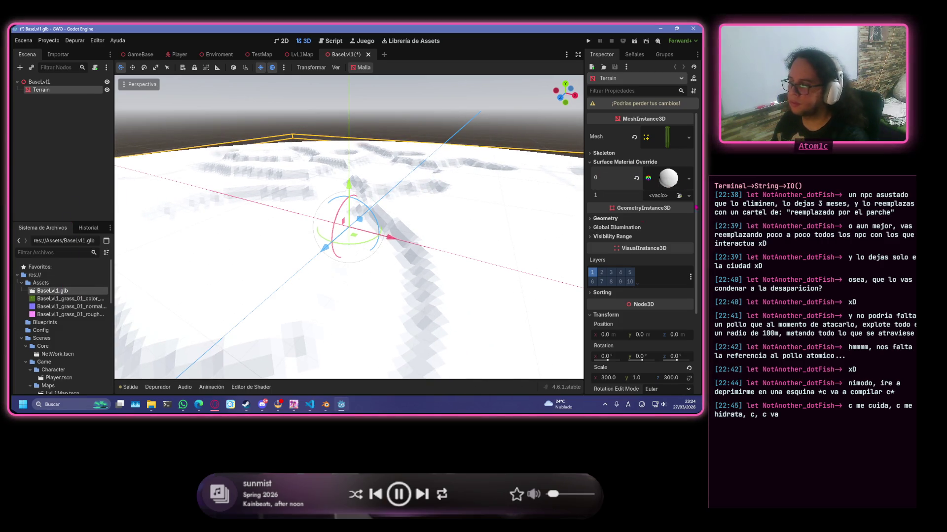
left_click(688, 180)
left_click(680, 184)
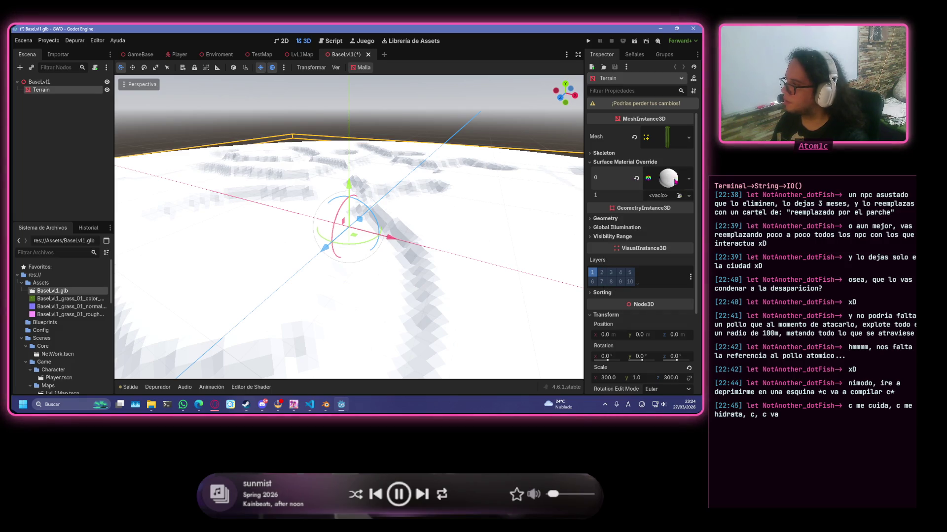
left_click(687, 185)
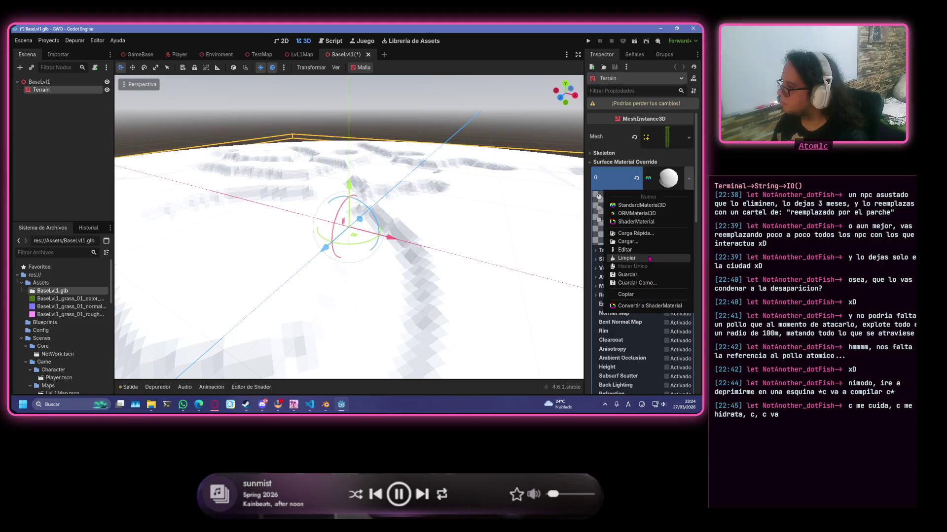
key("Escape")
left_click(636, 178)
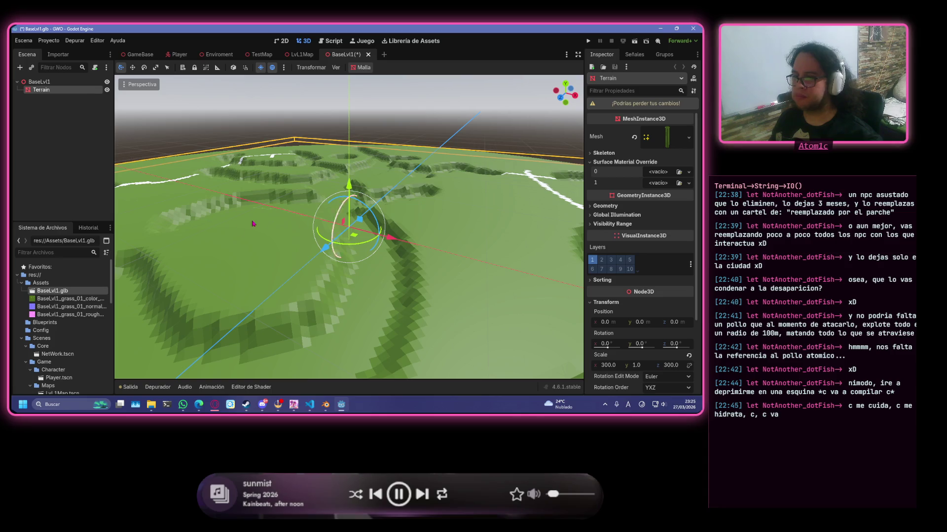
right_click(66, 283)
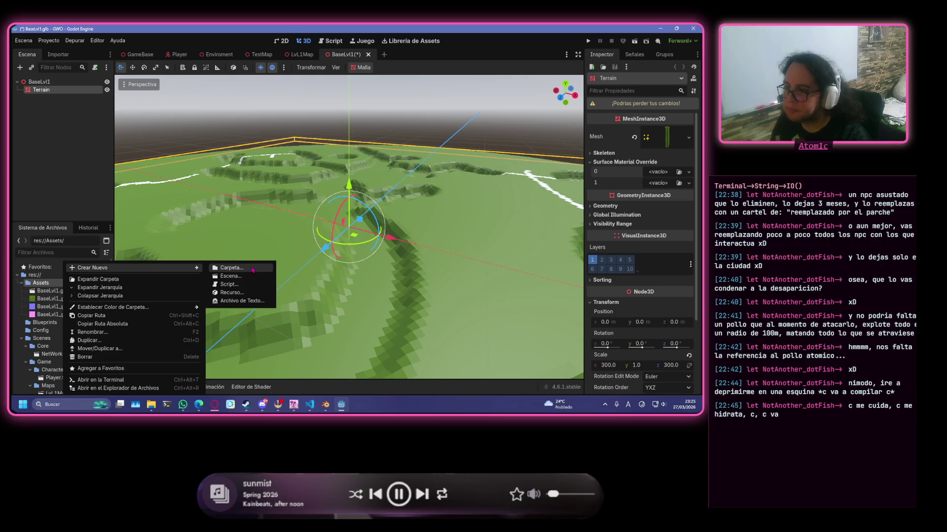
- Create a BaseLvl1 folder in Assets and move the model and grass textures into it
mouse_move(92, 268)
left_click(248, 269)
type("se")
key("Return")
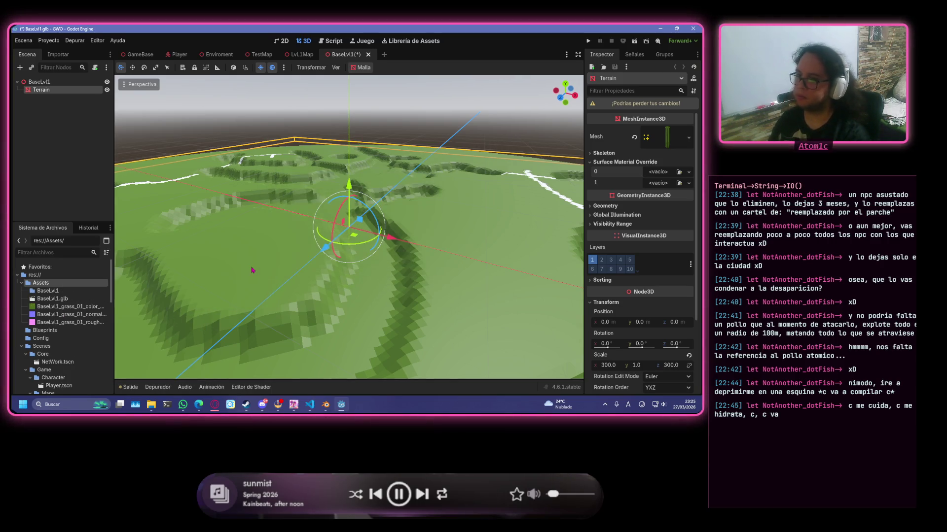
left_click(52, 298)
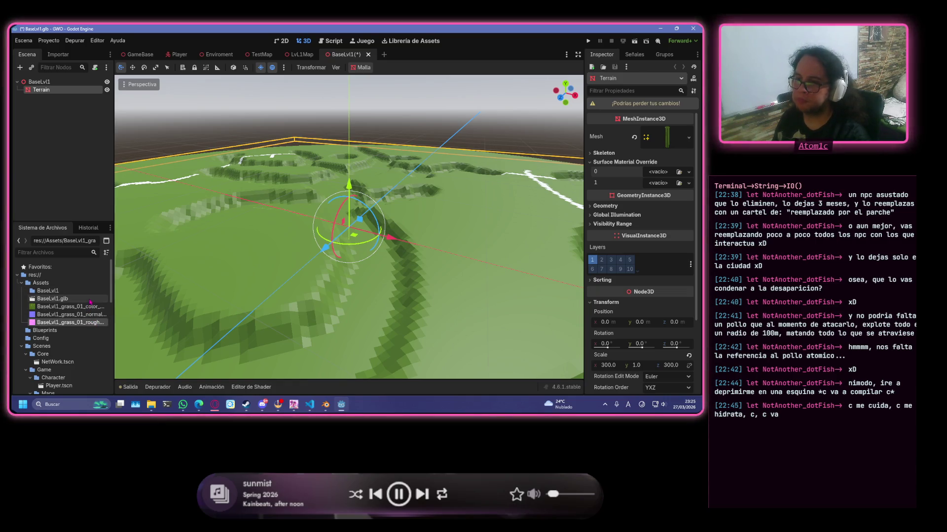
left_click(67, 322, "shift")
left_click_drag(67, 323, 65, 291)
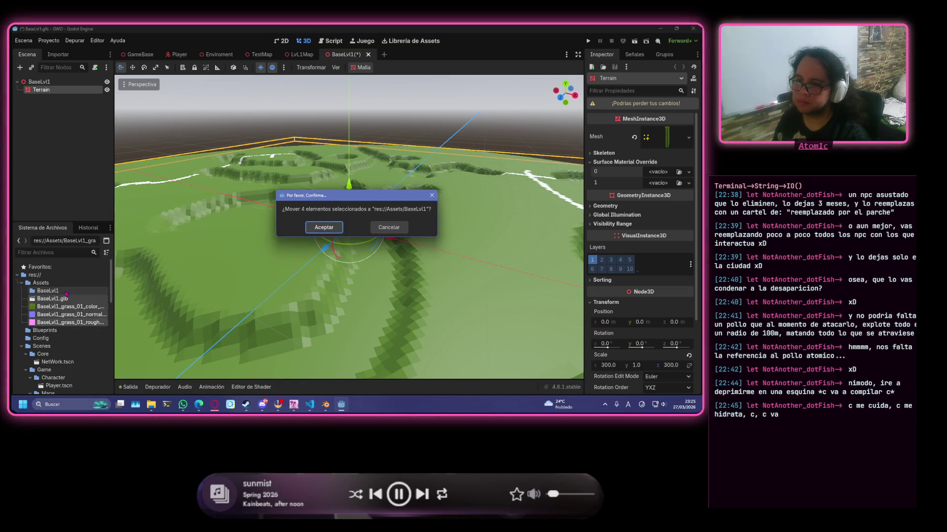
left_click(334, 227)
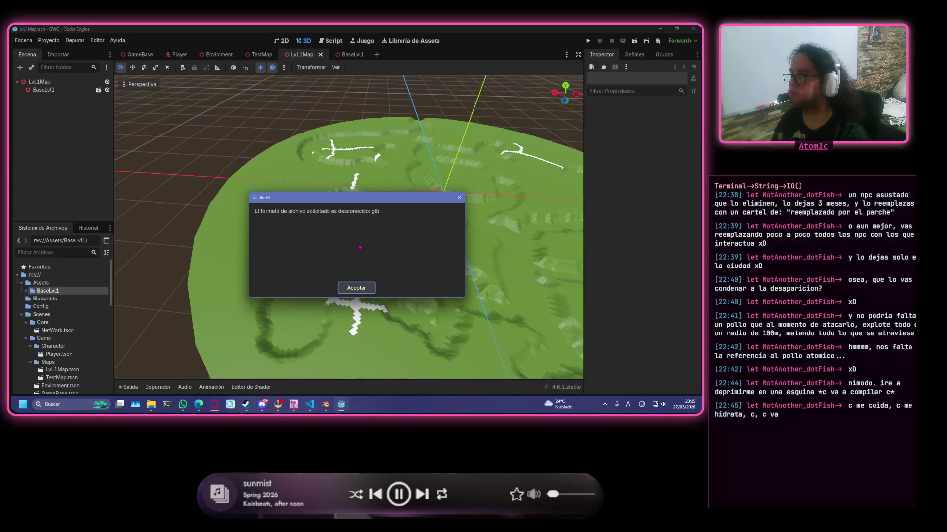
left_click(367, 289)
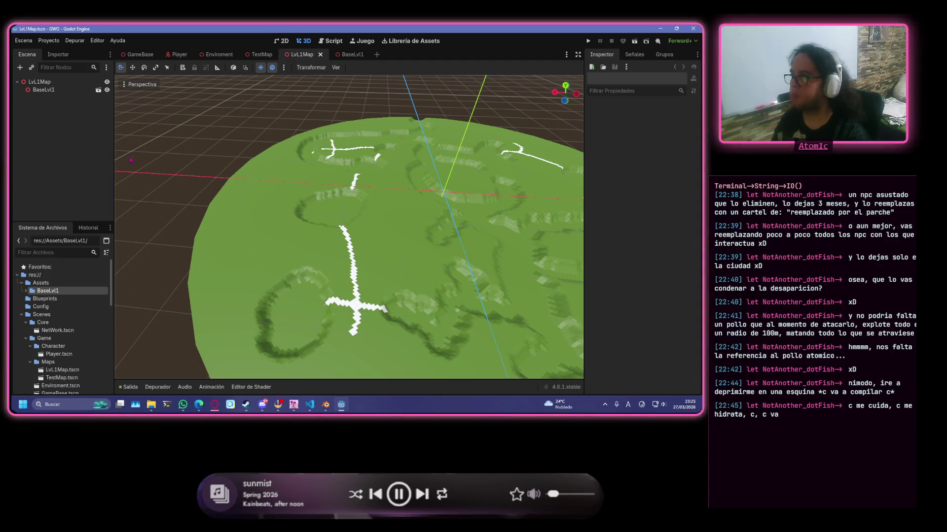
left_click_drag(45, 298, 27, 306)
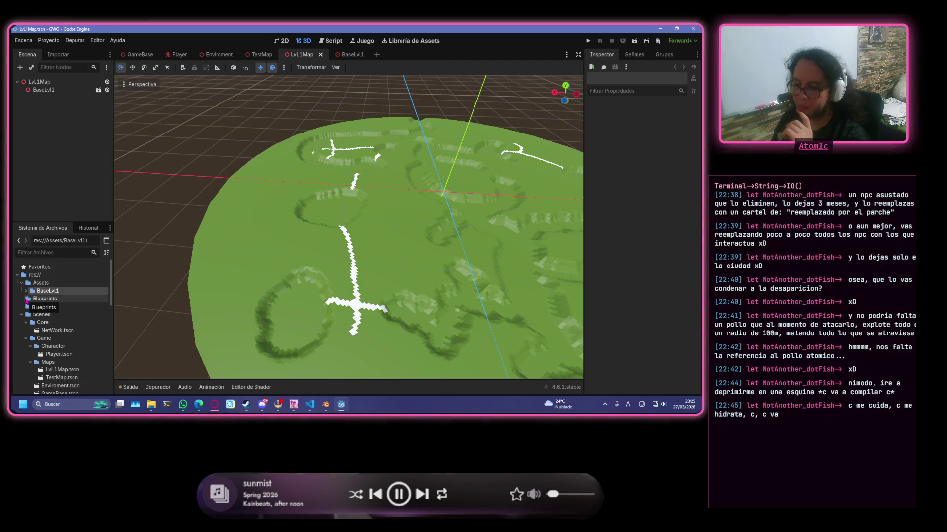
left_click_drag(28, 306, 208, 264)
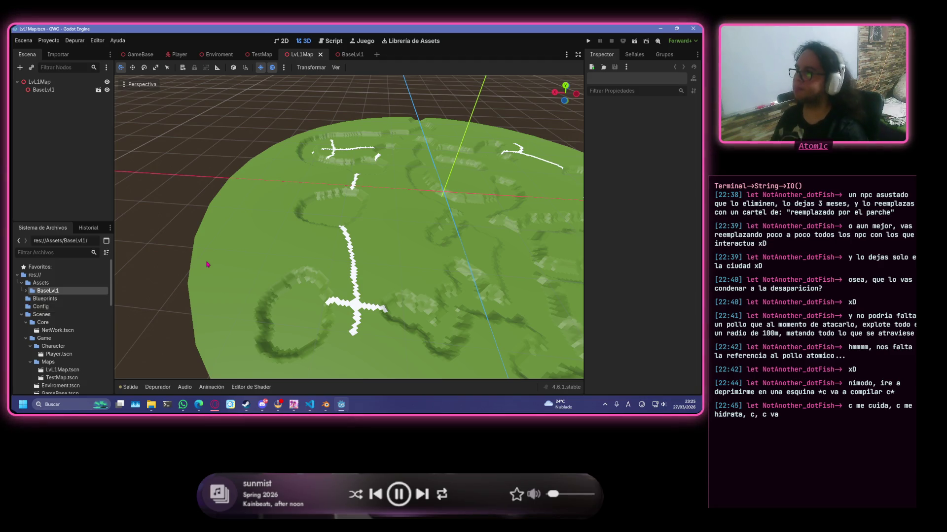
scroll(208, 265, "down", 3)
scroll(208, 264, "down", 3)
scroll(371, 207, "up", 8)
scroll(371, 207, "down", 2)
middle_click_drag(372, 208, 152, 170)
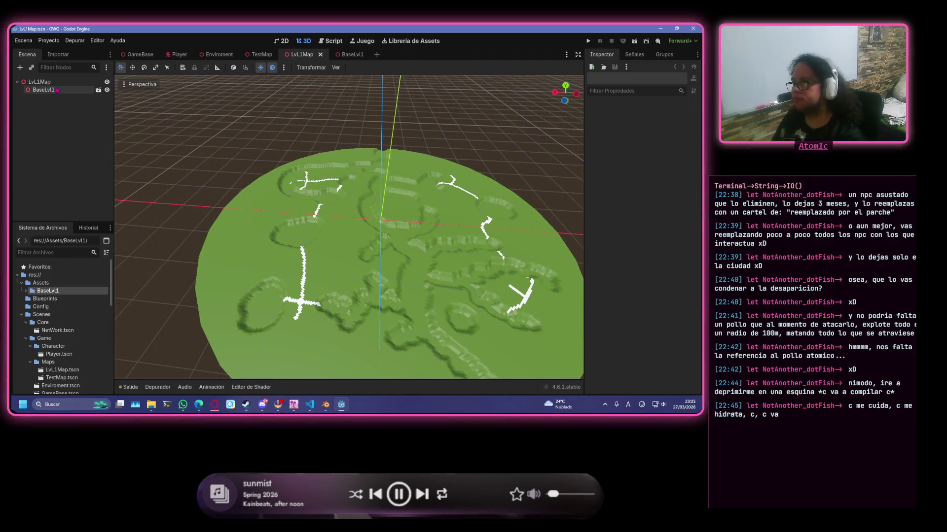
left_click(57, 89)
left_click(607, 116)
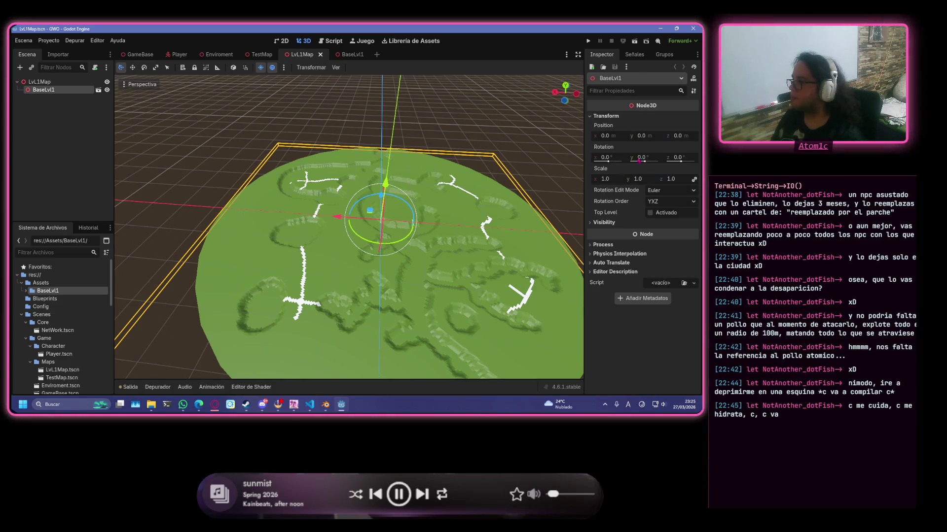
left_click(609, 181)
middle_click_drag(461, 199, 415, 171)
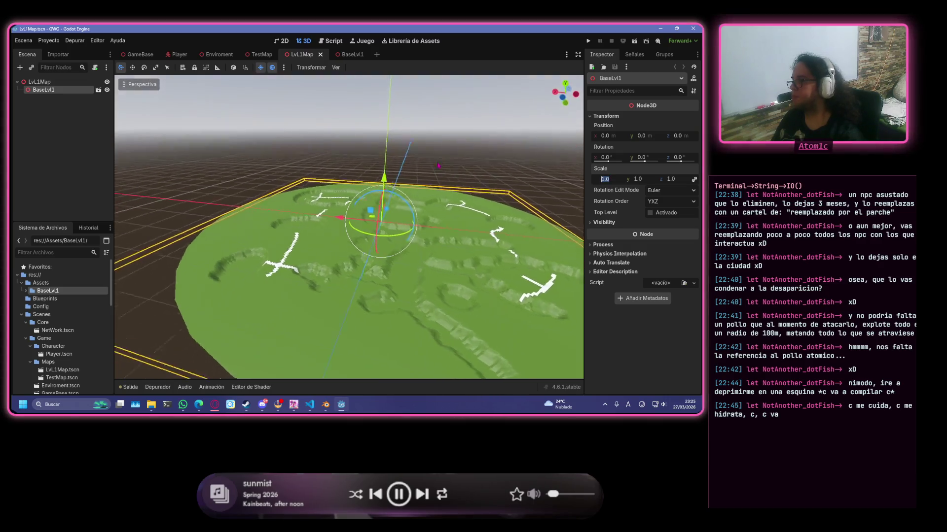
type("10")
key("Return")
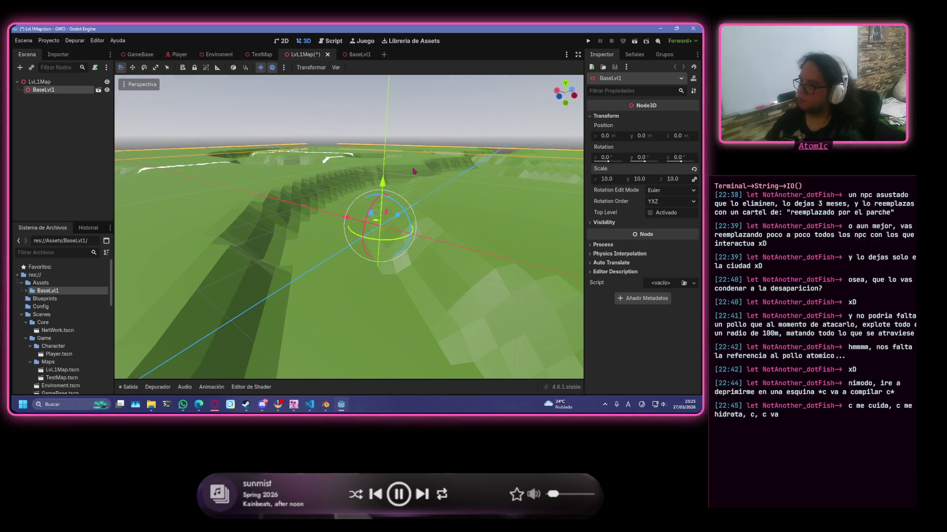
scroll(413, 171, "down", 5)
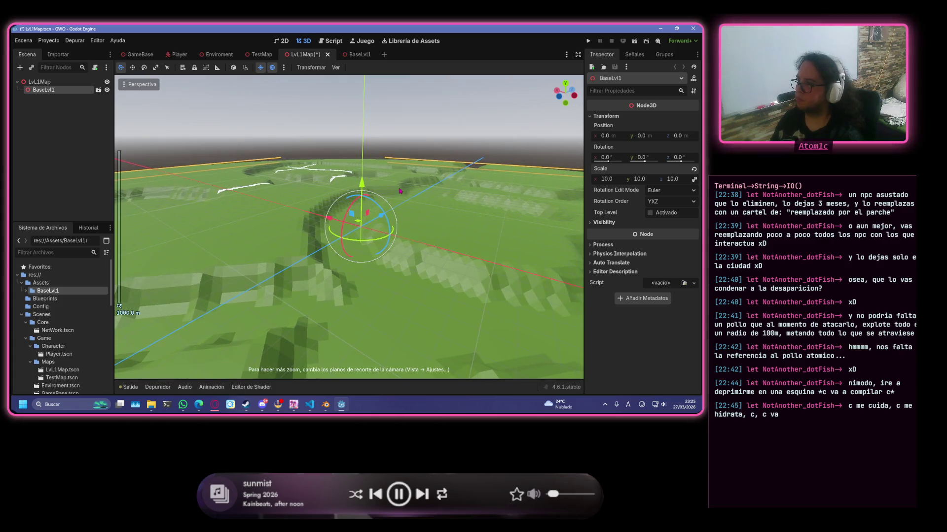
mouse_move(414, 171)
middle_mouse_down()
mouse_move(380, 210)
mouse_move(507, 207)
mouse_move(240, 192)
mouse_move(379, 216)
middle_mouse_up()
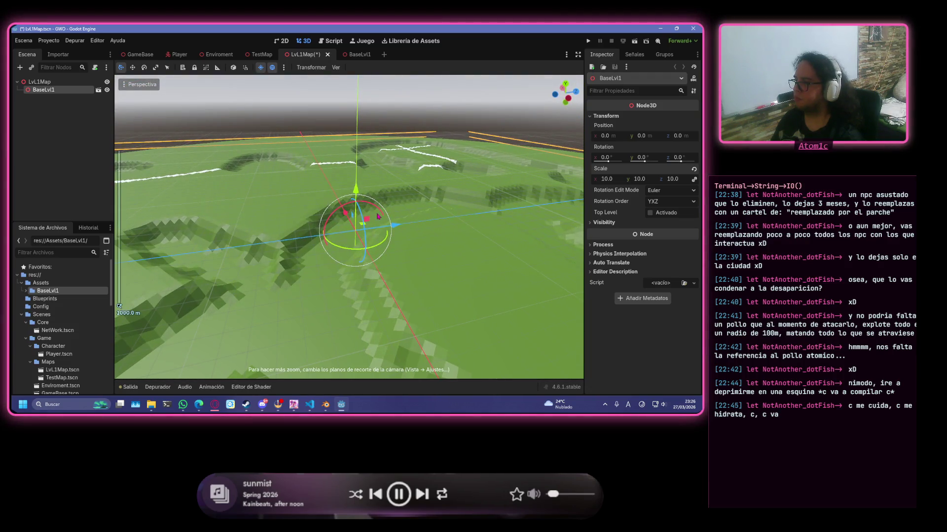
key("ctrl+z")
scroll(377, 217, "up", 3)
scroll(377, 217, "down", 2)
scroll(377, 218, "up", 2)
mouse_move(377, 217)
middle_mouse_down()
mouse_move(355, 176)
mouse_move(389, 145)
middle_mouse_up()
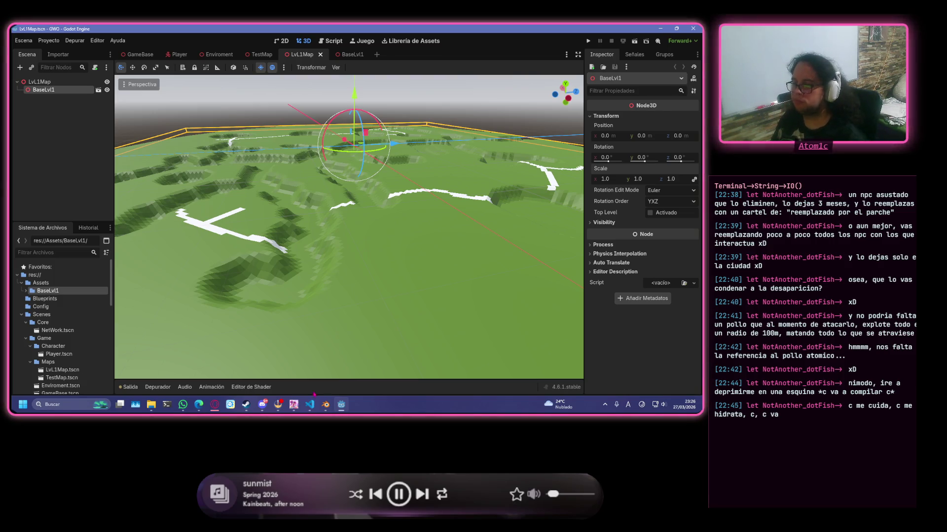
scroll(320, 326, "up", 5)
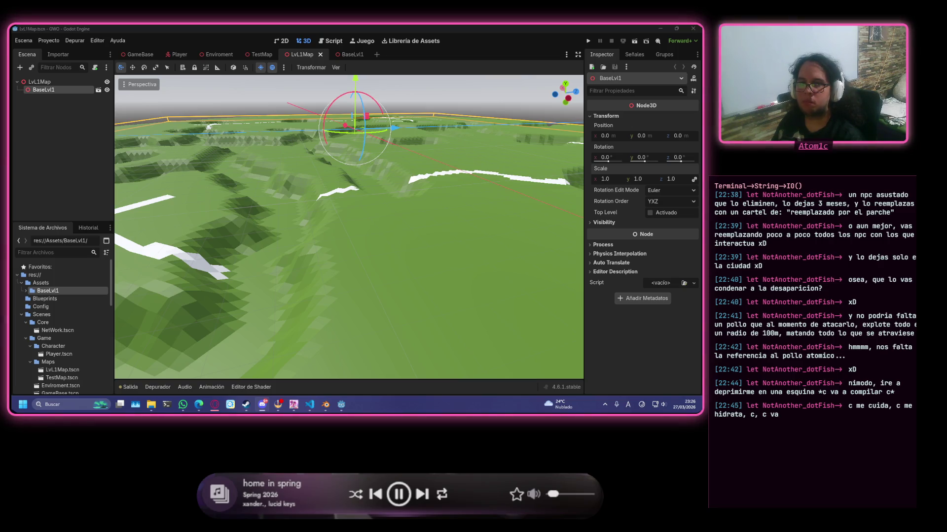
scroll(438, 217, "down", 3)
scroll(439, 217, "down", 5)
scroll(439, 216, "up", 8)
mouse_move(439, 217)
middle_mouse_down()
mouse_move(228, 232)
mouse_move(520, 228)
mouse_move(481, 222)
mouse_move(463, 262)
mouse_move(289, 258)
mouse_move(382, 226)
middle_mouse_up()
scroll(480, 222, "down", 3)
scroll(449, 262, "down", 3)
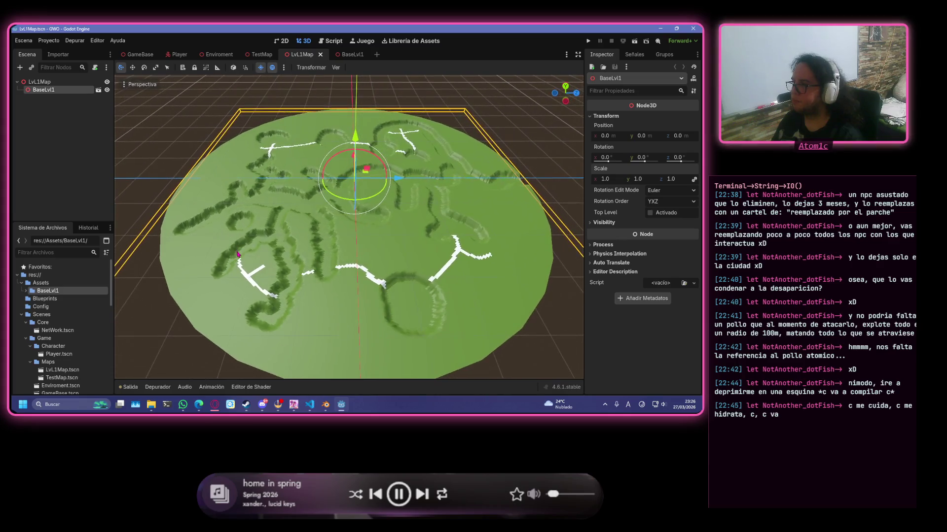
mouse_move(459, 223)
middle_mouse_down()
mouse_move(432, 266)
mouse_move(235, 280)
middle_mouse_up()
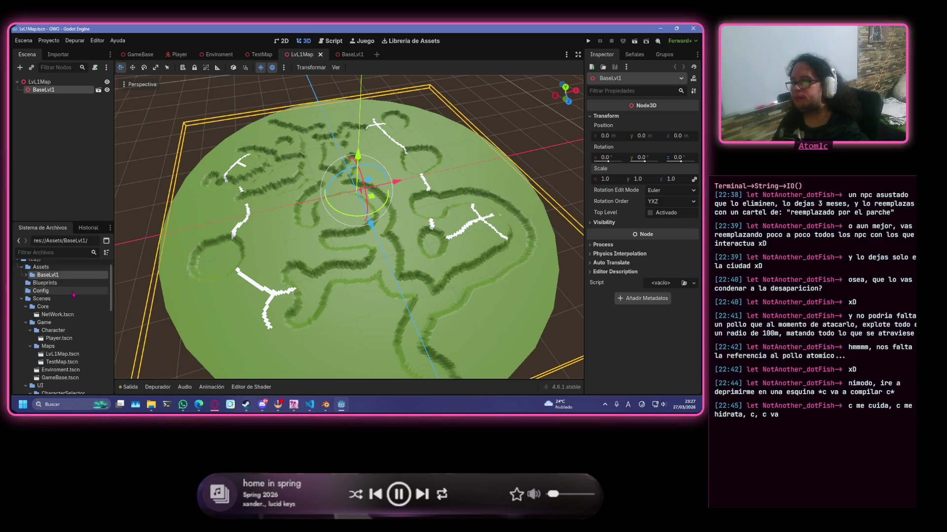
- Create a Shaders folder inside Assets and make it the current folder
right_click(41, 283)
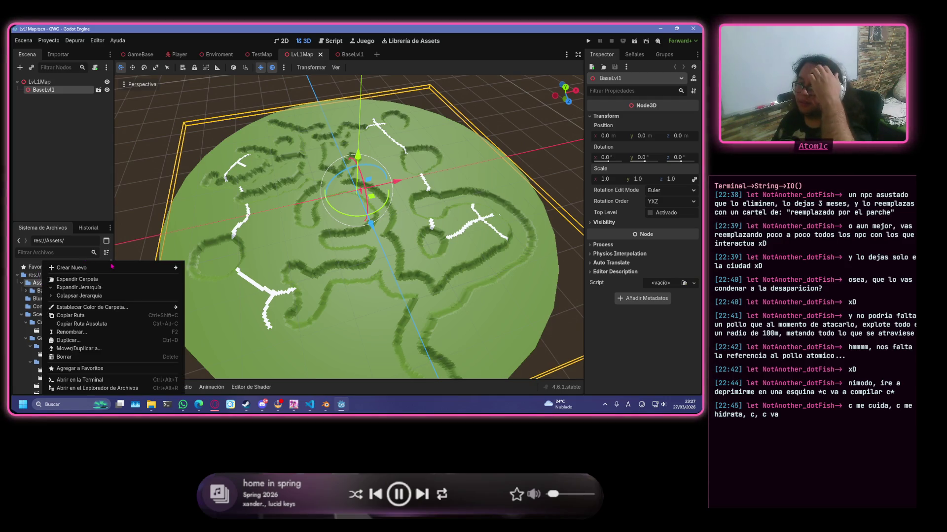
key("Escape")
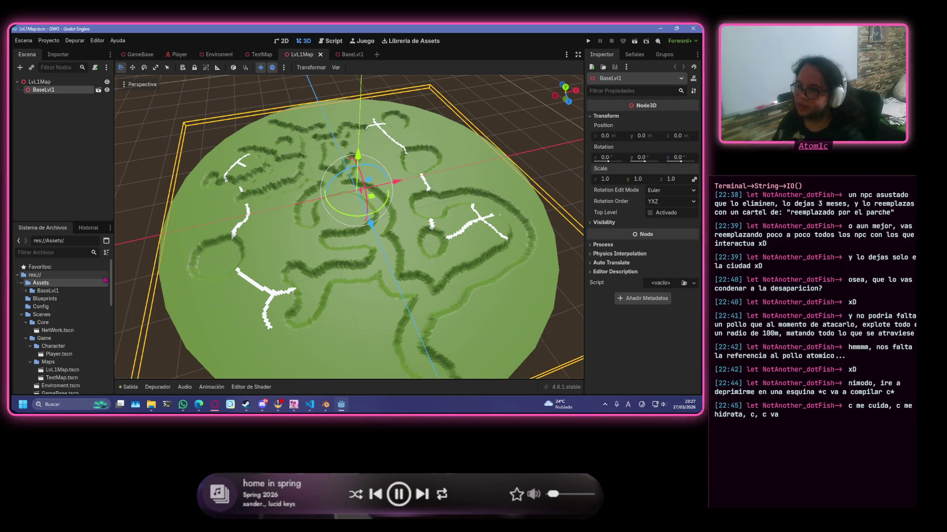
right_click(99, 281)
mouse_move(128, 268)
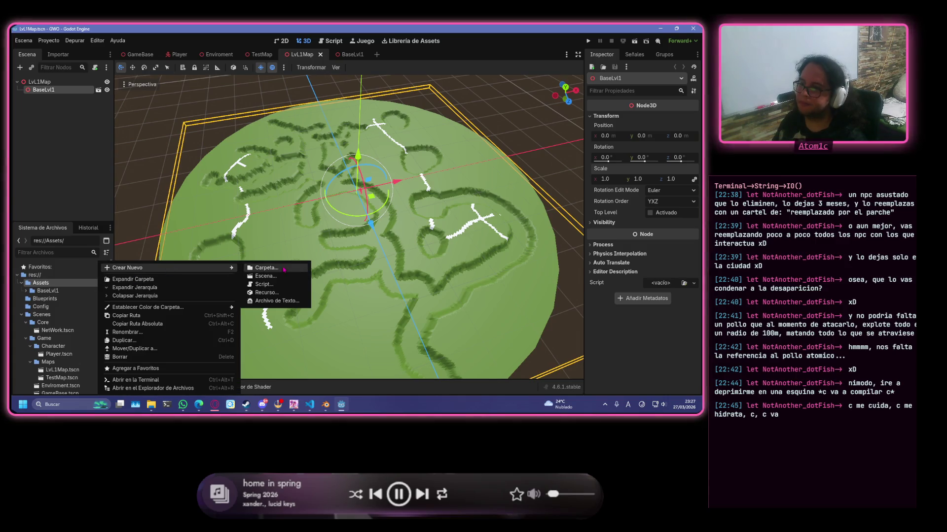
left_click(284, 268)
type("Shader")
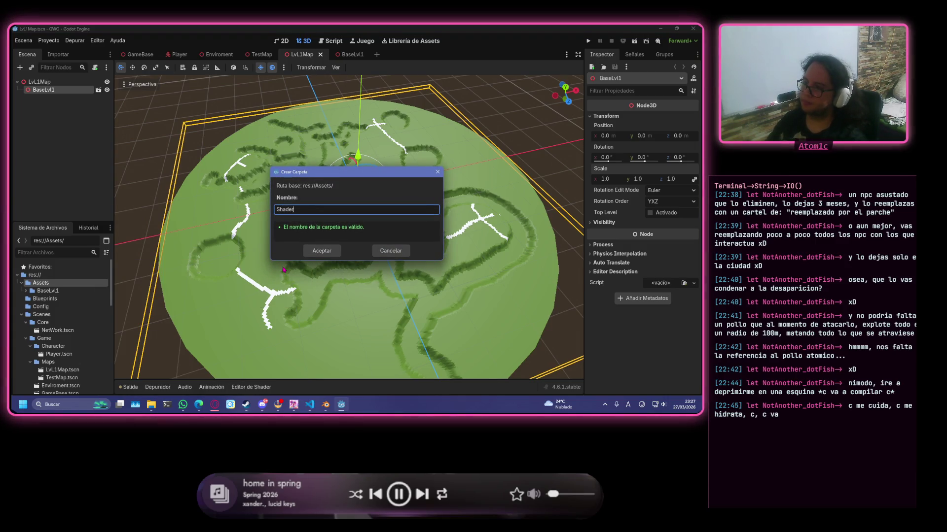
type("s")
key("Return")
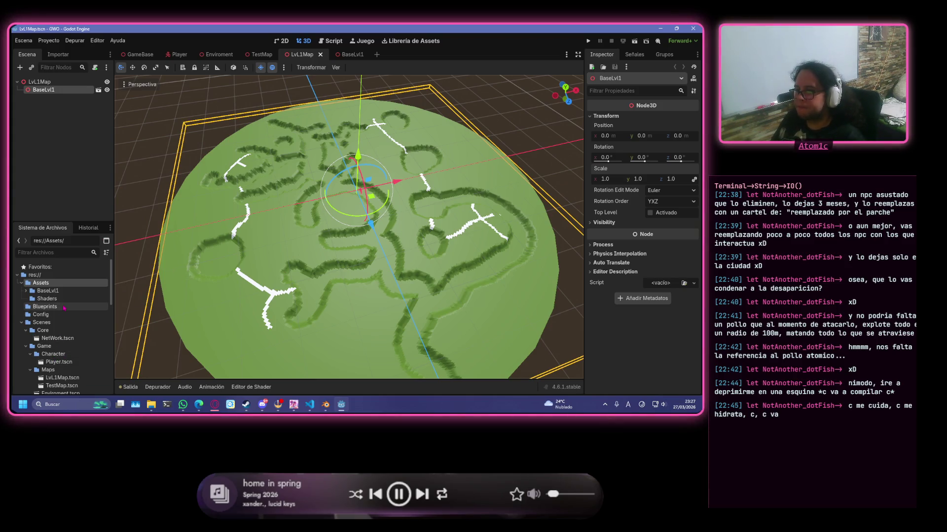
left_click(48, 298)
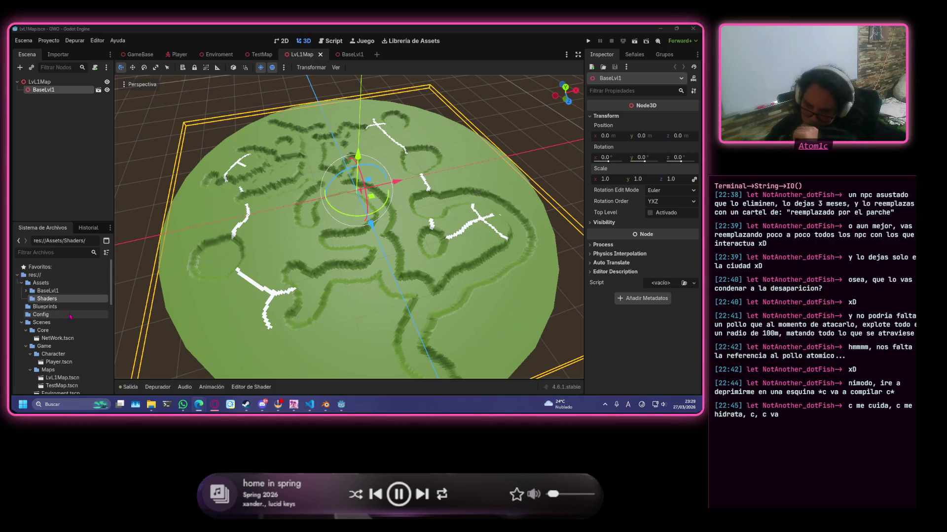
right_click(83, 298)
mouse_move(148, 268)
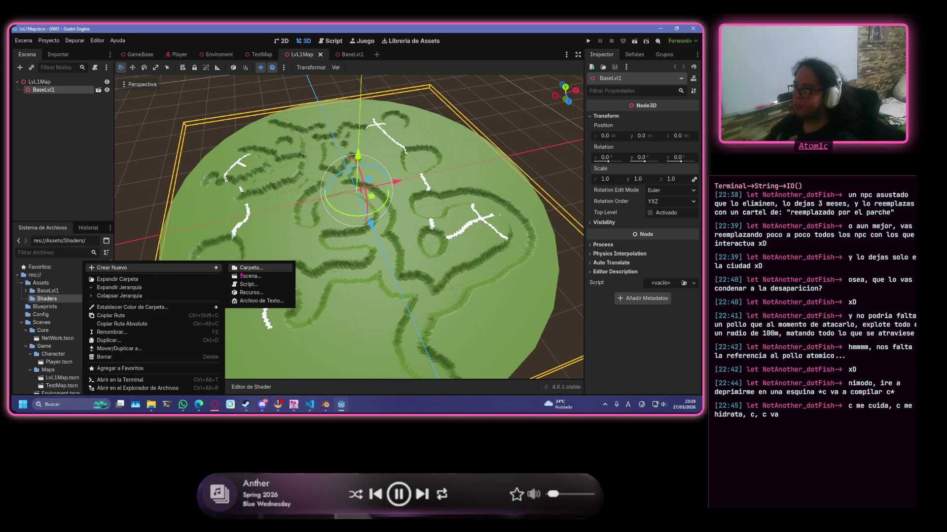
- Create a ShaderMaterial resource in Shaders saved as Water.tres
left_click(277, 294)
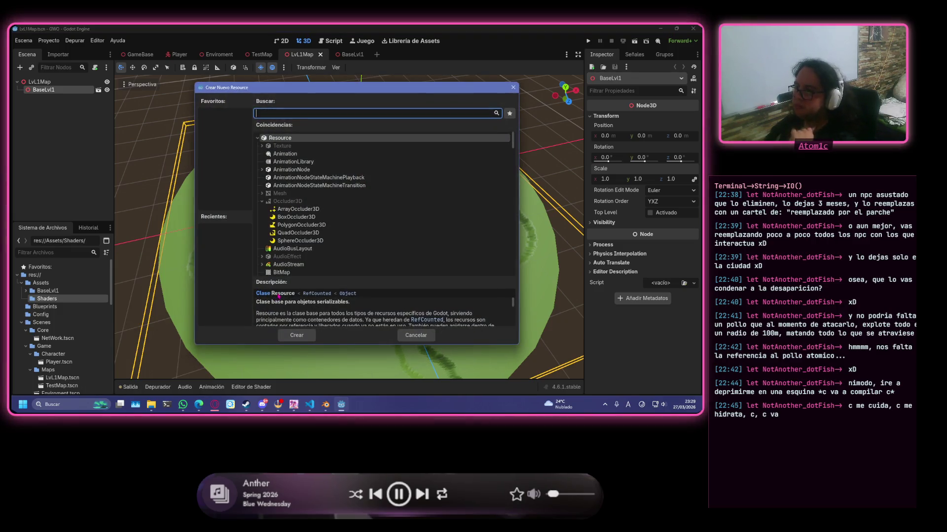
type("sha")
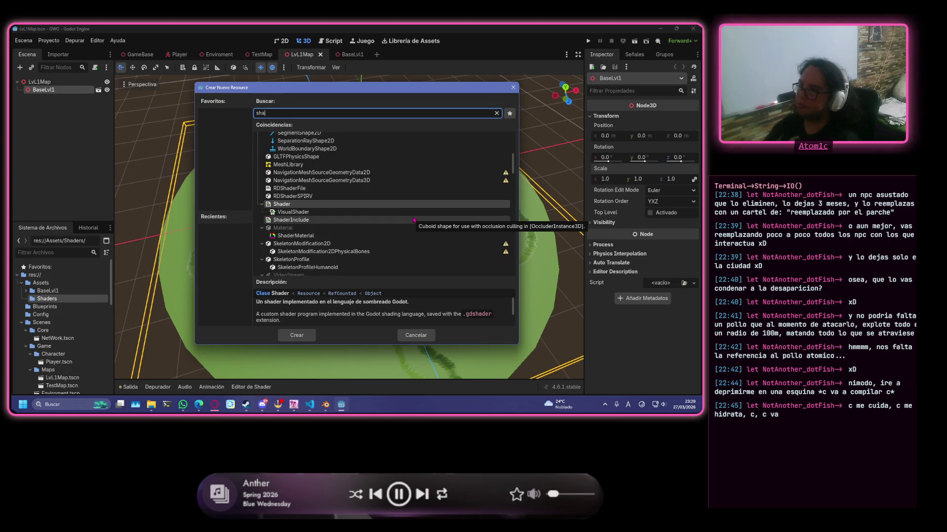
type("der")
left_click(295, 193)
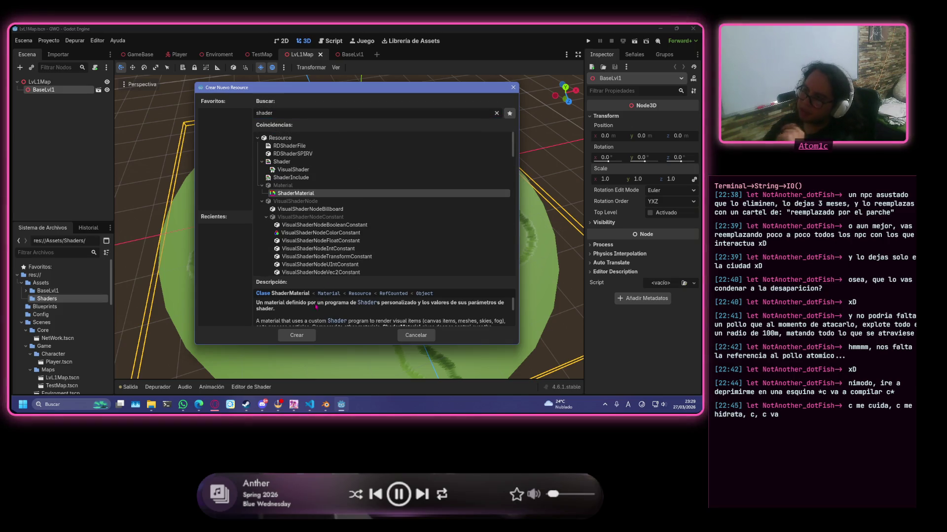
left_click(302, 336)
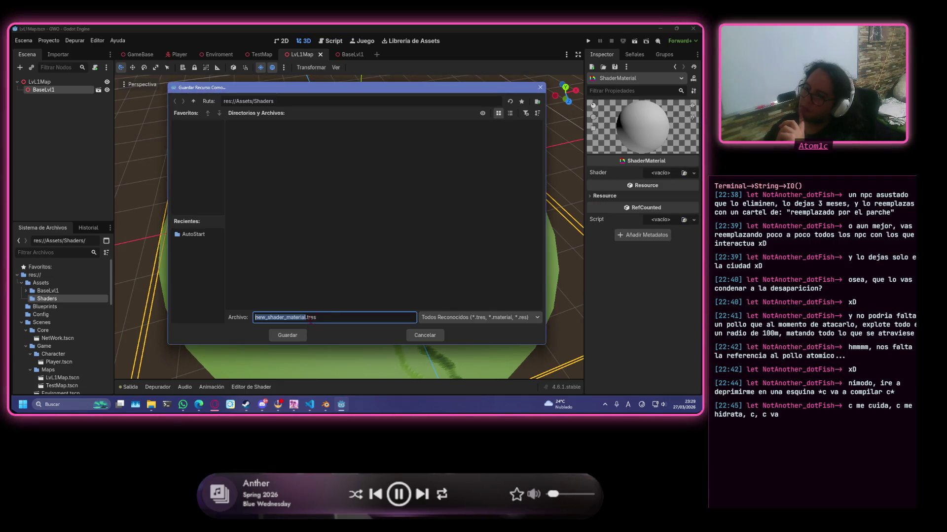
type("Wate")
key("Return")
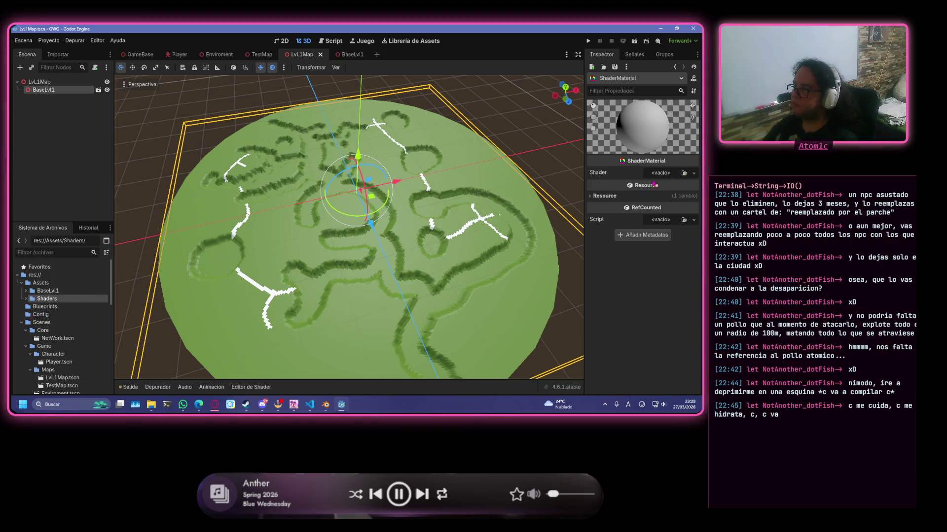
- Give the material a new Water.gdshader and open its code in the shader editor
left_click(690, 175)
left_click(651, 185)
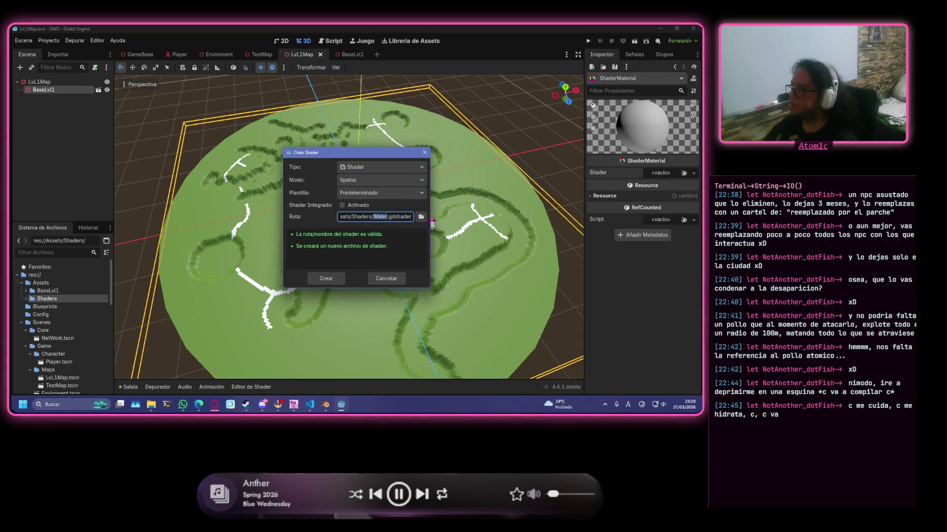
left_click(327, 278)
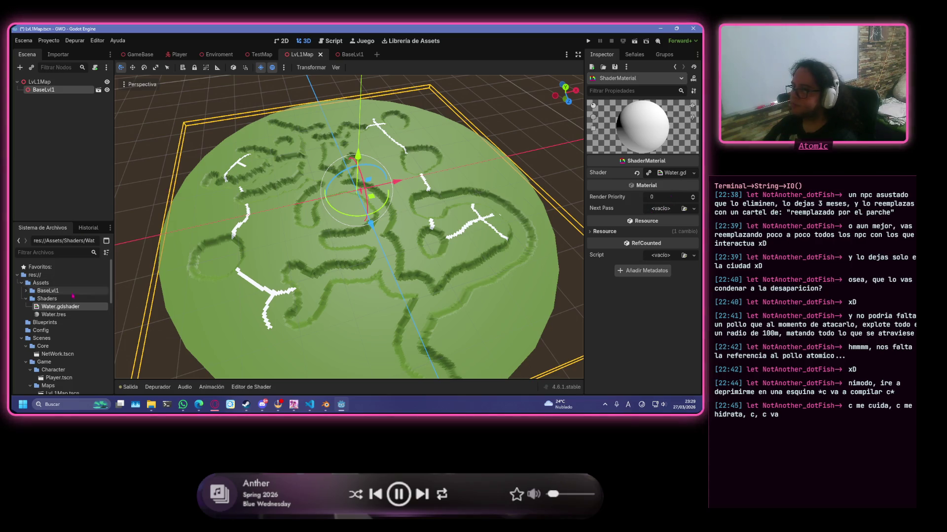
left_click(675, 172)
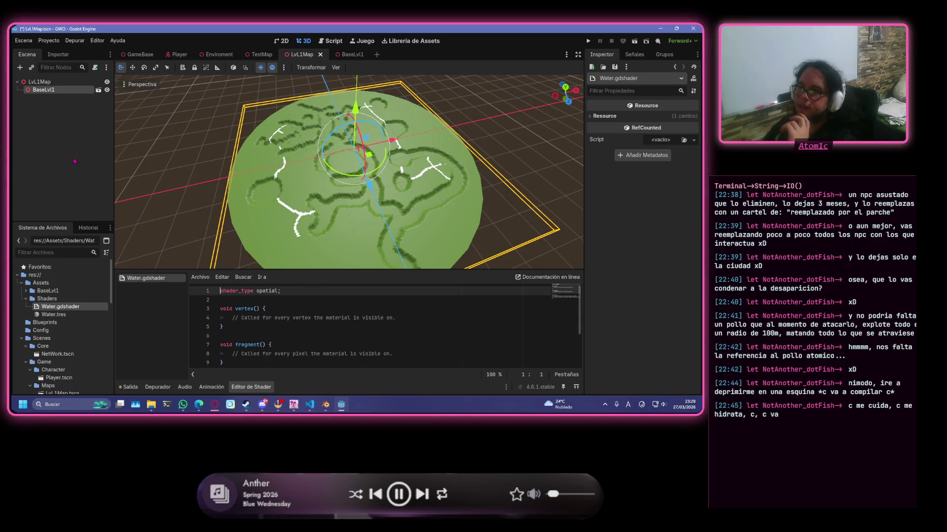
left_click(41, 82)
- Add a CSGBox3D child node under the LvL1Map root
left_click(47, 90)
right_click(60, 81)
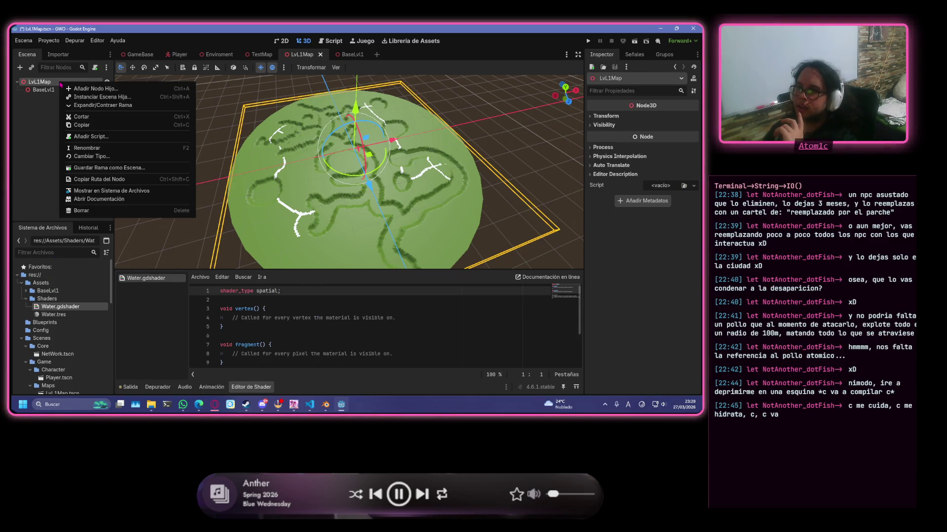
left_click(78, 88)
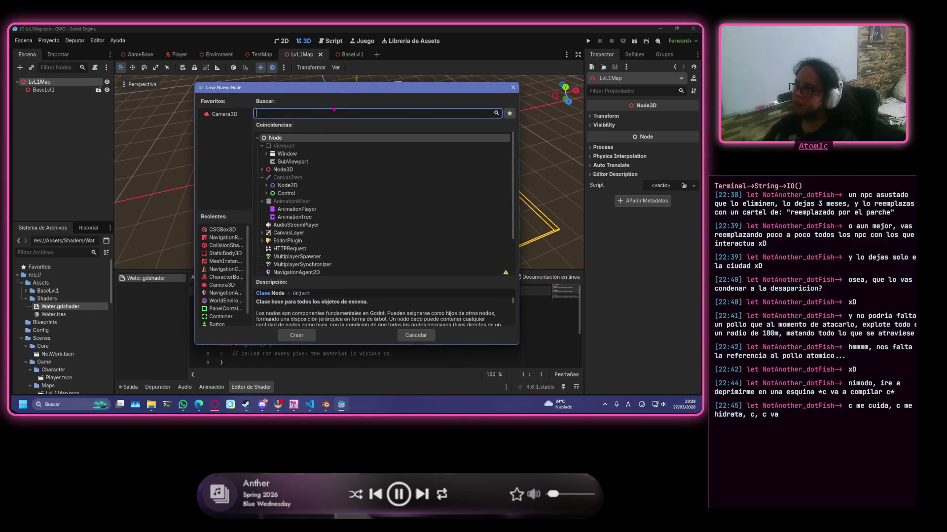
type("water")
key("BackSpace")
key("BackSpace")
key("BackSpace")
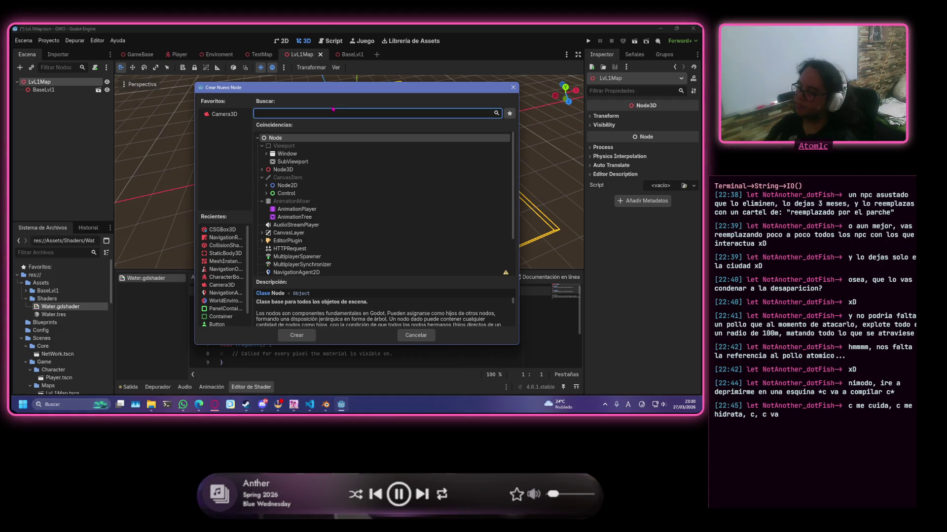
type("water")
key("BackSpace")
key("BackSpace")
key("BackSpace")
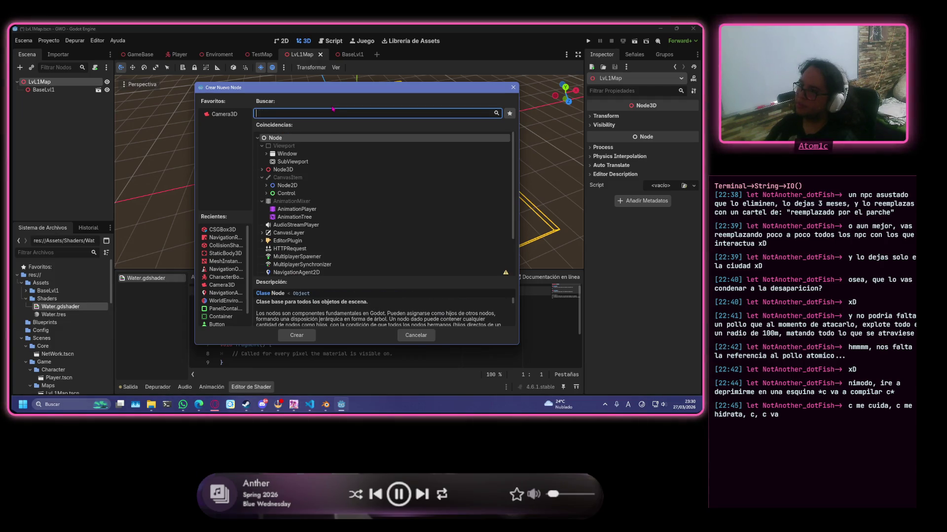
type("sg")
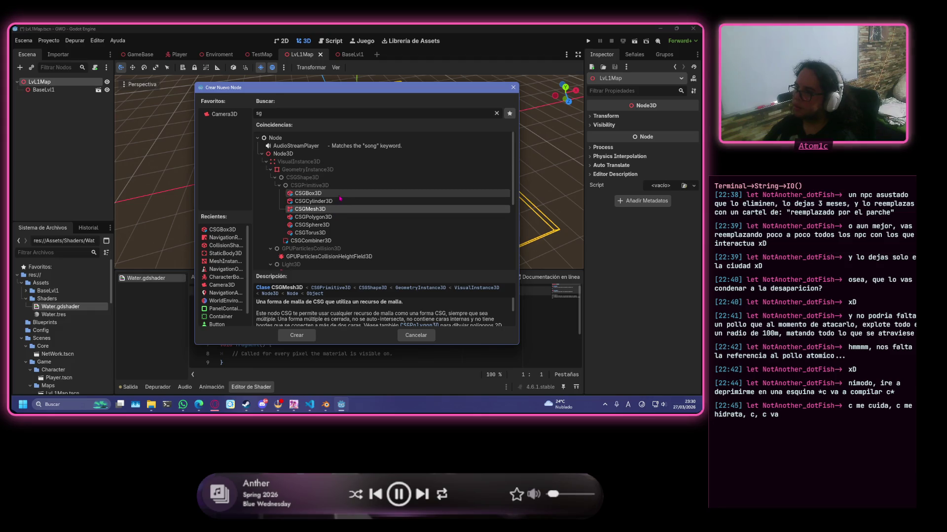
double_click(343, 196)
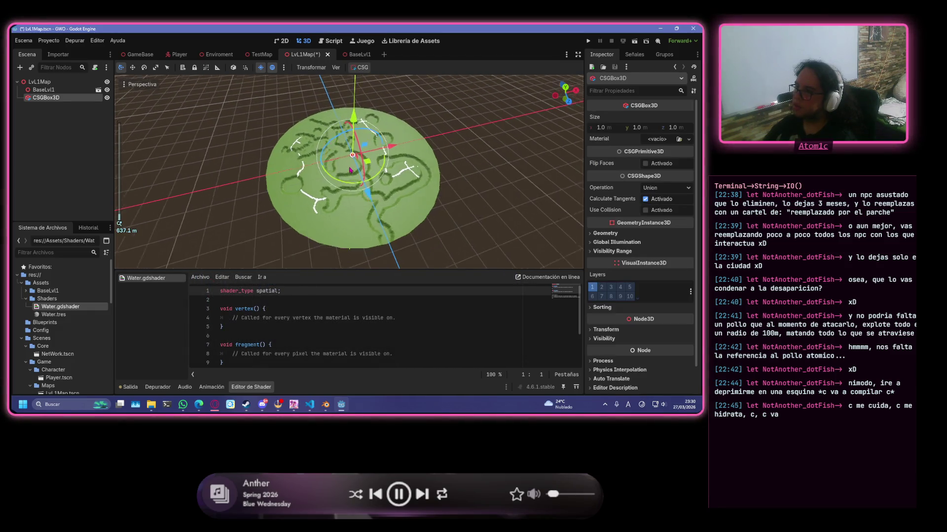
scroll(420, 176, "up", 5)
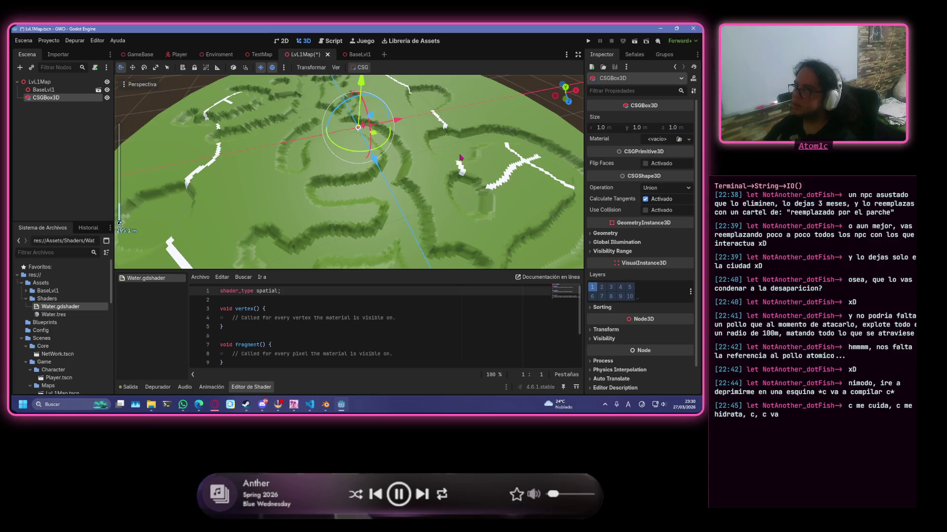
- Scale the box to X 200 and Z 500 in the Inspector
middle_click_drag(419, 176, 537, 246)
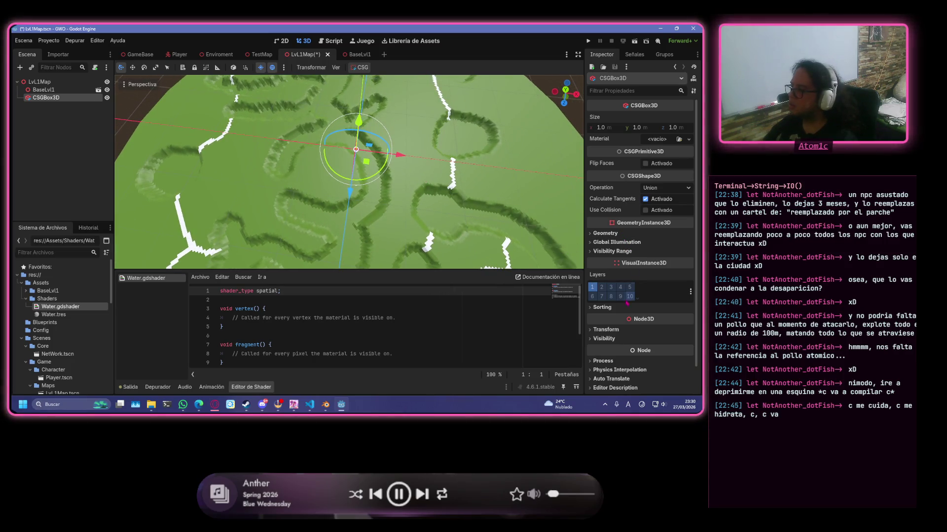
left_click(606, 329)
scroll(636, 296, "down", 3)
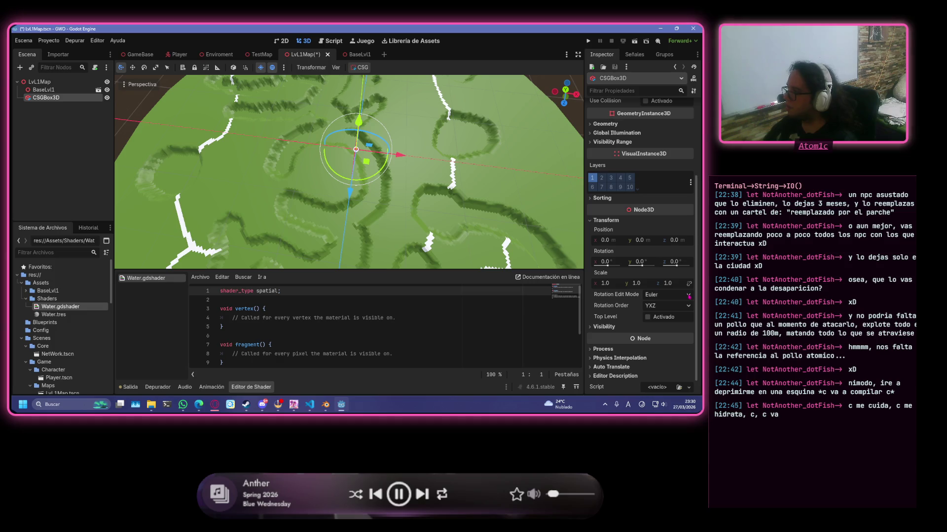
left_click(605, 283)
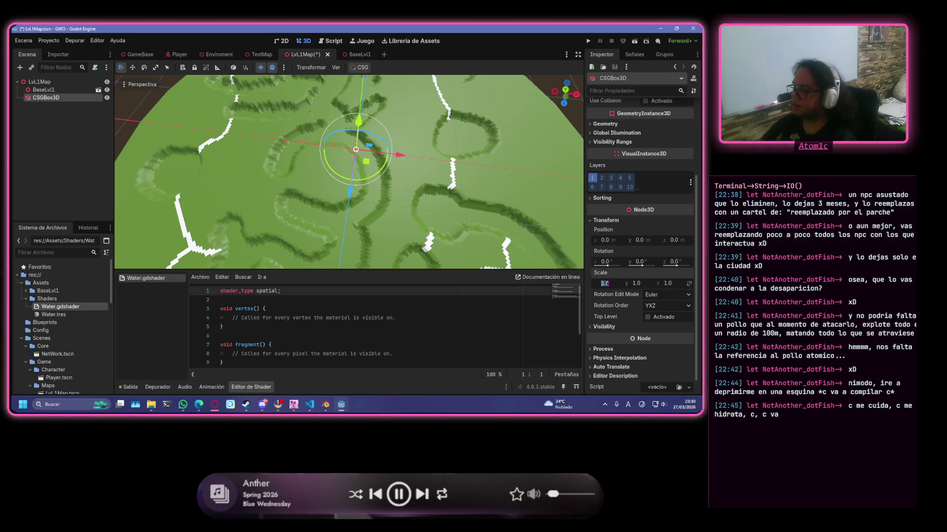
type("200")
key("Tab")
key("Tab")
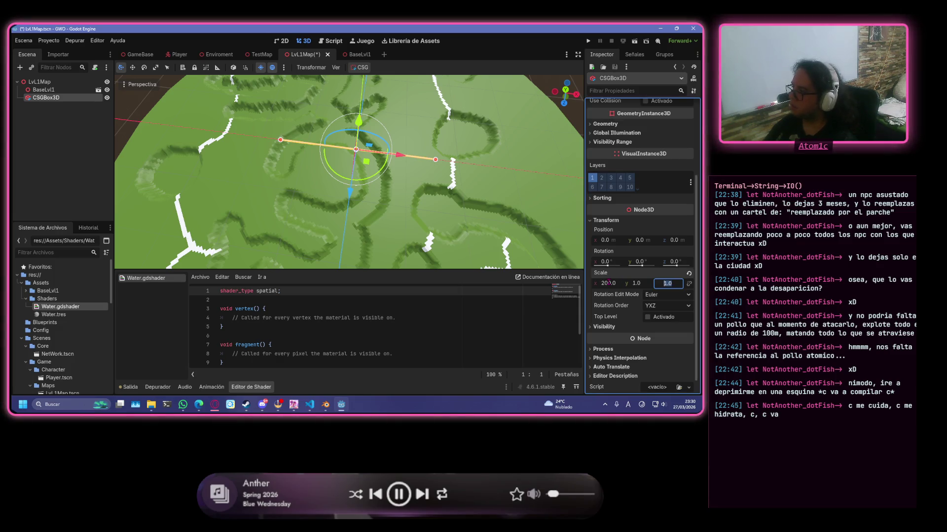
type("10")
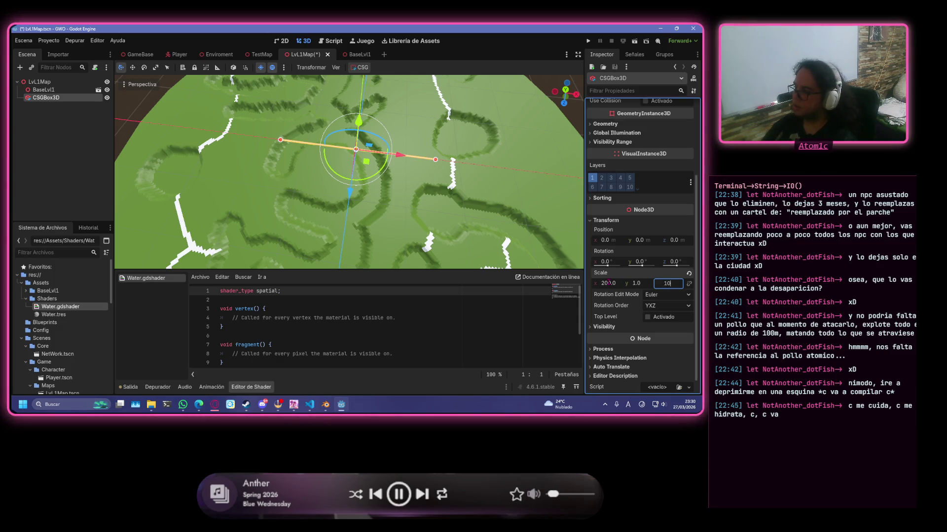
type("0")
key("Return")
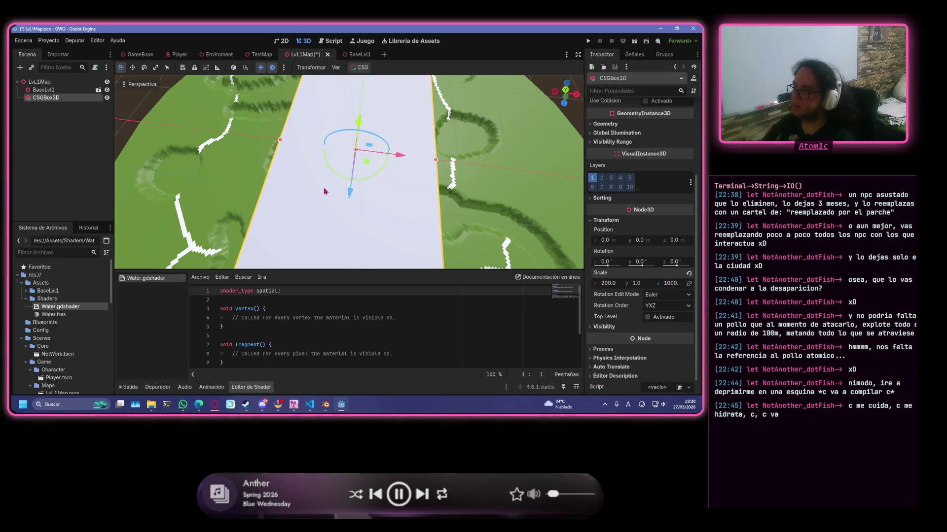
scroll(502, 207, "down", 3)
scroll(503, 207, "down", 3)
scroll(503, 207, "down", 2)
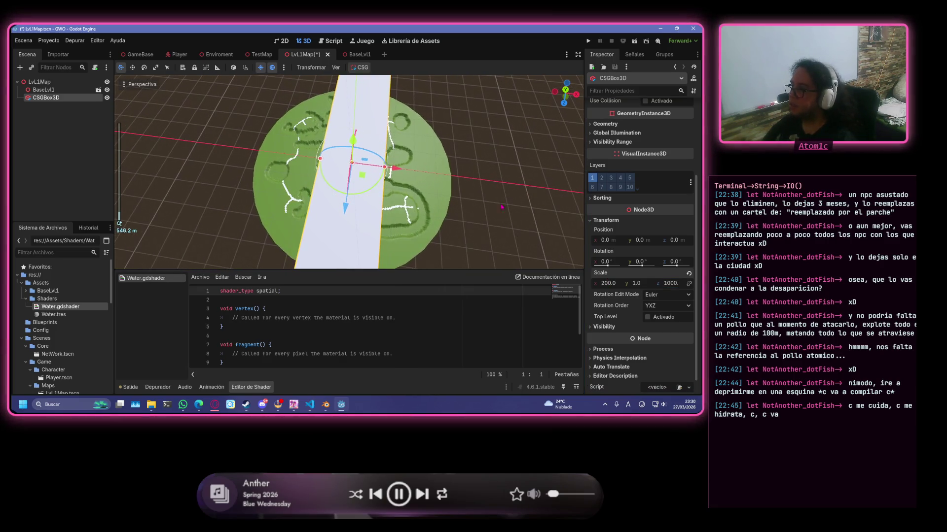
left_click(670, 283)
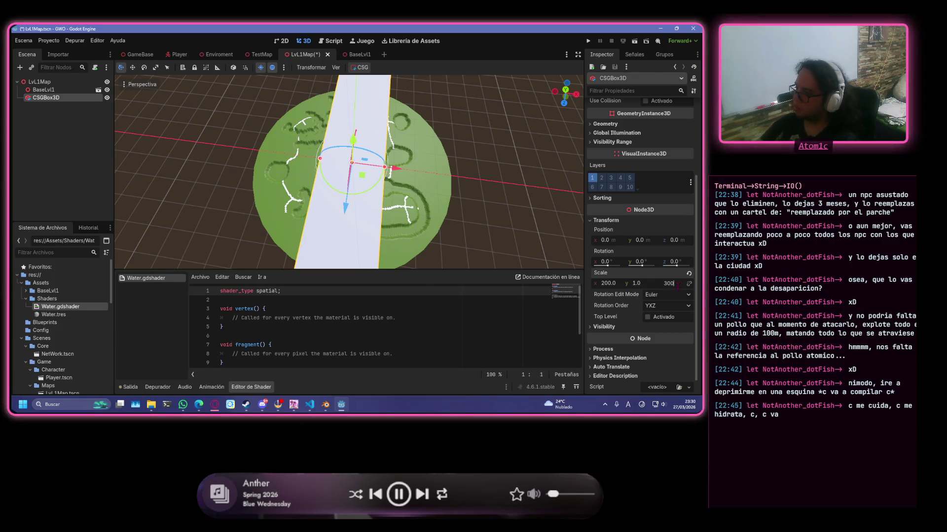
key("Return")
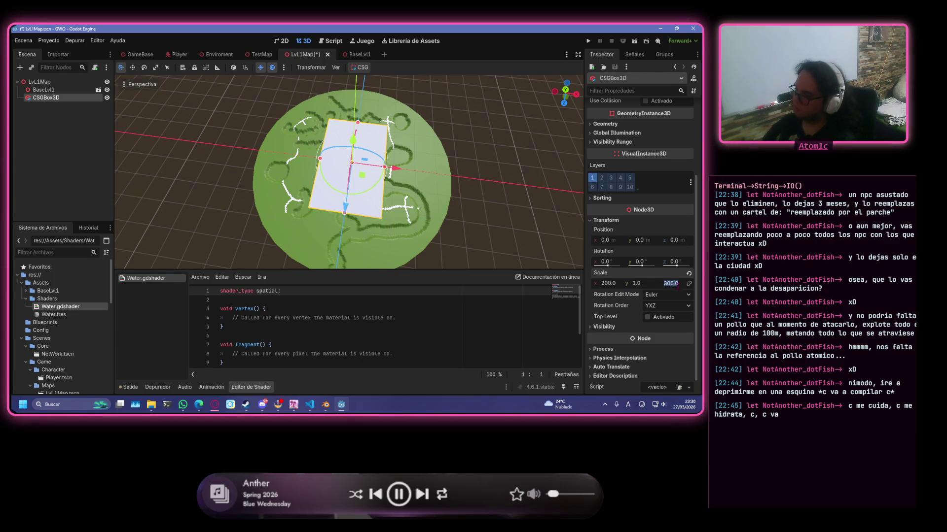
type("0")
key("Return")
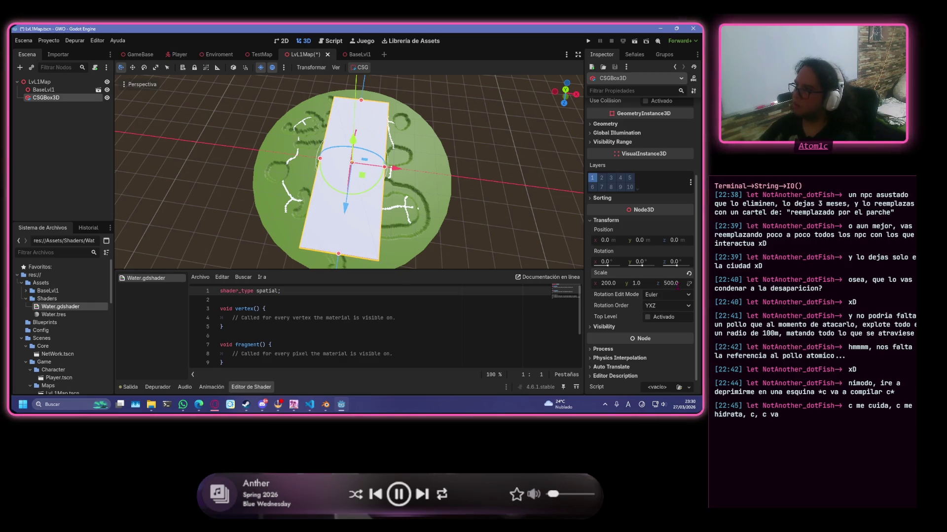
- Widen the plane with its size handles to the map edges and view it from the front orthographic
middle_click_drag(551, 249, 386, 192)
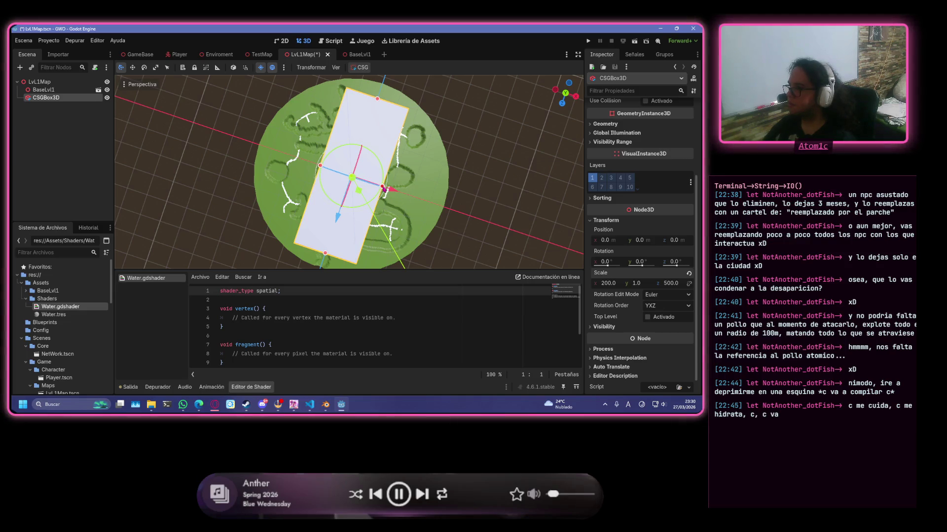
left_click_drag(385, 189, 448, 209)
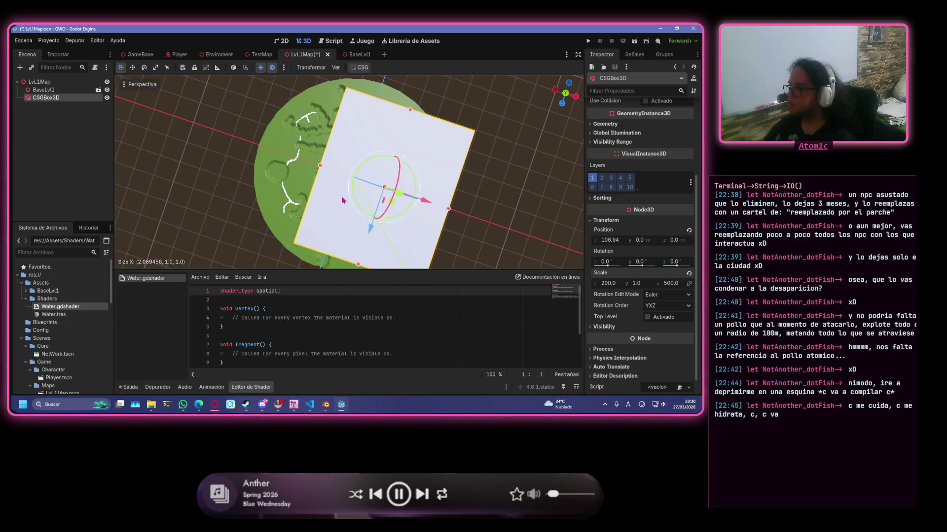
left_click_drag(320, 165, 258, 146)
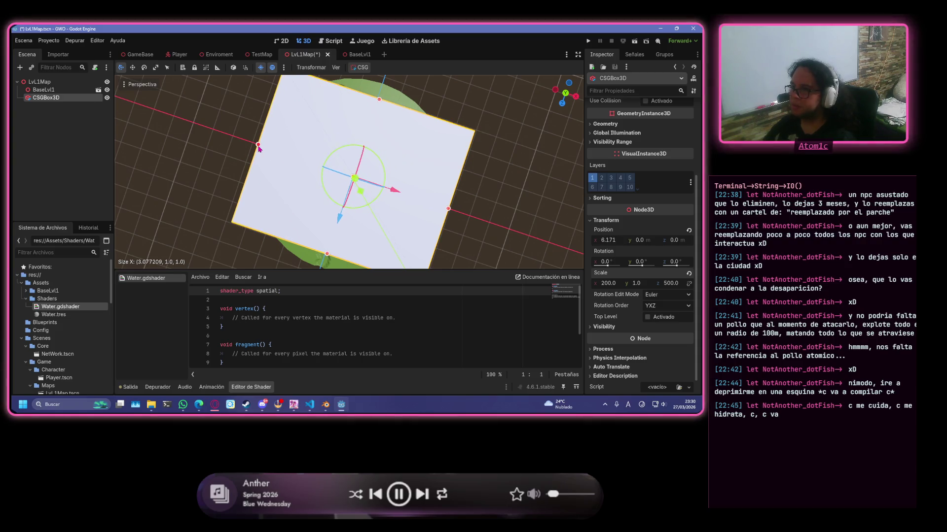
left_click_drag(389, 103, 389, 86)
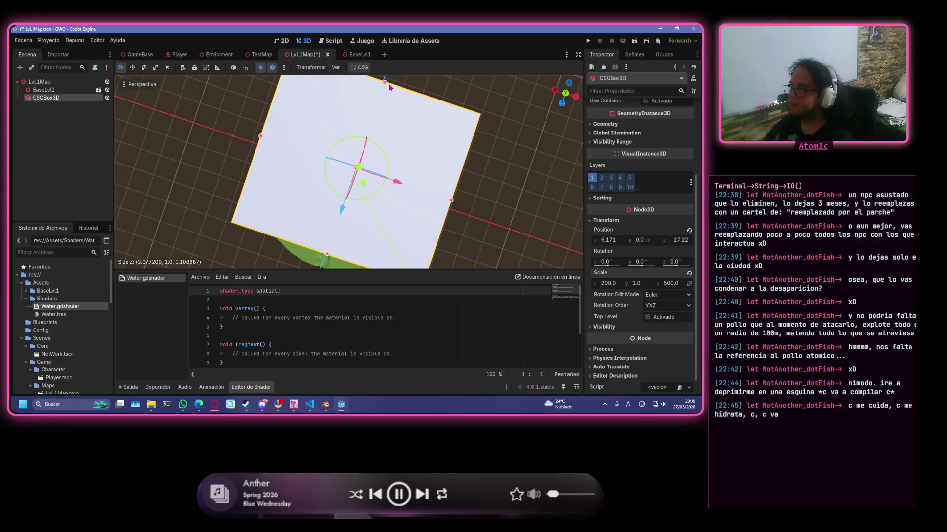
middle_click_drag(347, 227, 329, 251)
left_click_drag(326, 254, 327, 256)
middle_click_drag(327, 255, 353, 115)
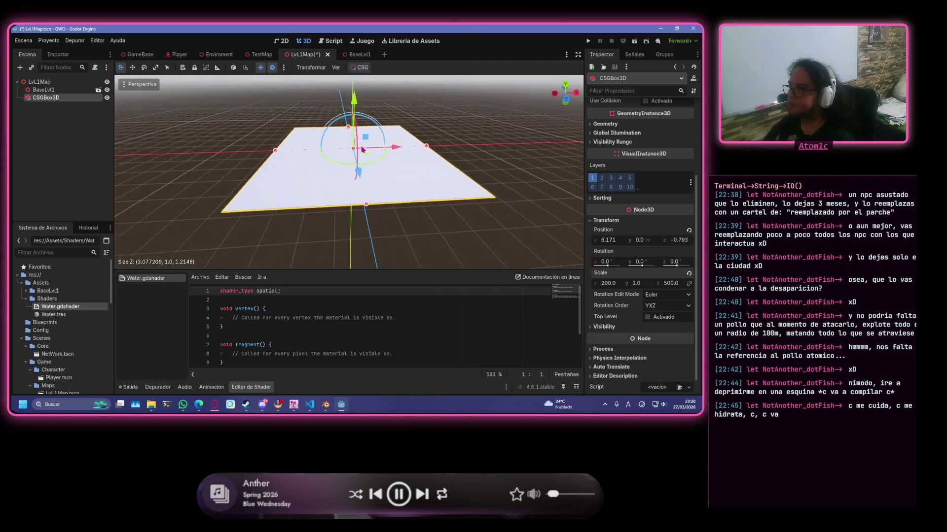
scroll(352, 115, "up", 5)
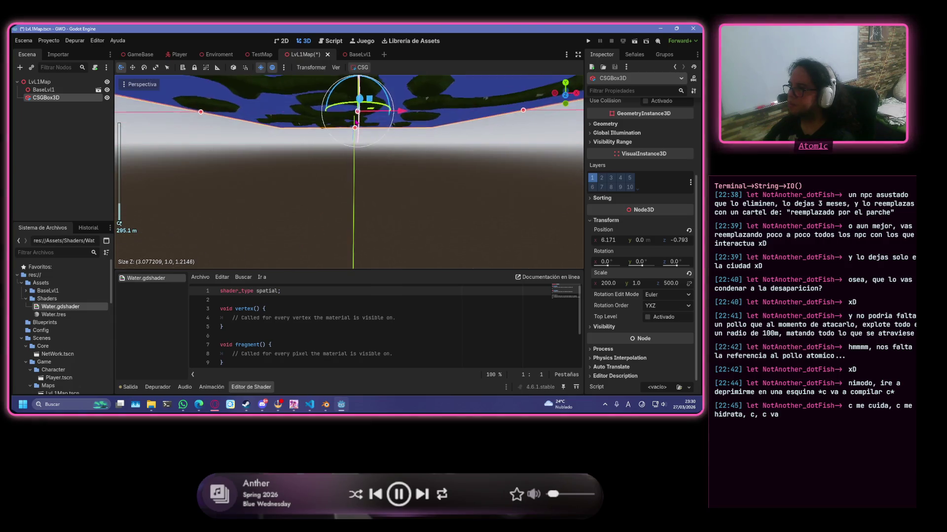
key("KP_1")
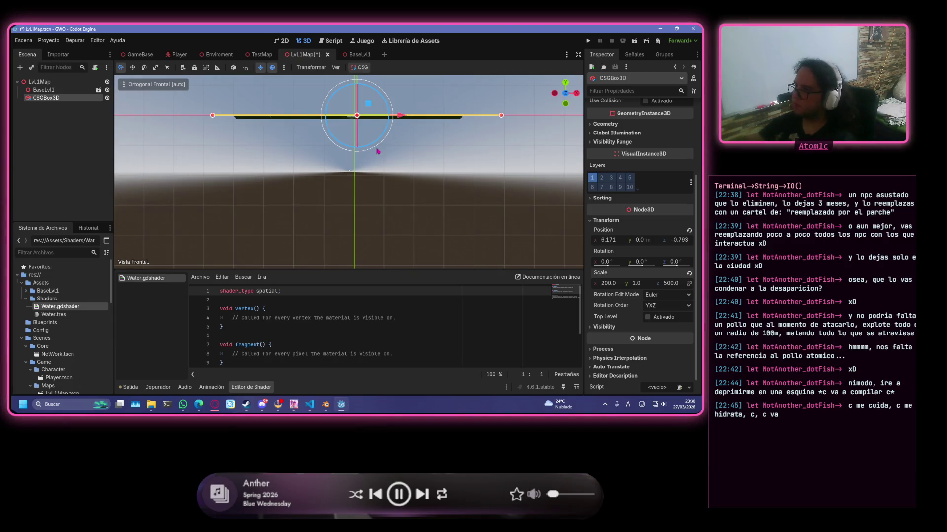
scroll(333, 133, "up", 2)
scroll(314, 124, "up", 2)
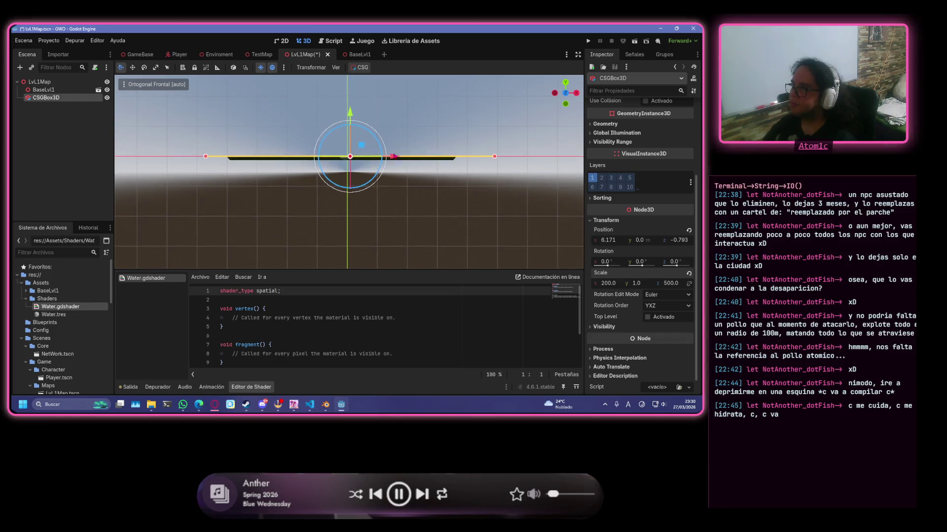